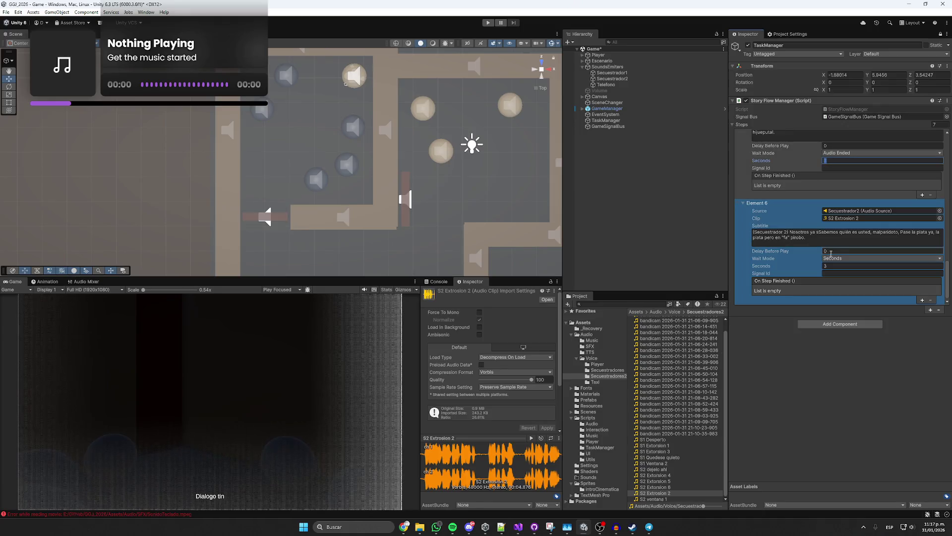
type("3")
- Set Element 6's Wait Mode to Audio Ended and preview the S1 Extorsion 3 and S2 Extorsion 4 clips
left_click(838, 267)
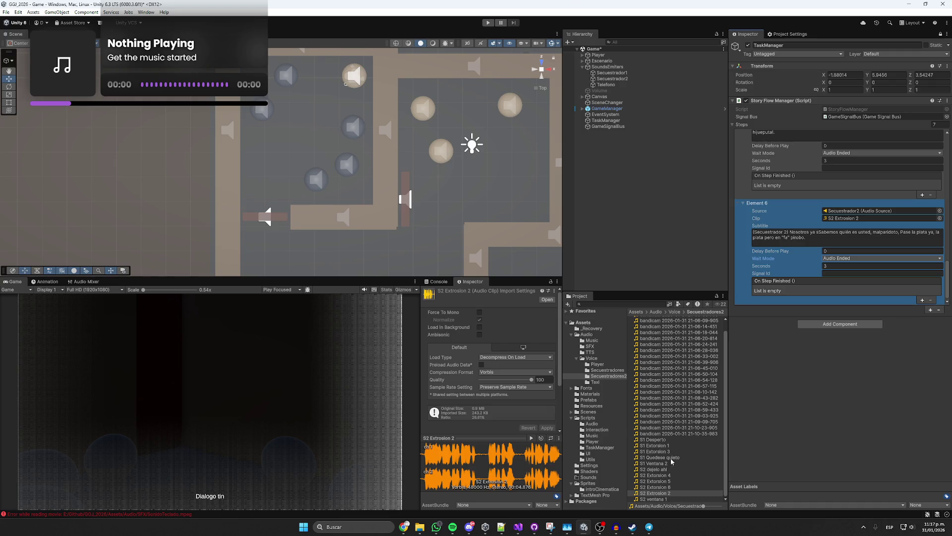
left_click(660, 451)
left_click(532, 438)
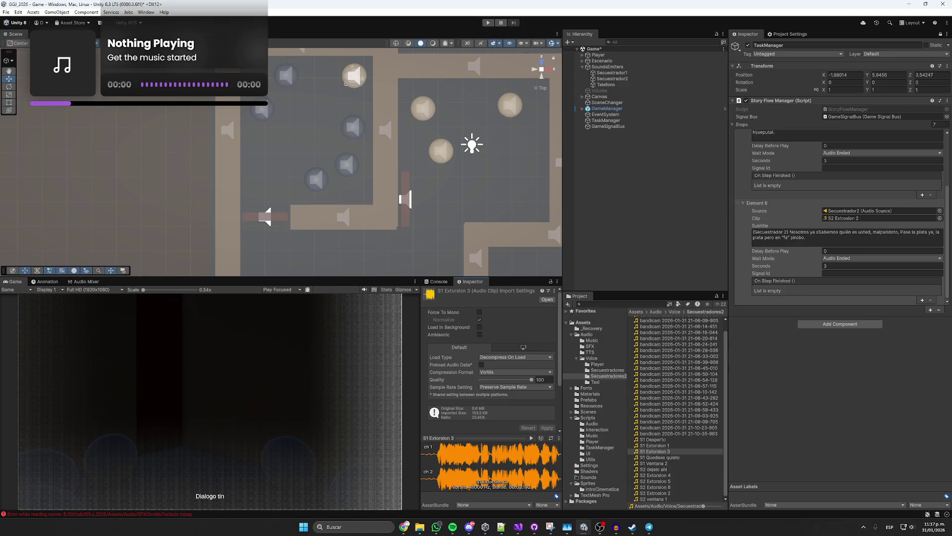
left_click(670, 475)
left_click(530, 439)
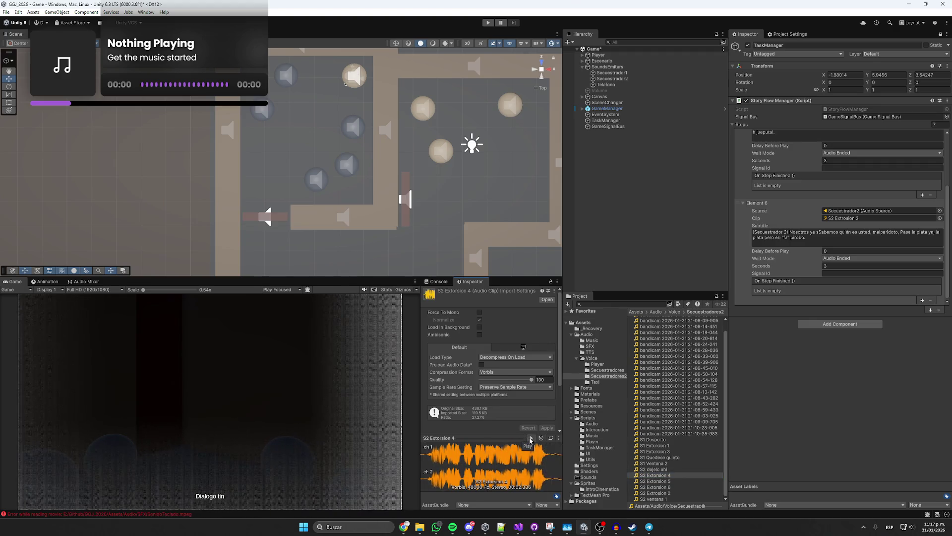
- Add a new step, Element 7, duplicated from Element 6
left_click(908, 301)
left_click(914, 318)
left_click(930, 310)
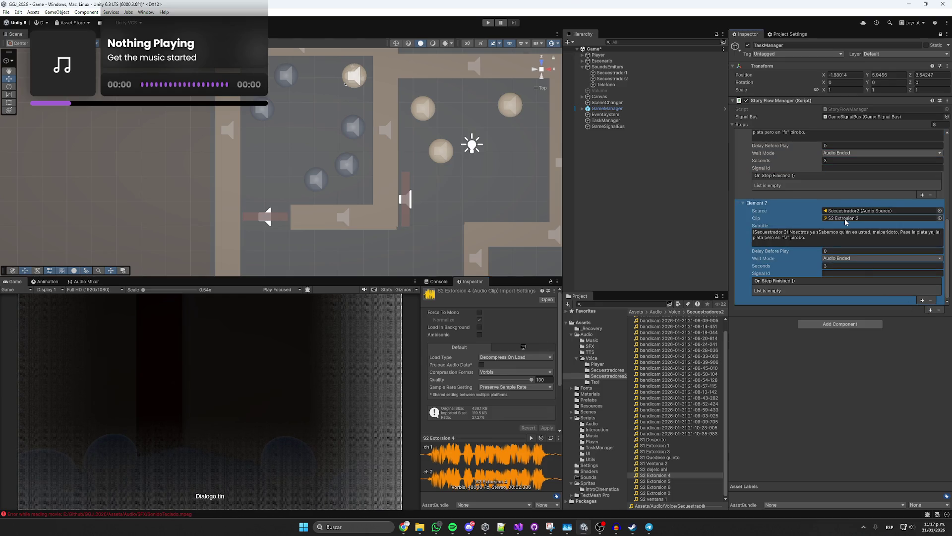
- Make Element 7 play S1 Extorsion 3 from Secuestrador1 with a 1-second delay
scroll(807, 240, "up", 1)
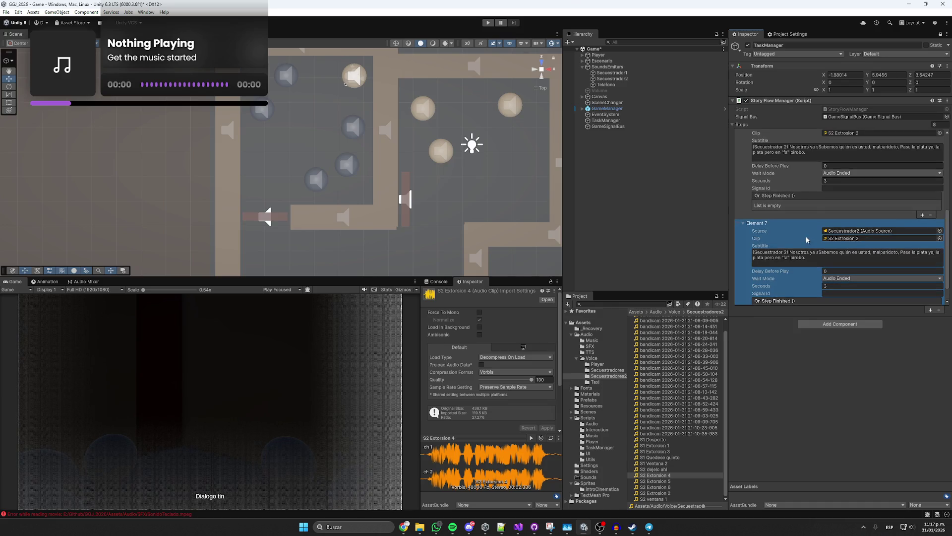
scroll(807, 240, "down", 1)
left_click(850, 218)
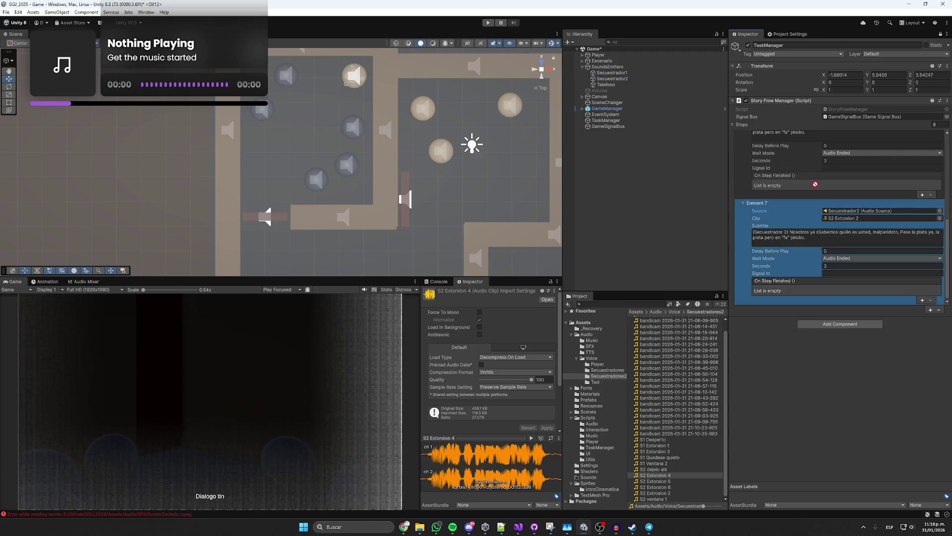
left_click(839, 251)
type("1")
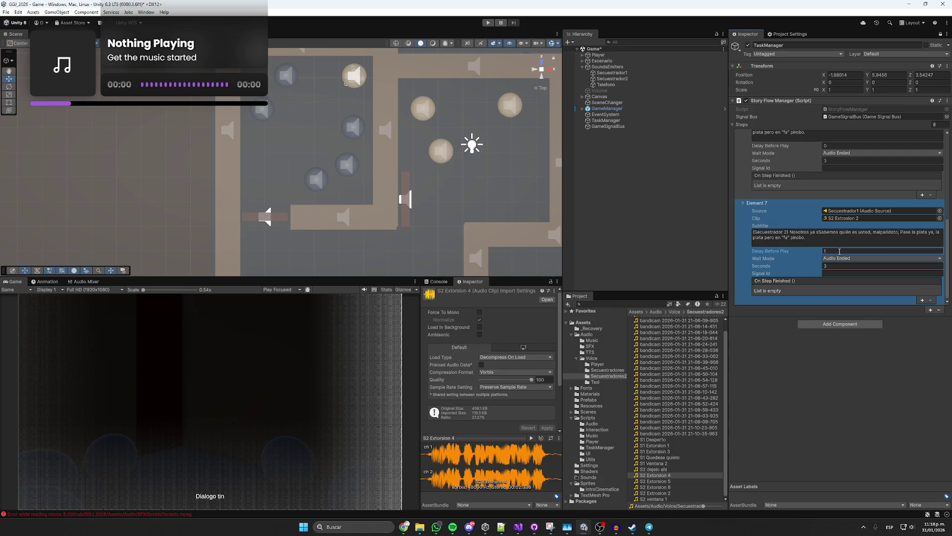
left_click(838, 145)
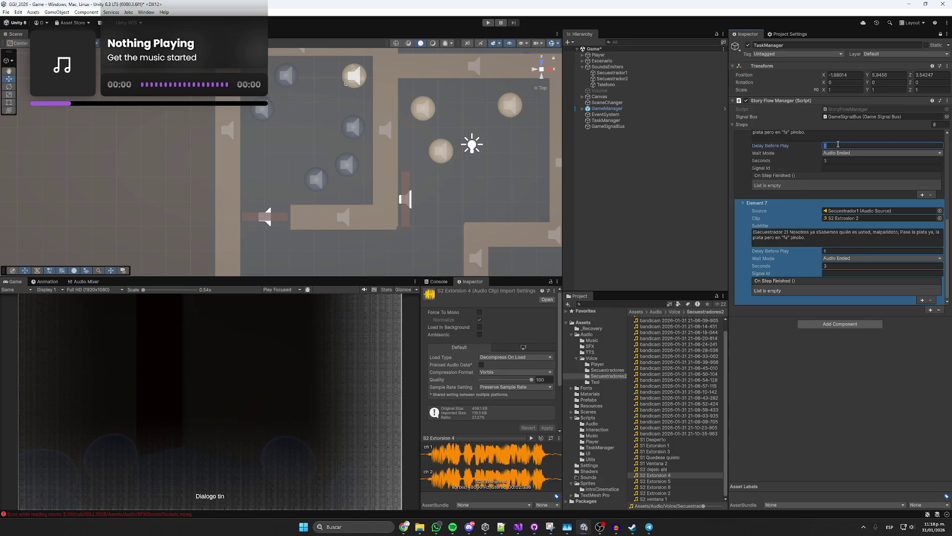
type(".5")
left_click(851, 210)
left_click(846, 219)
mouse_move(655, 451)
left_mouse_down()
mouse_move(843, 221)
mouse_move(873, 218)
left_mouse_up()
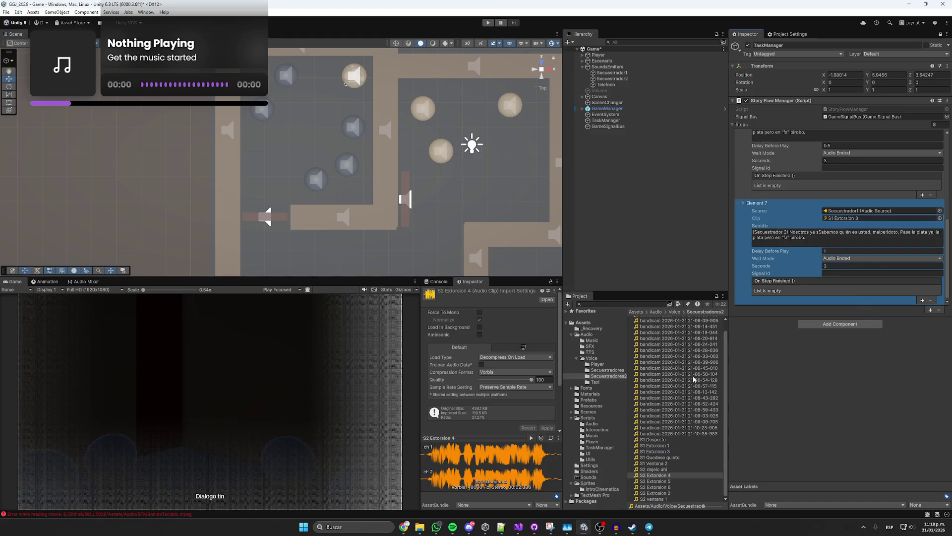
left_click(654, 451)
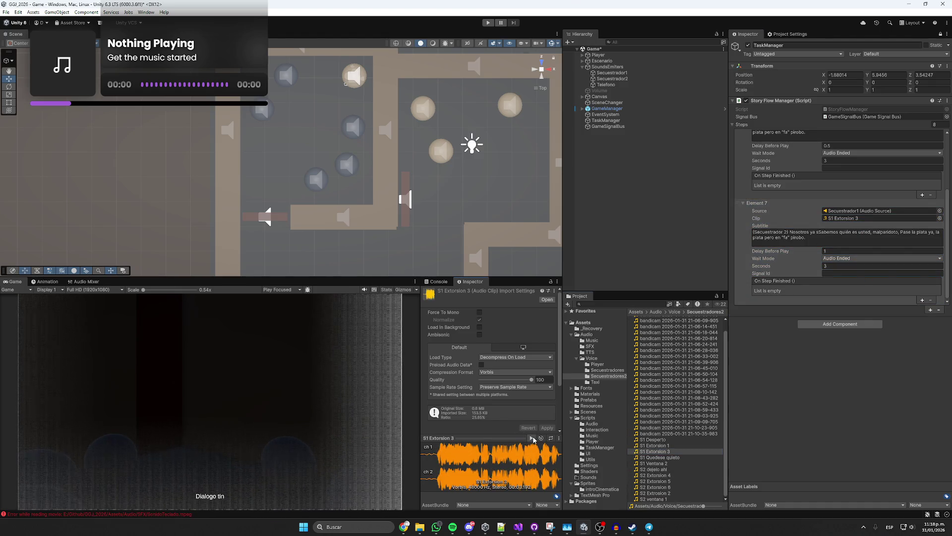
- Rewrite Element 7's subtitle for speaker 1 with the line 'Nga marica, pirob no me haga pero tiemp…'
left_click(788, 232)
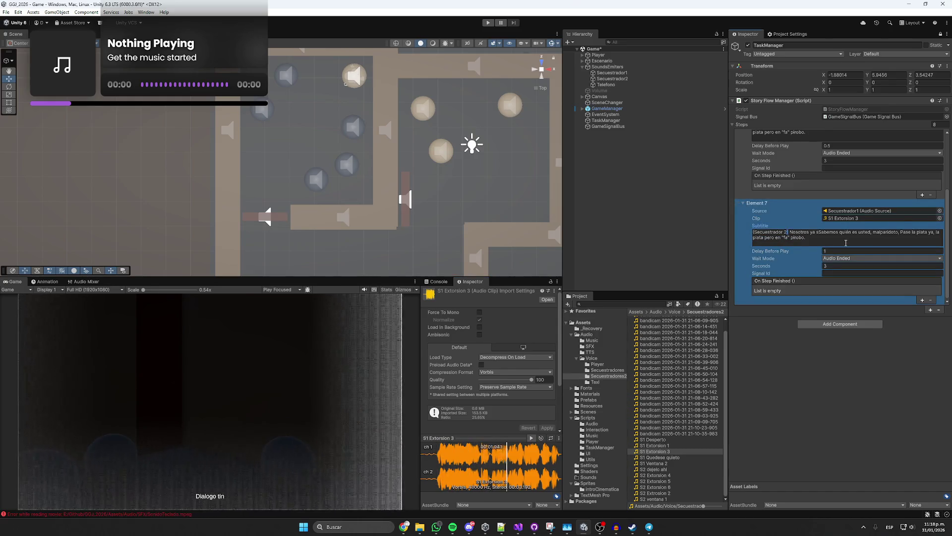
key("BackSpace")
type("1")
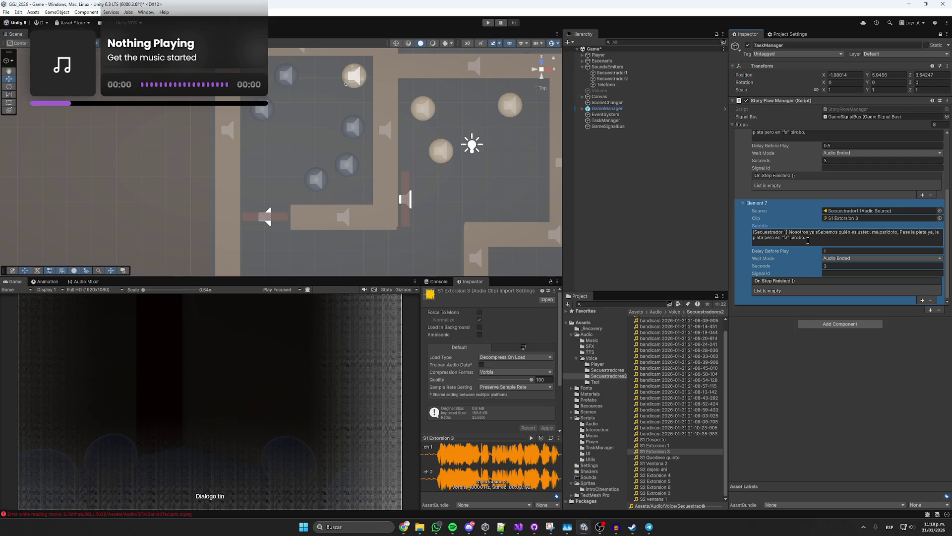
left_click_drag(804, 238, 792, 232)
type("No se")
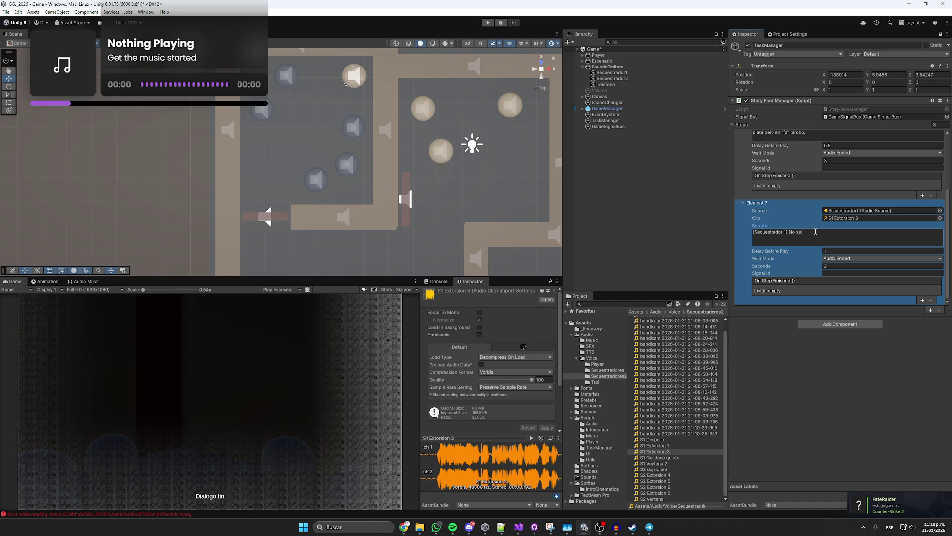
type("ga el re marica, pirob")
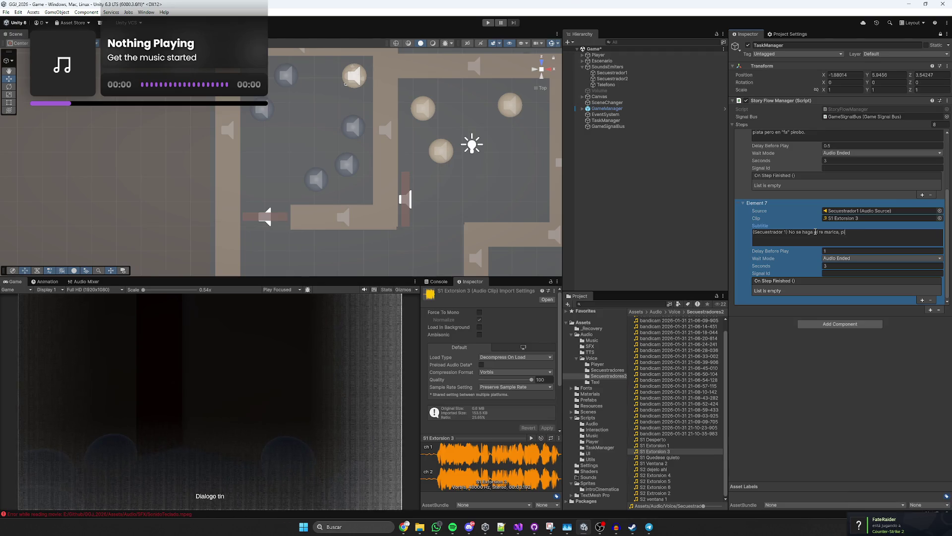
type(" no me haga pero")
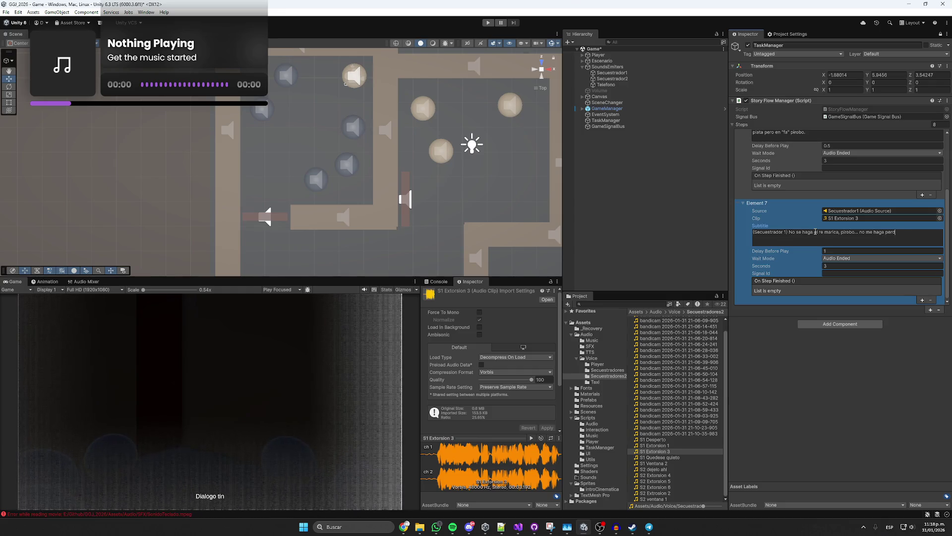
type(" tiemp")
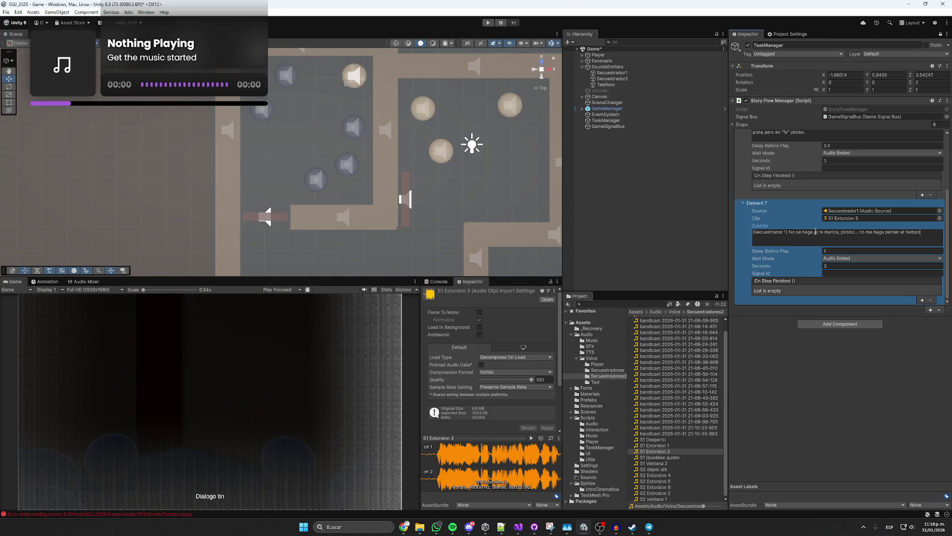
left_click(789, 234)
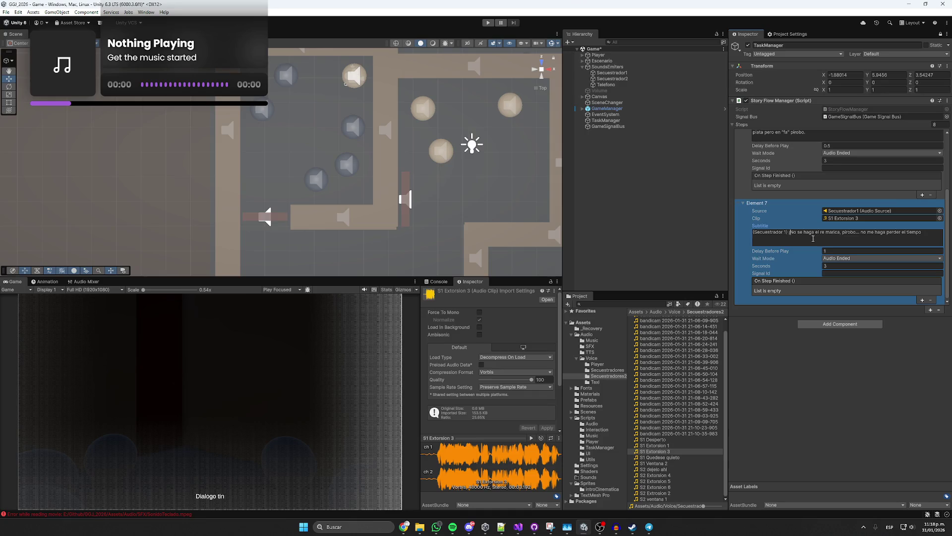
type(",")
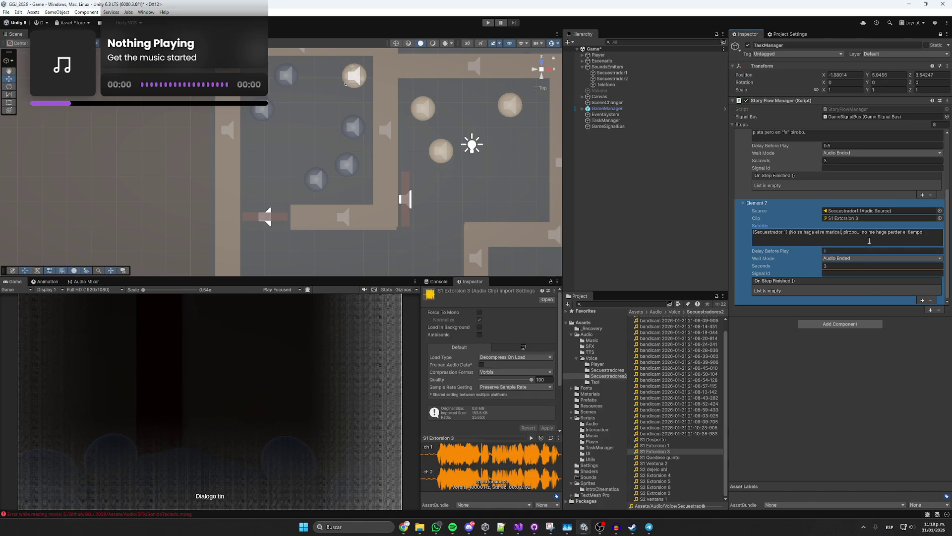
left_click_drag(927, 233, 789, 235)
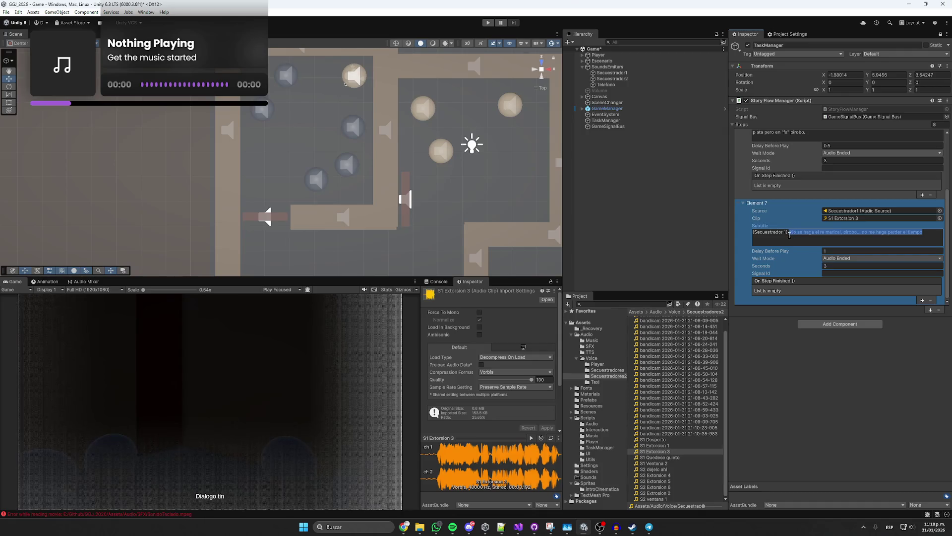
- Paste the subtitle sentence into the online spell checker and run the check
left_click(404, 527)
left_click(348, 476)
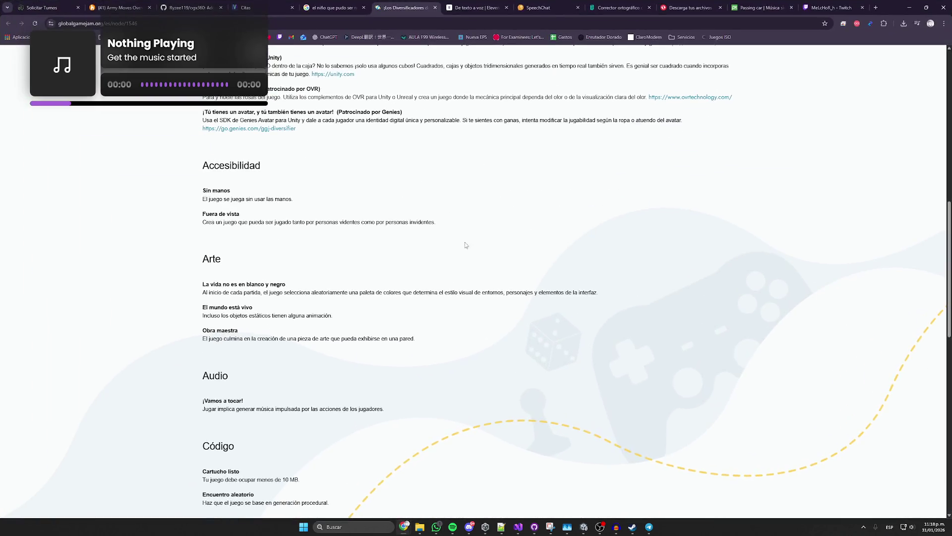
left_click(620, 7)
left_click(463, 204)
key("ctrl+a")
type("¡No se haga el re marica!, pirobo… no me haga perder el tiempo")
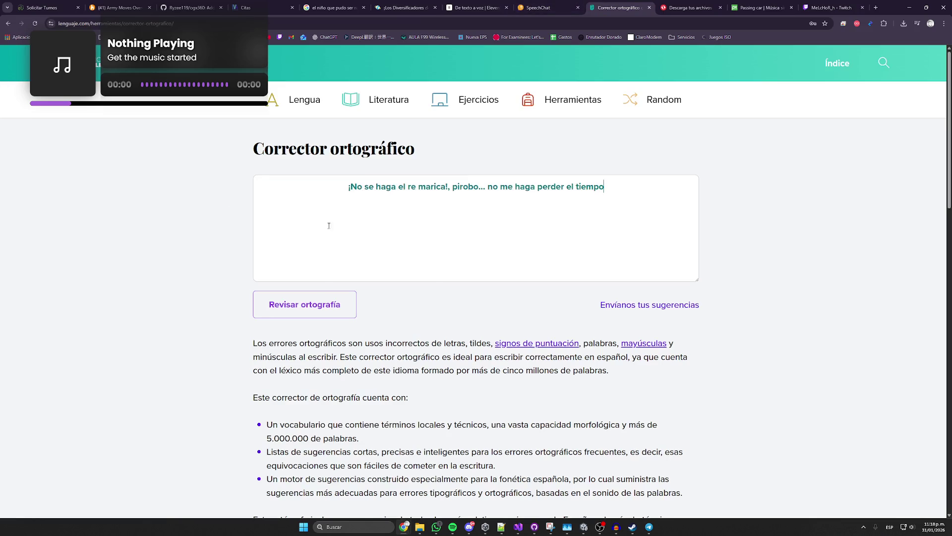
left_click(319, 304)
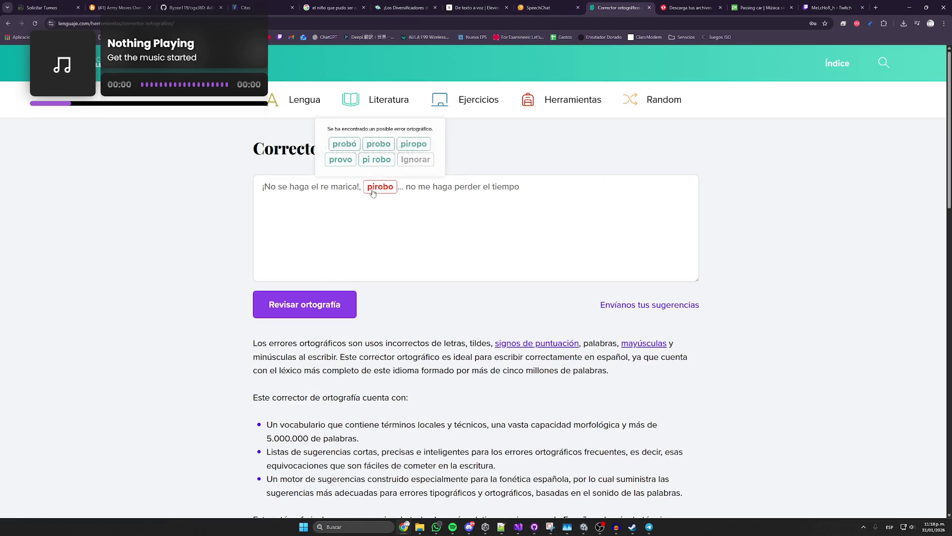
key("alt+Tab")
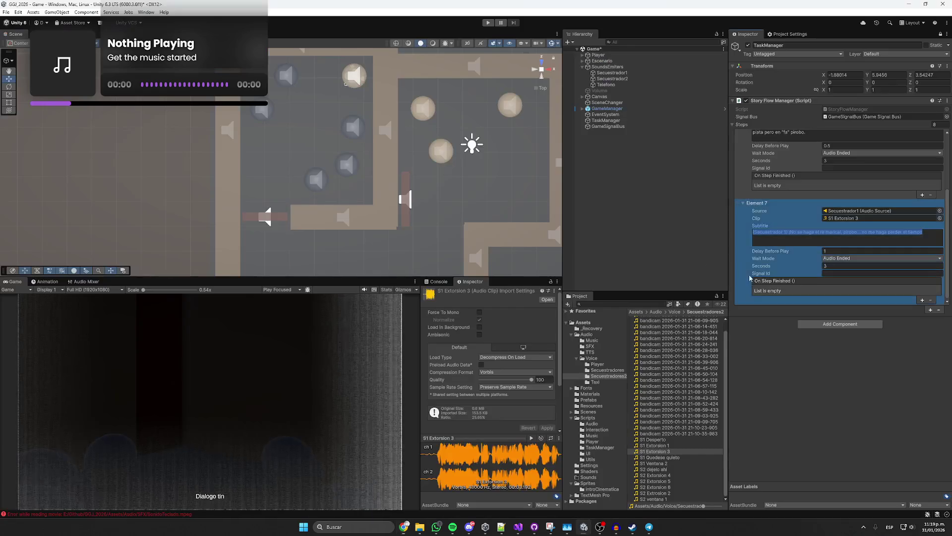
- Put the corrected sentence into Element 7's subtitle, save the scene, and preview S2 Extorsion 4
left_click(926, 241)
key("ctrl+v")
key("ctrl+s")
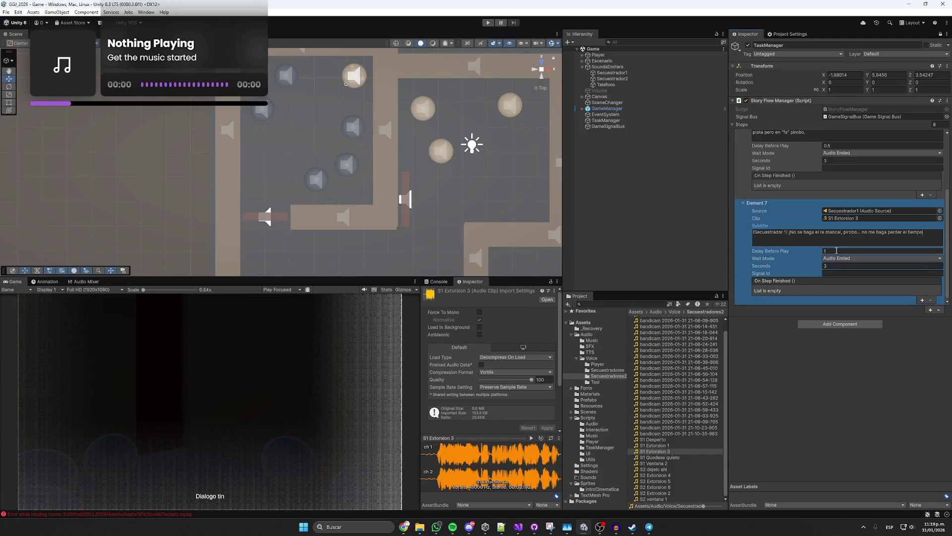
left_click(670, 475)
left_click(531, 438)
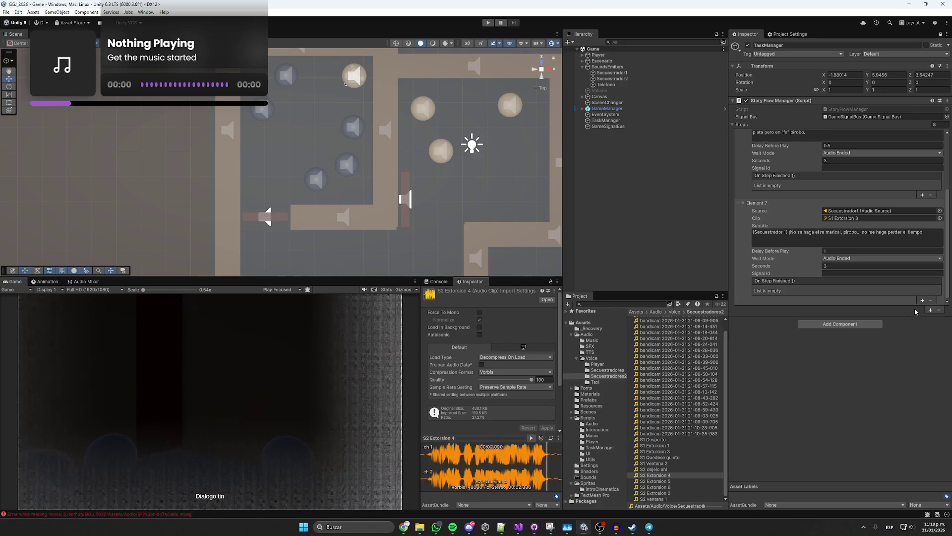
- Add Element 8 with clip S2 Extorsion 4 and subtitle 'Si no manda la plata, este man no amanece, oyo'
left_click(930, 311)
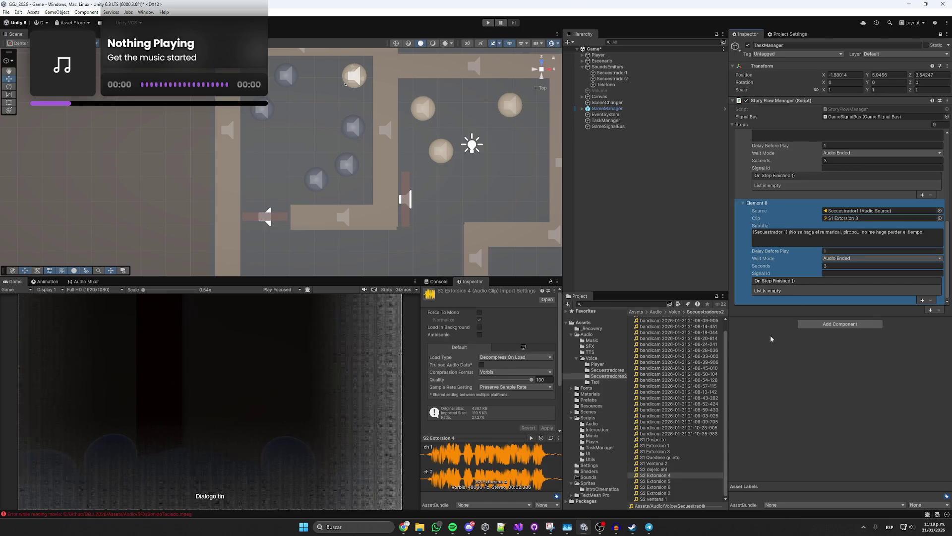
left_click_drag(850, 222, 849, 223)
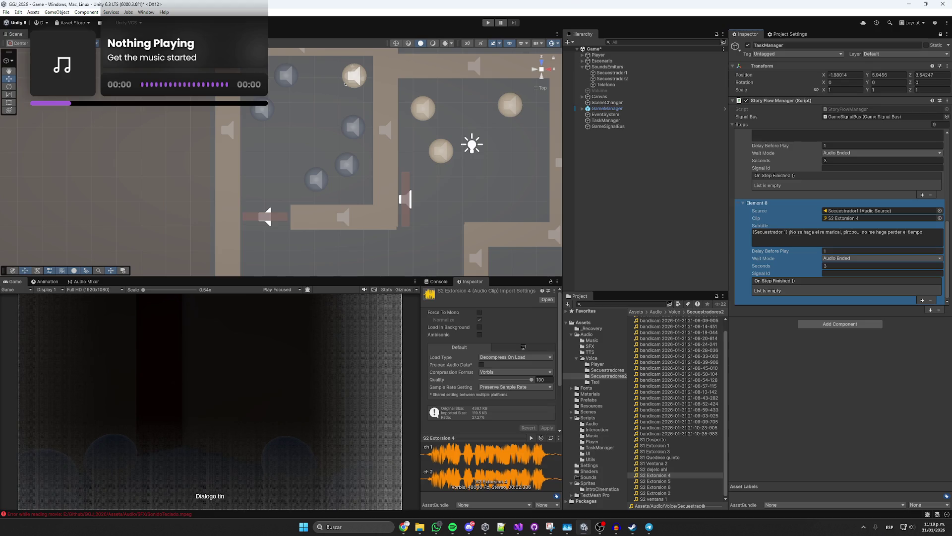
key("alt+Tab")
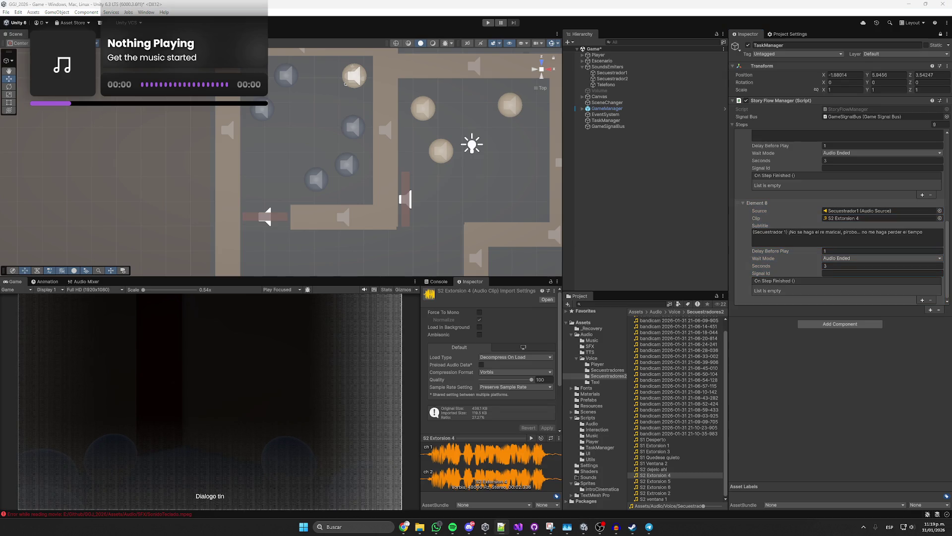
key("alt+Tab")
left_click_drag(790, 232, 926, 230)
key("BackSpace")
type("Si no manda la plata, este man no amanece.")
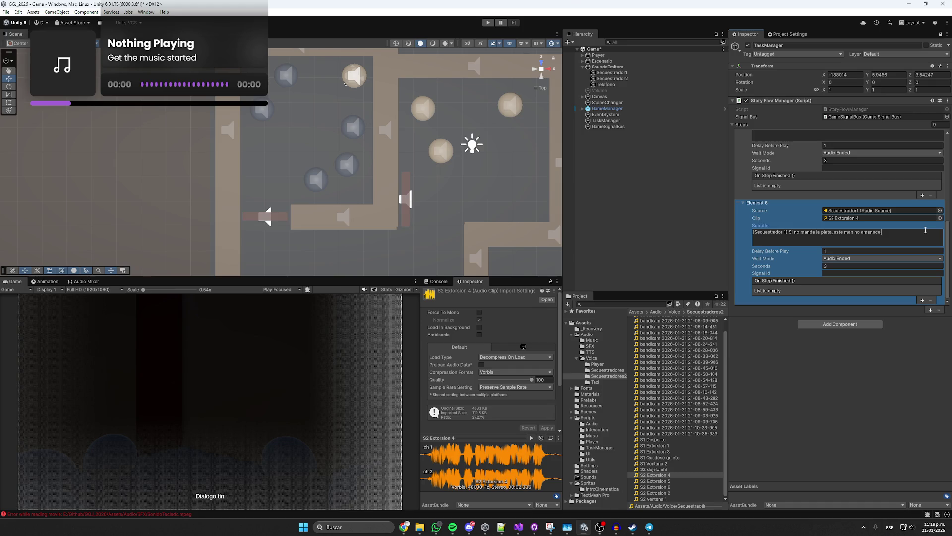
key("BackSpace")
type(", ")
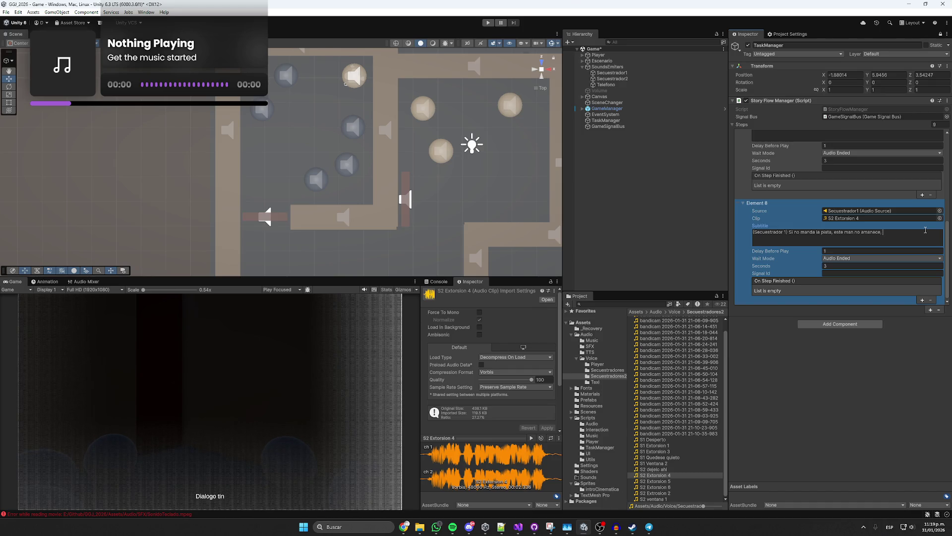
type("joyol")
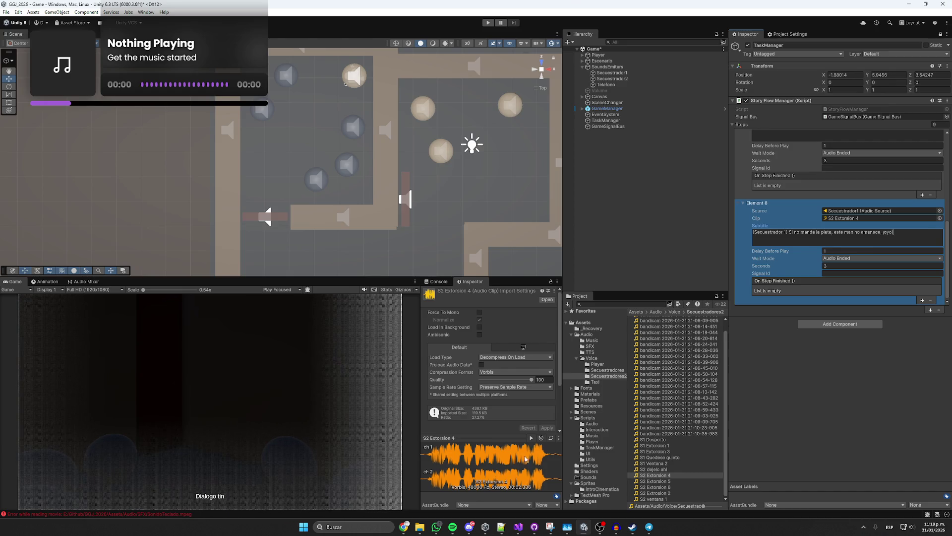
- Check the word 'oyo' in the lenguaje.com spell checker and view its suggested corrections
left_click(403, 526)
left_click(355, 480)
key("ctrl+a")
type("oyo")
key("Return")
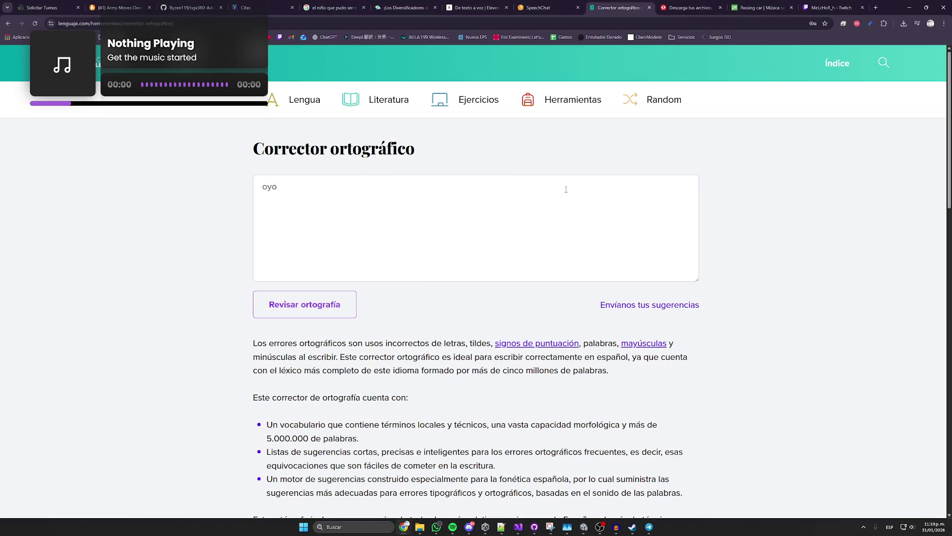
left_click(317, 300)
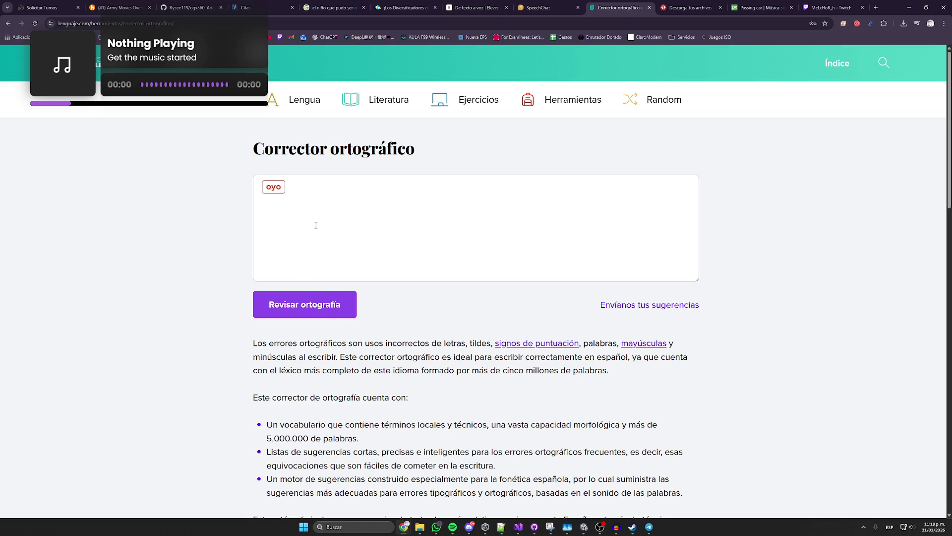
left_click(273, 187)
key("alt+Tab")
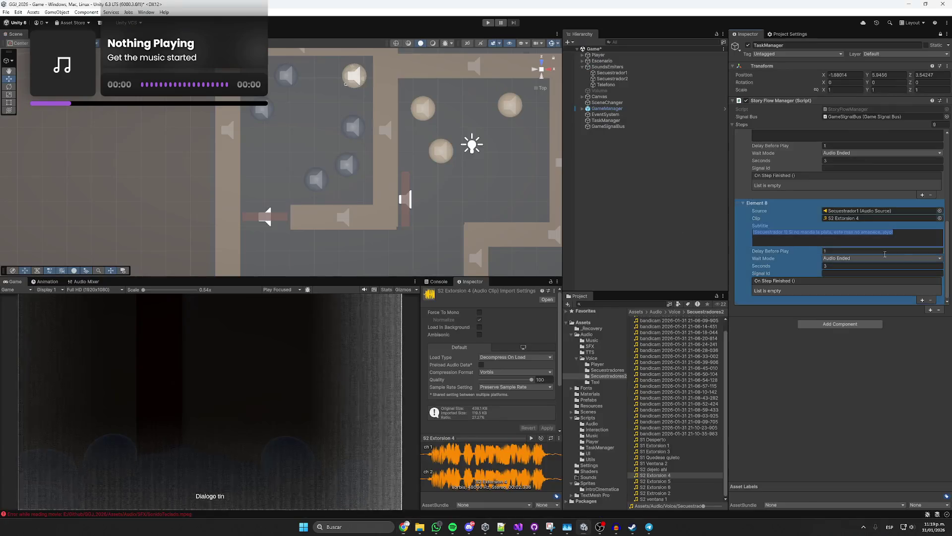
- Change the subtitle's last word to 'oyó' and save the scene
left_click(898, 237)
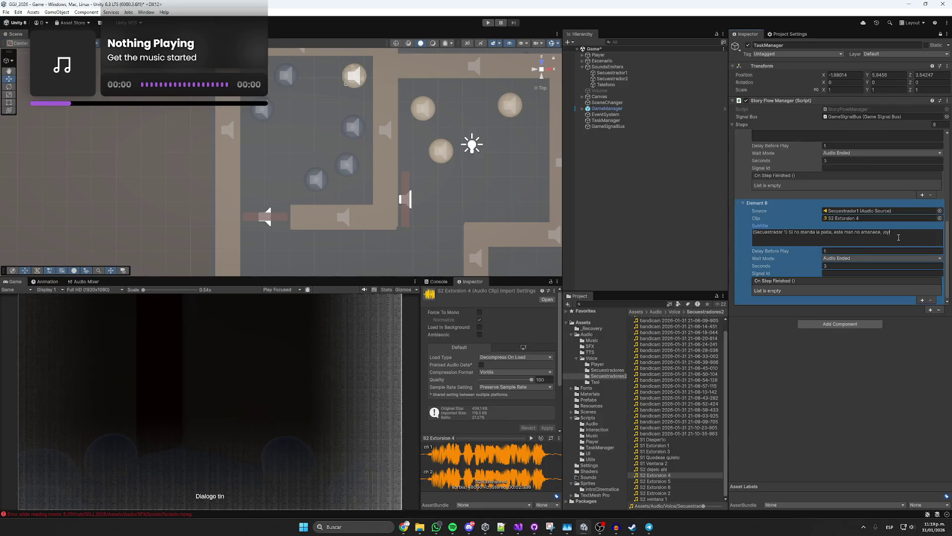
key("BackSpace")
type("ó")
key("ctrl+s")
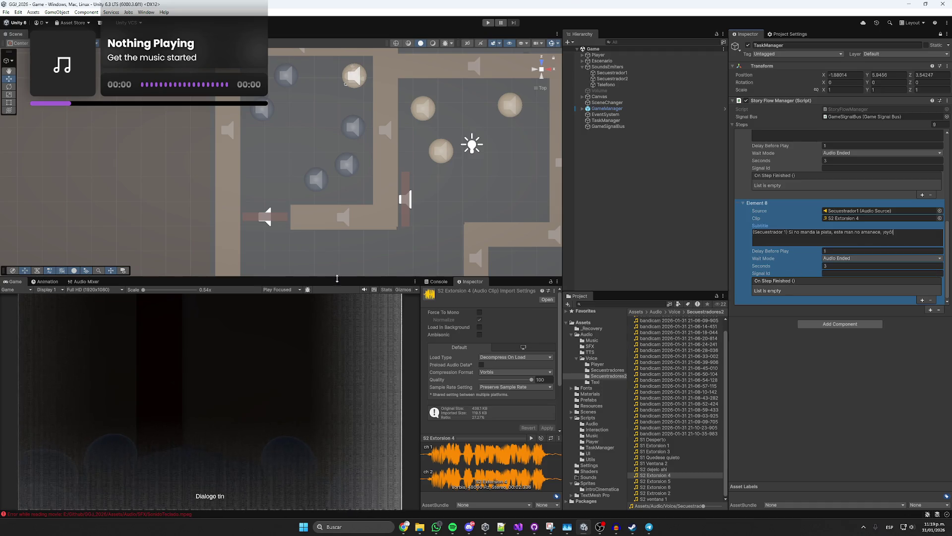
- Listen to the S2 Extorsion 5 clip several times in the preview
left_click(660, 481)
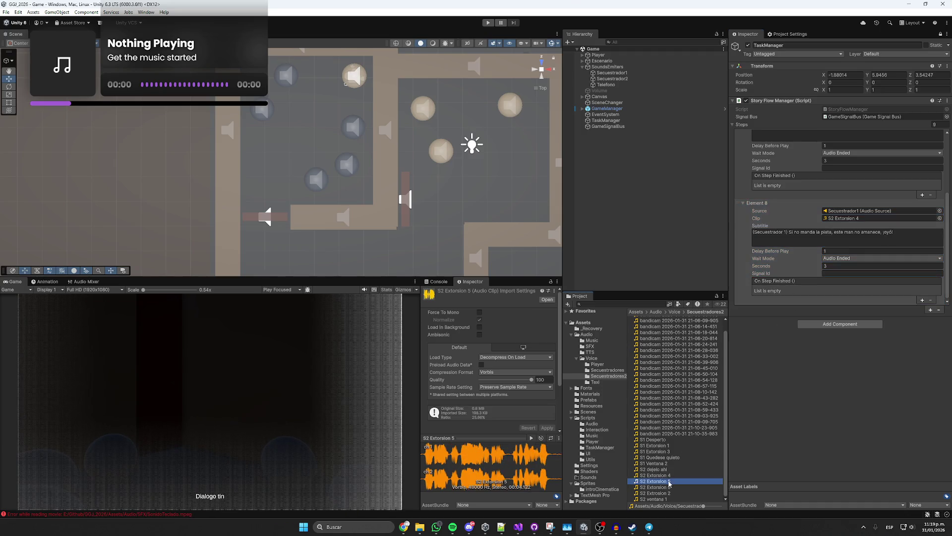
left_click(531, 437)
left_click(531, 438)
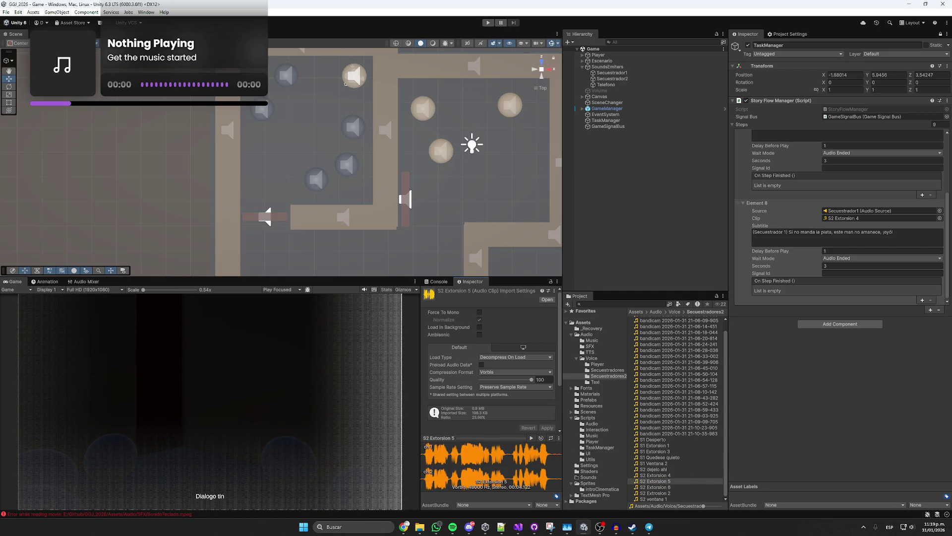
left_click(531, 438)
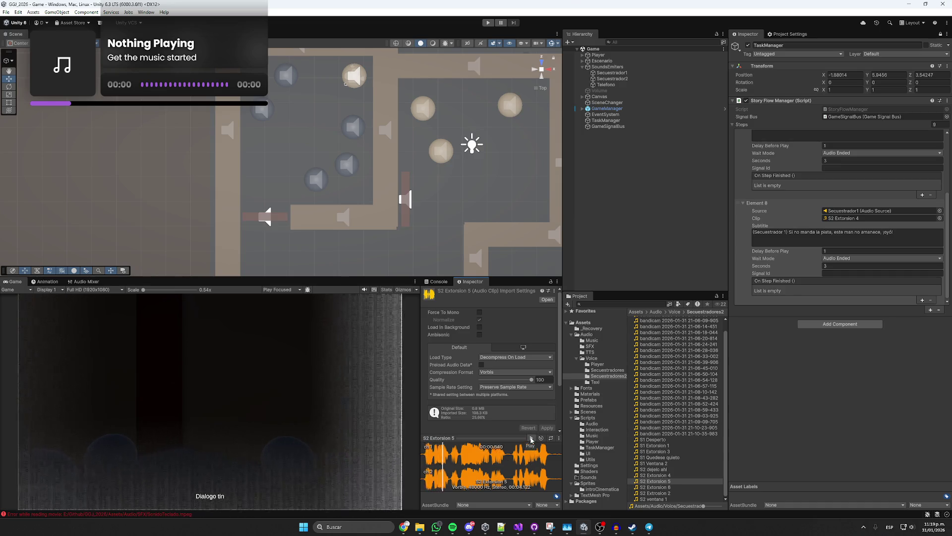
left_click(531, 438)
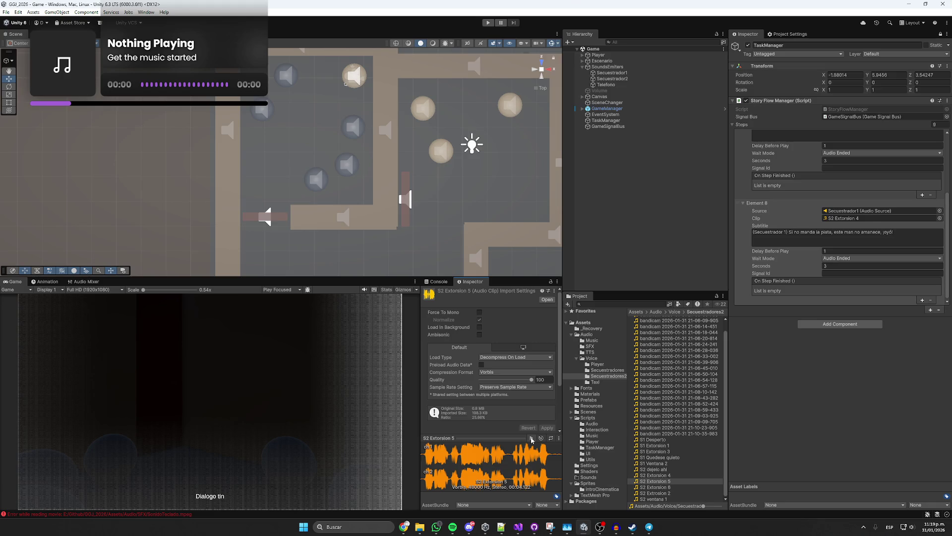
left_click(531, 438)
left_click(405, 526)
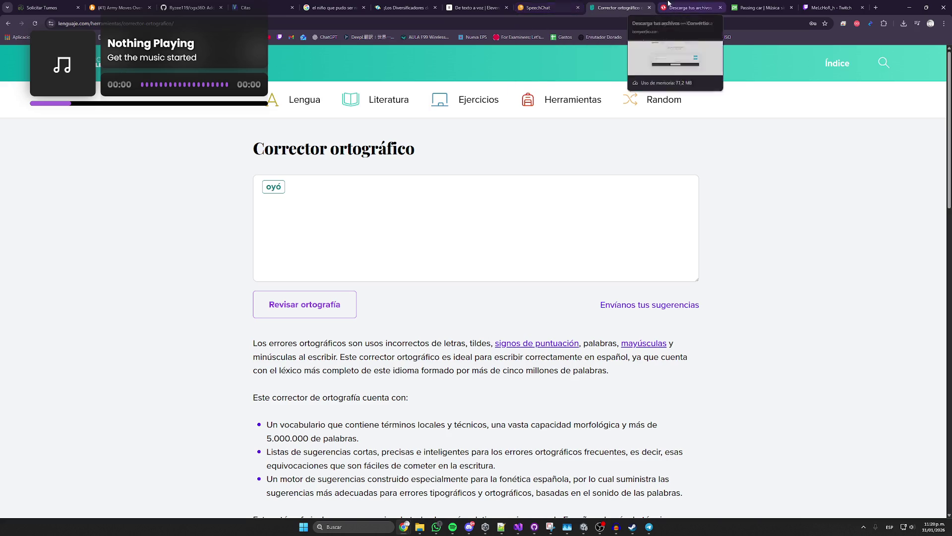
- Look through the open Chrome tabs: Convertio, spell checker, ElevenLabs, game jam diversifiers, search results
left_click(689, 7)
left_click(646, 3)
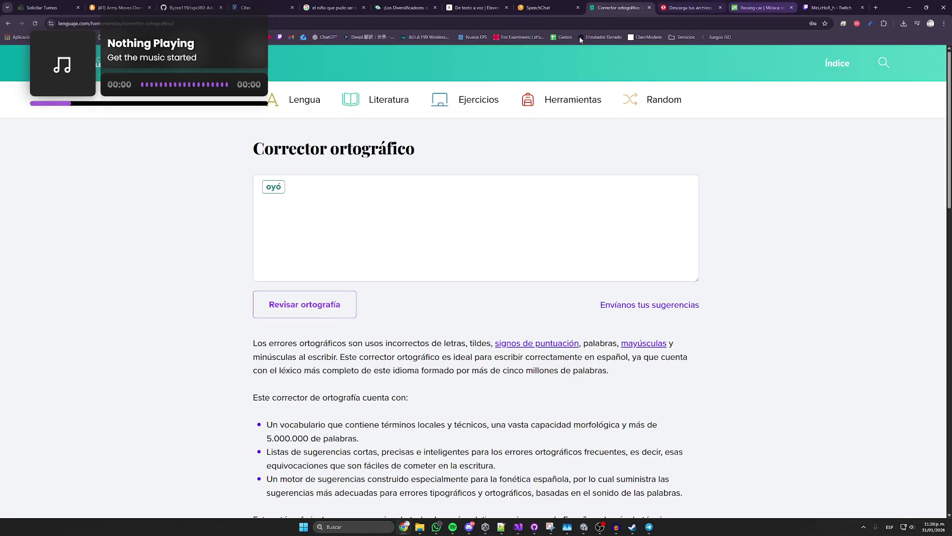
left_click(458, 3)
left_click(404, 5)
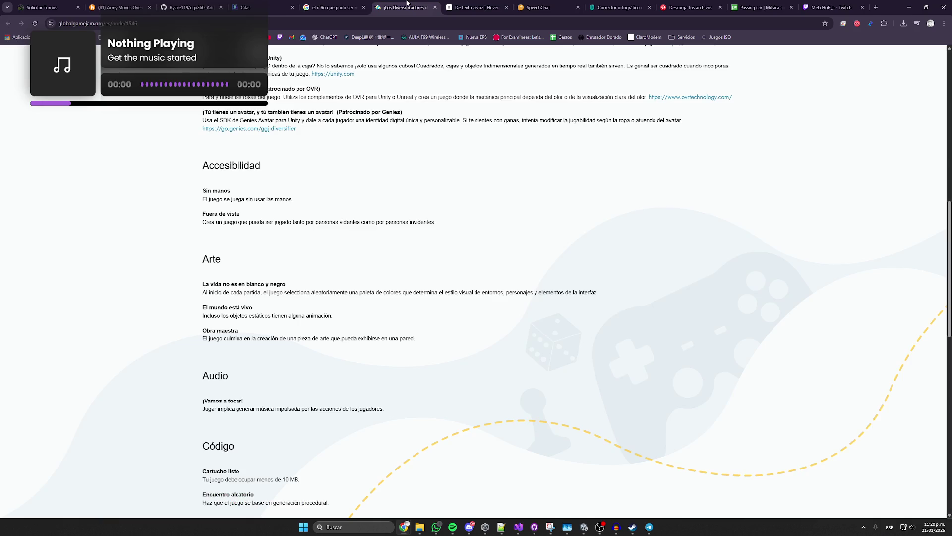
left_click(332, 5)
- Search for free sound-effect libraries, glance at HookSounds, then open Freesound
left_click(876, 7)
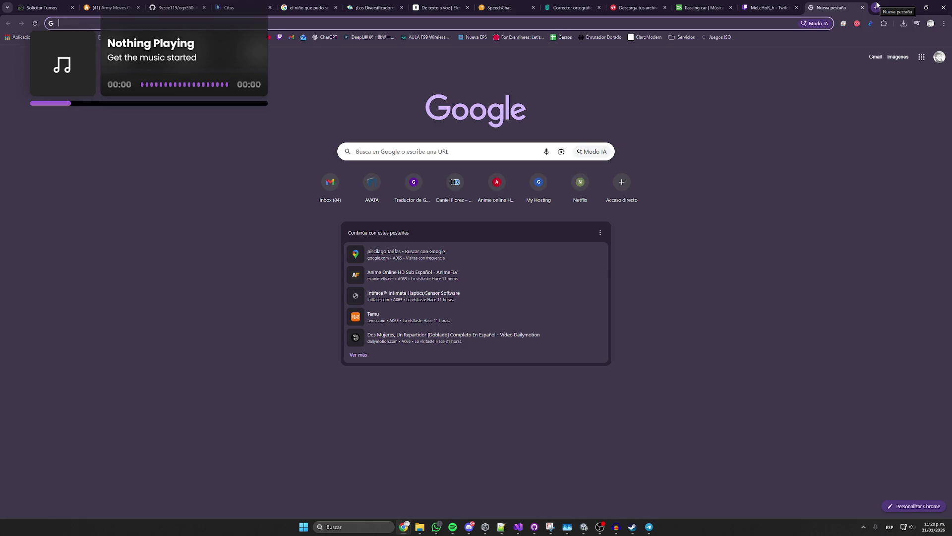
type("librerias sonidos gratis")
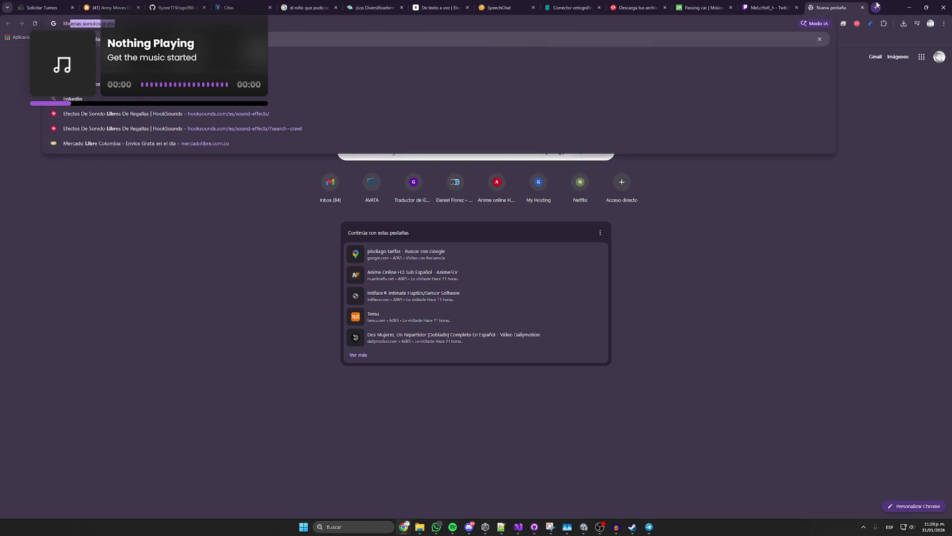
key("Return")
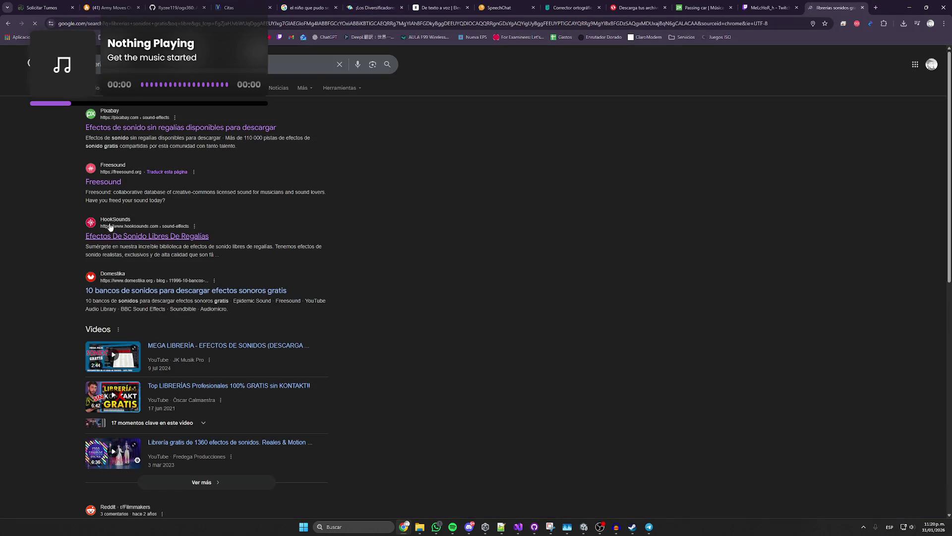
left_click(112, 234)
key("alt+Left")
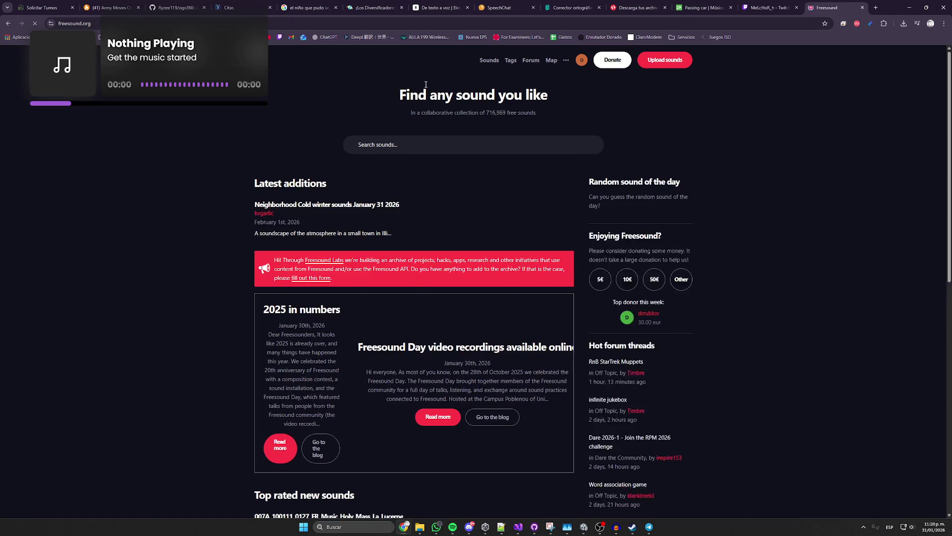
left_click(401, 144)
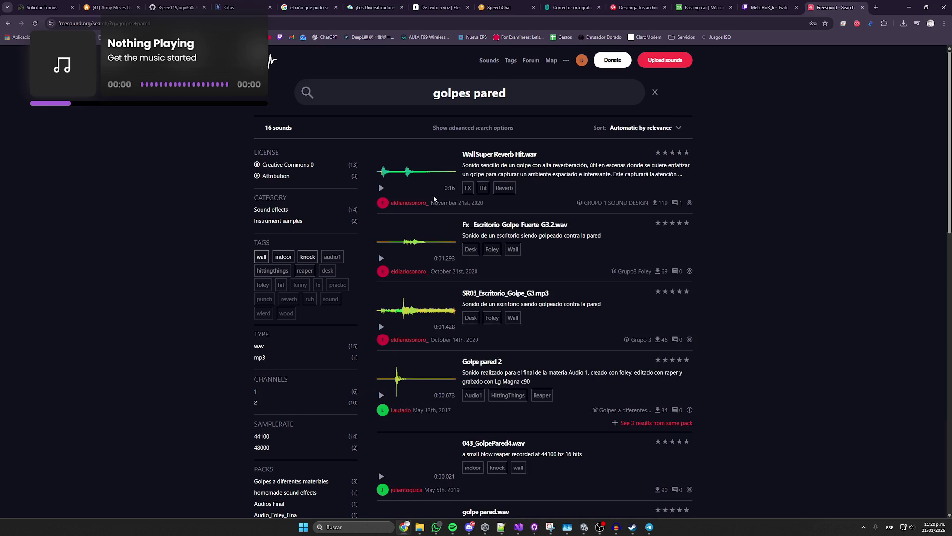
- Audition Wall Super Reverb Hit, Fx_Escritorio_Golpe_Fuerte, SR03_Escritorio_Golpe, Golpe pared 2, golpe pared.wav and 042_GolpePared3
left_click(382, 188)
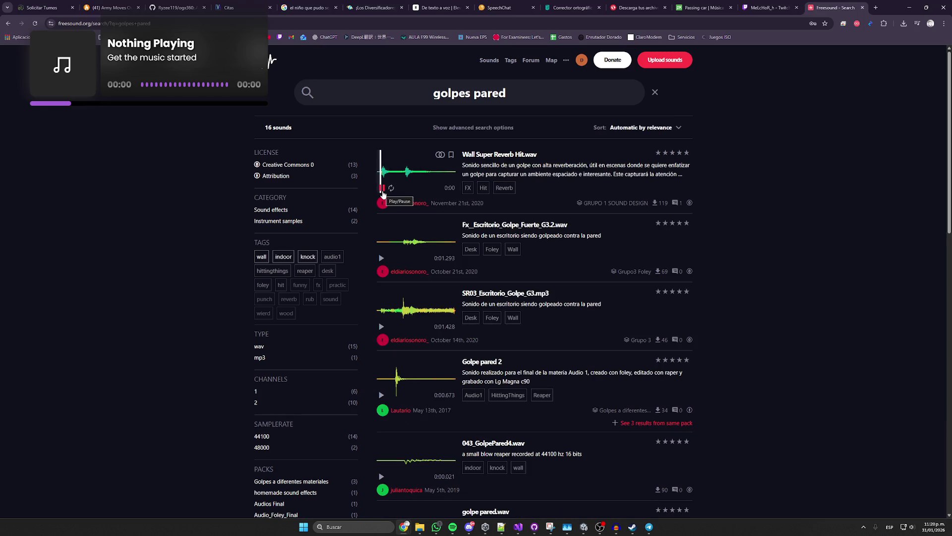
left_click(381, 258)
left_click(381, 326)
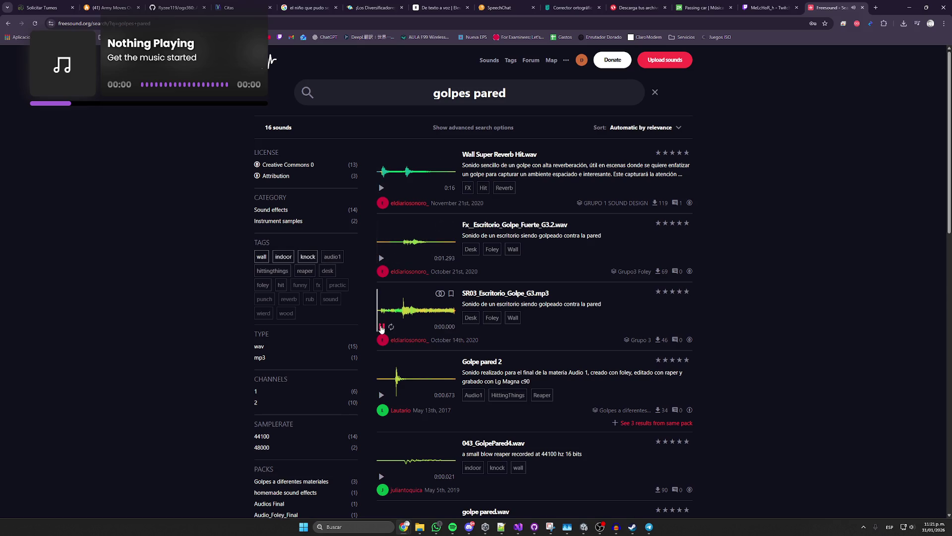
left_click(381, 395)
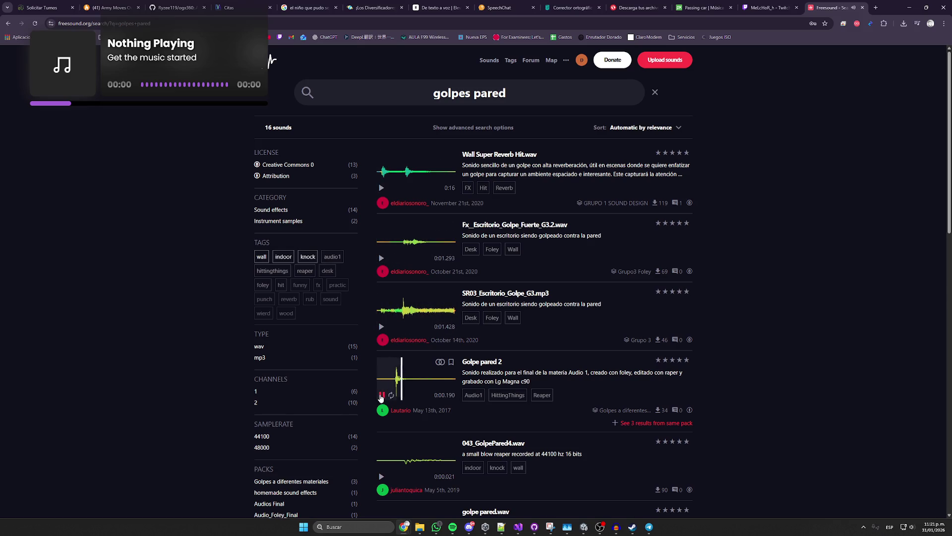
scroll(381, 396, "down", 1)
scroll(383, 399, "down", 2)
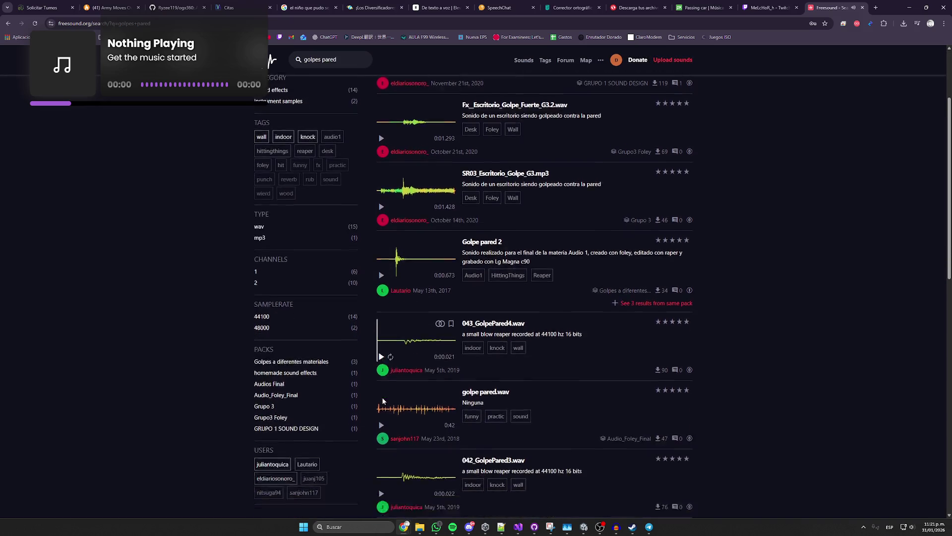
scroll(382, 401, "down", 1)
left_click(383, 399)
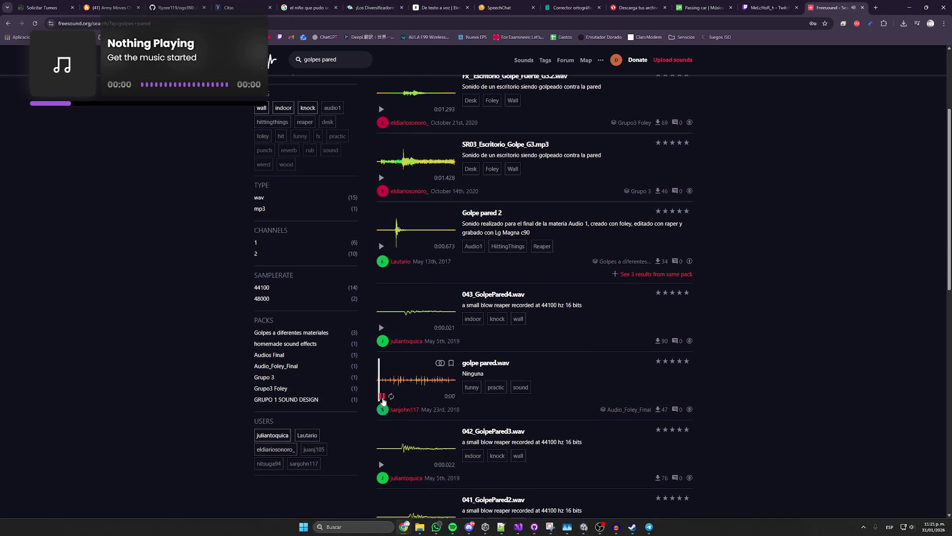
left_click(392, 383)
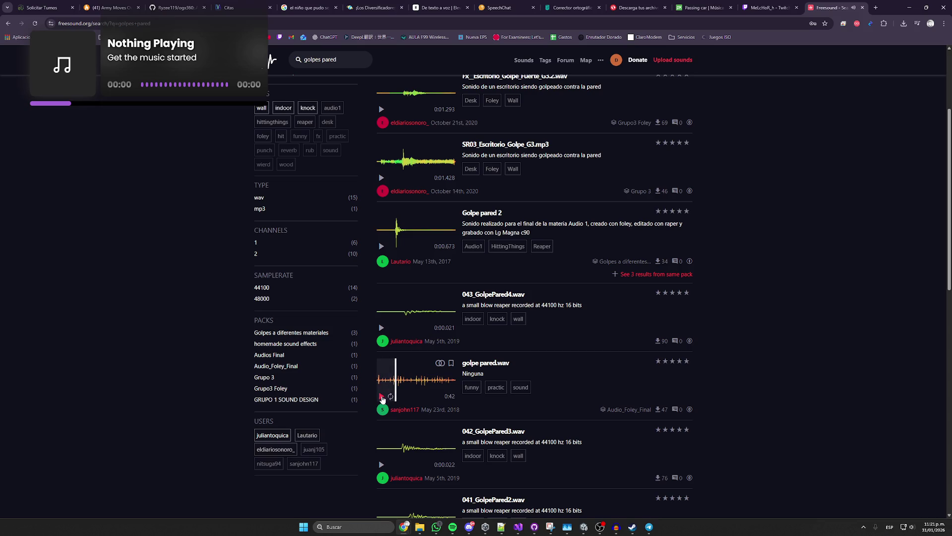
left_click(381, 463)
- Audition the 15. Golpes y Roces Madera vs Pared and golpe ente_pared.wav sounds further down
scroll(387, 422, "down", 1)
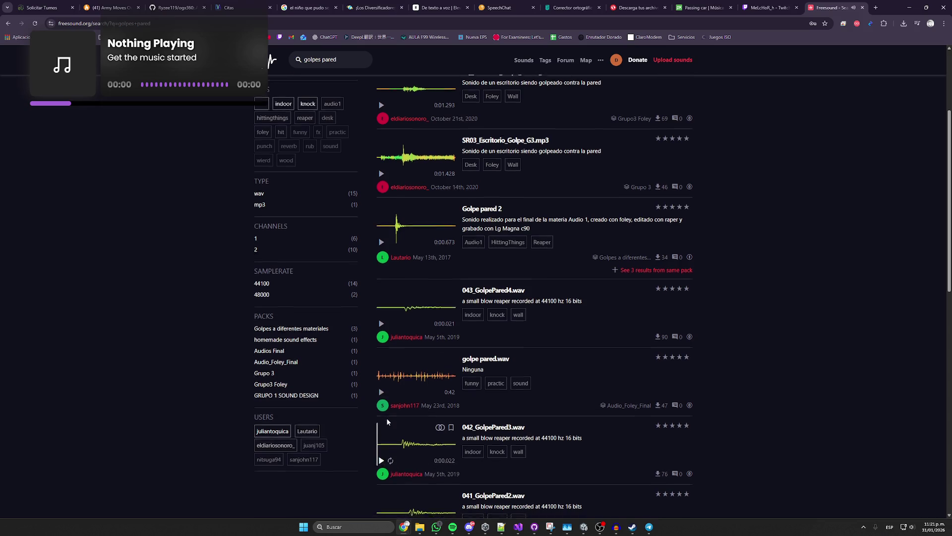
scroll(387, 422, "down", 1)
scroll(377, 404, "down", 3)
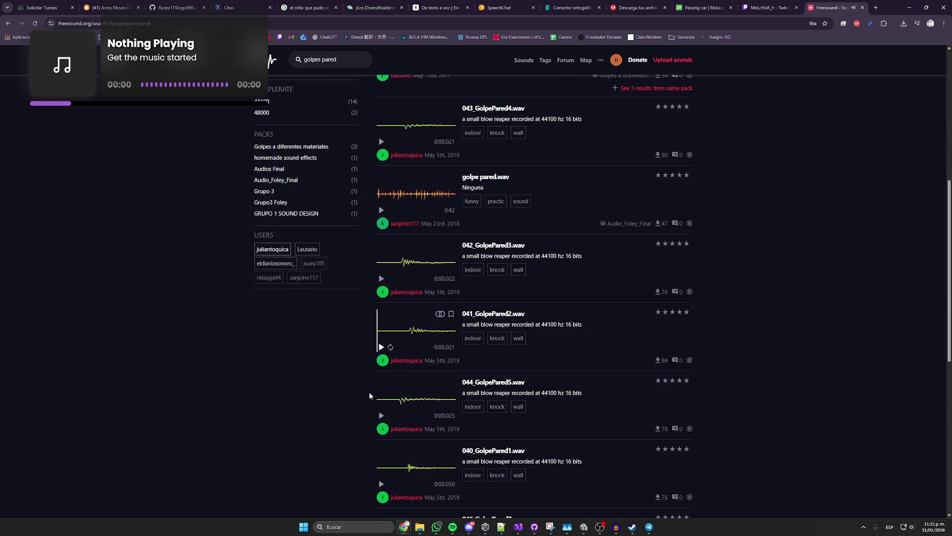
scroll(380, 421, "down", 4)
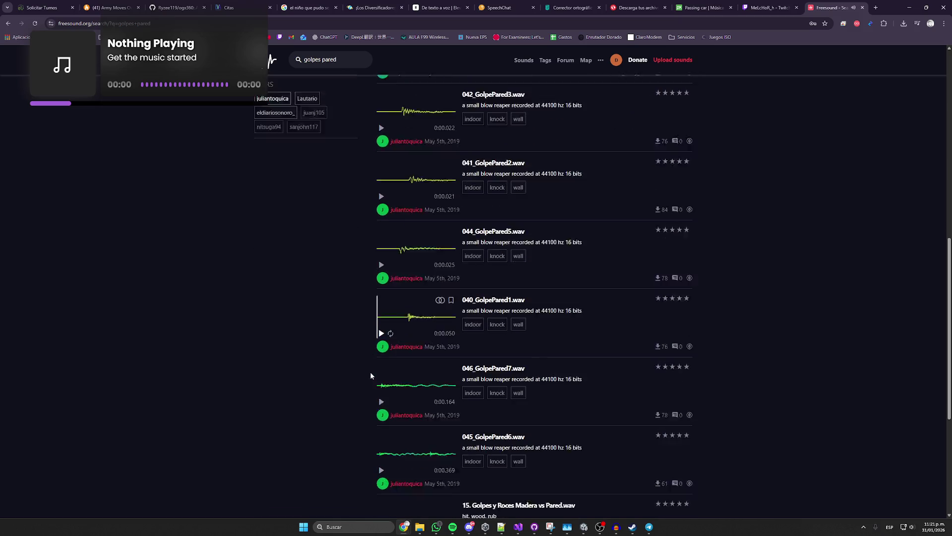
scroll(382, 367, "down", 2)
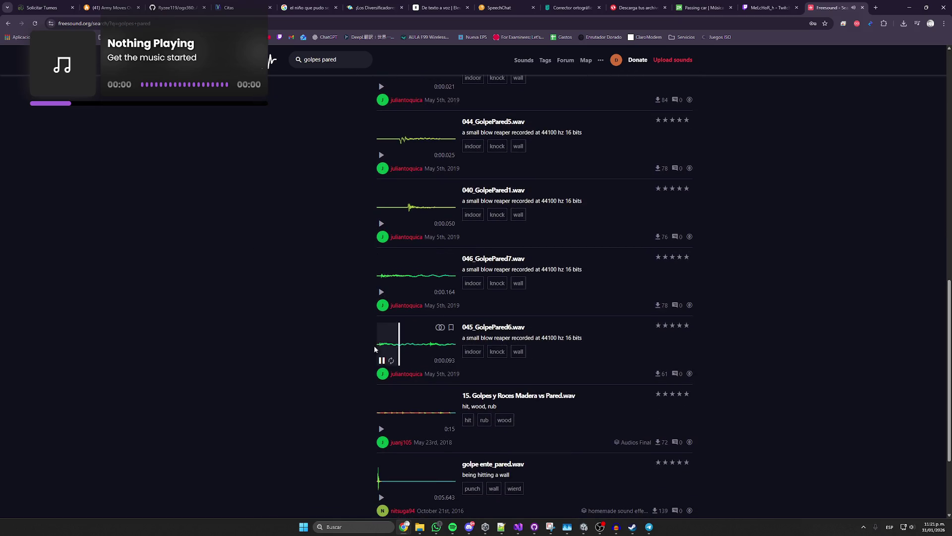
scroll(367, 303, "down", 2)
left_click(381, 354)
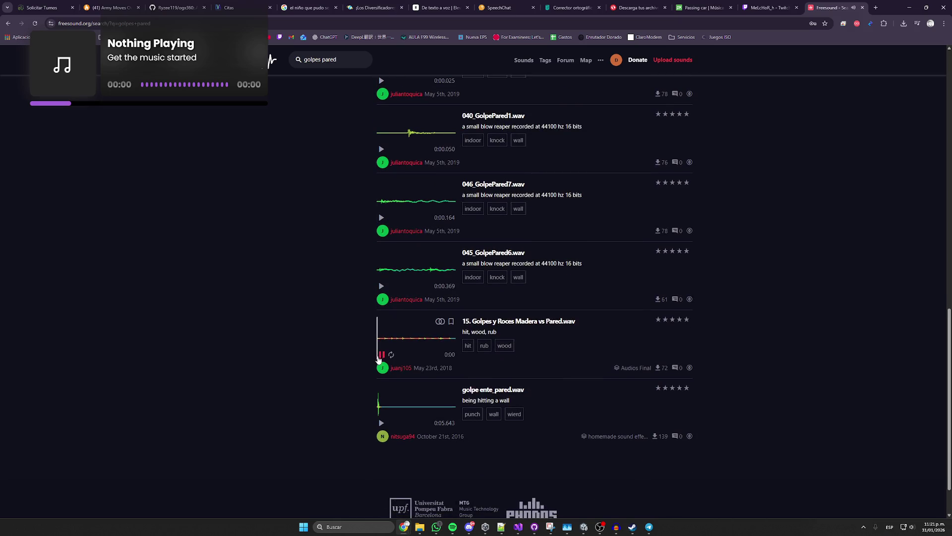
left_click(380, 423)
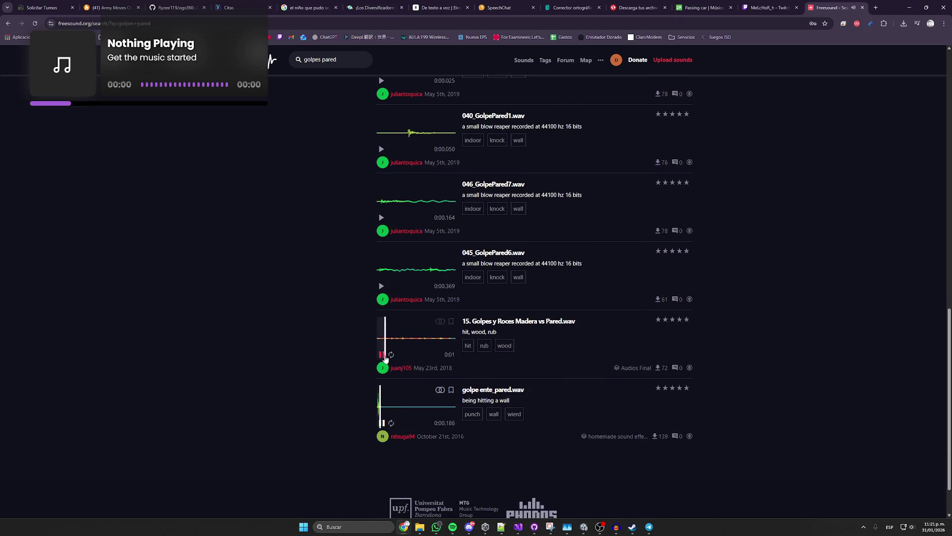
left_click(383, 354)
- Replay Fx_Escritorio_Golpe_Fuerte_G3.2, SR03_Escritorio_Golpe_G3 and golpe pared.wav to compare them
scroll(383, 354, "down", 2)
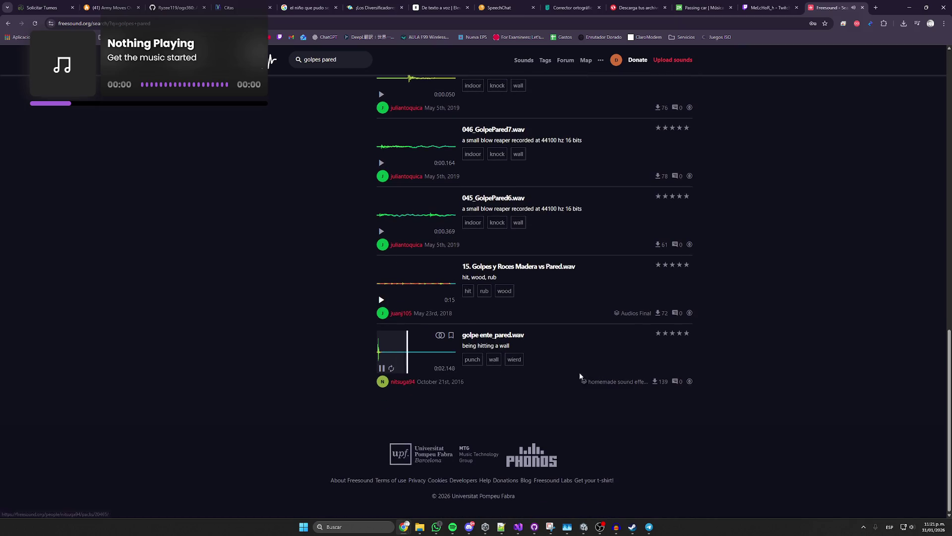
scroll(375, 175, "up", 7)
scroll(376, 174, "up", 5)
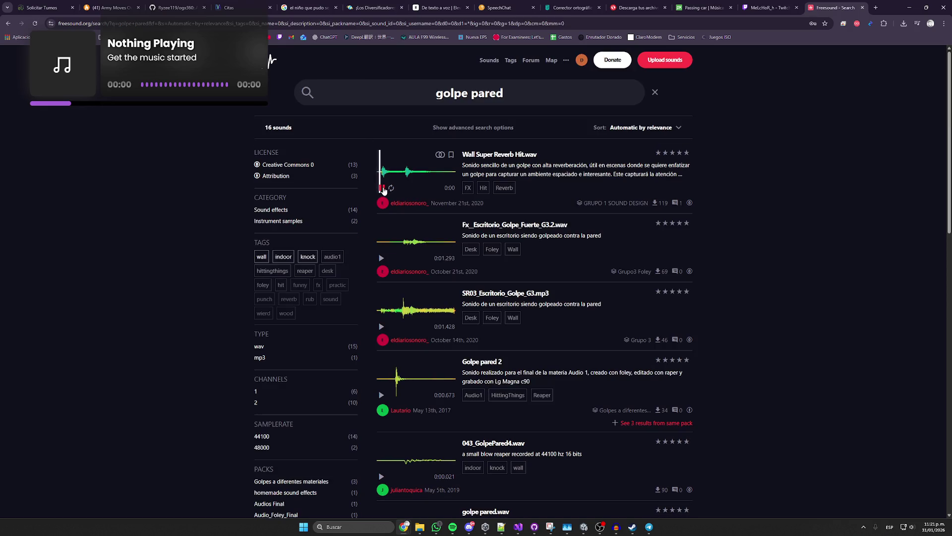
left_click(381, 258)
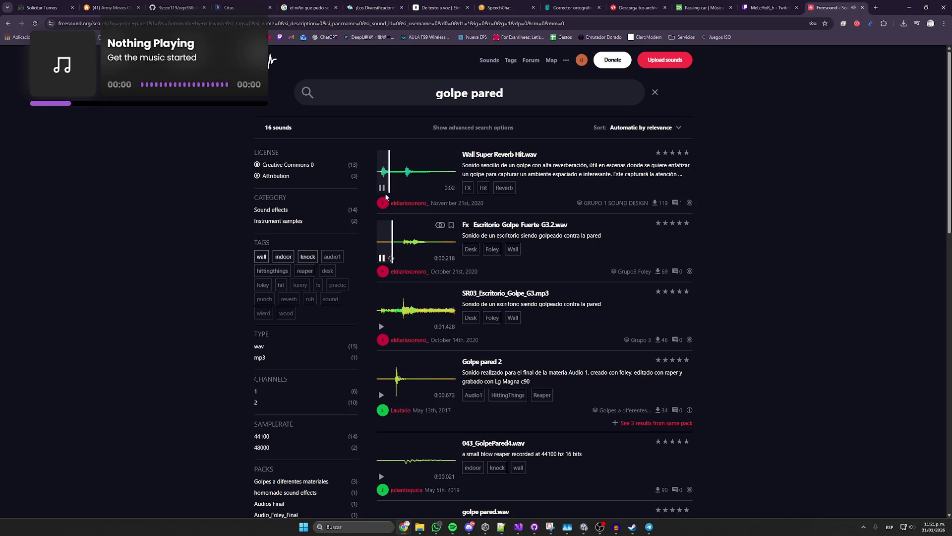
left_click(380, 328)
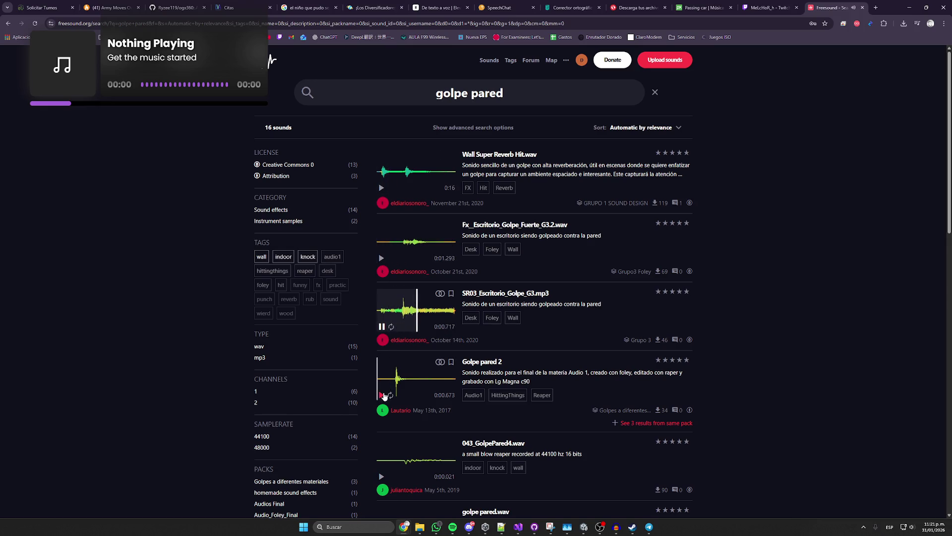
scroll(385, 328, "down", 2)
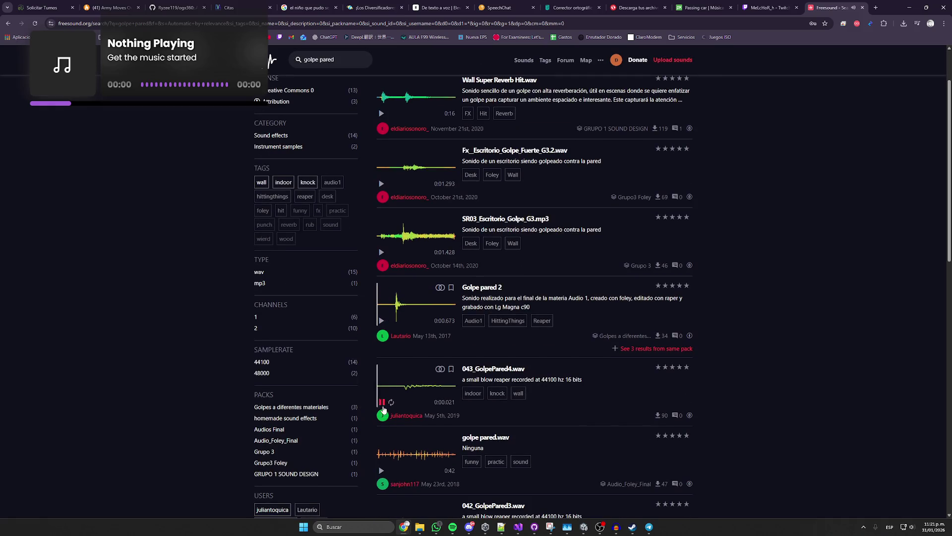
left_click(379, 458)
left_click(399, 454)
left_click(382, 472)
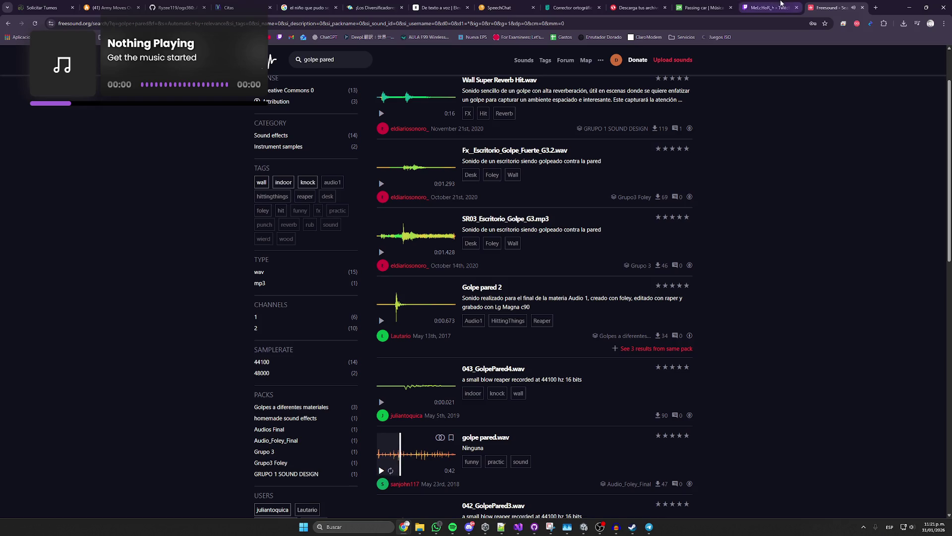
- On Pixabay's Passing car page, dismiss the thanks popup and search for 'golpe'
left_click(639, 6)
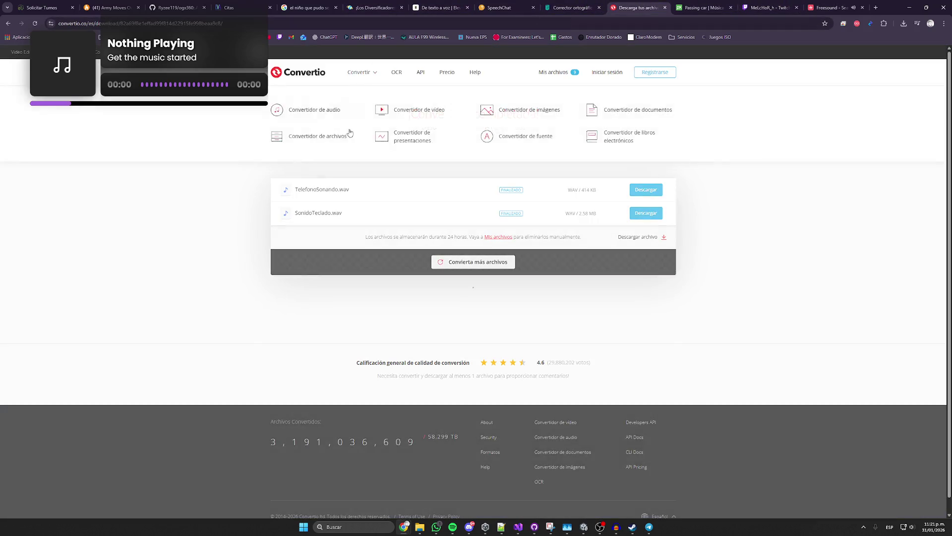
left_click(572, 8)
left_click(704, 7)
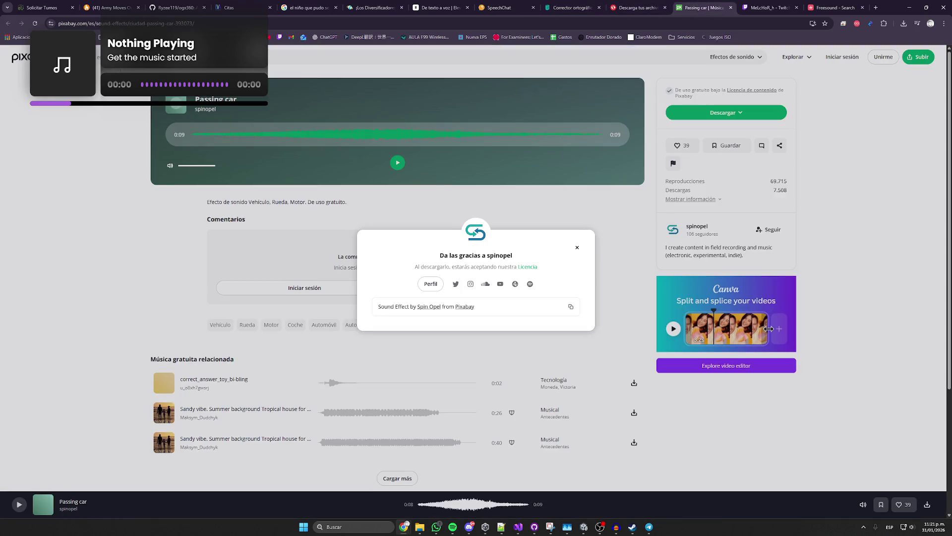
key("Escape")
type("golpe")
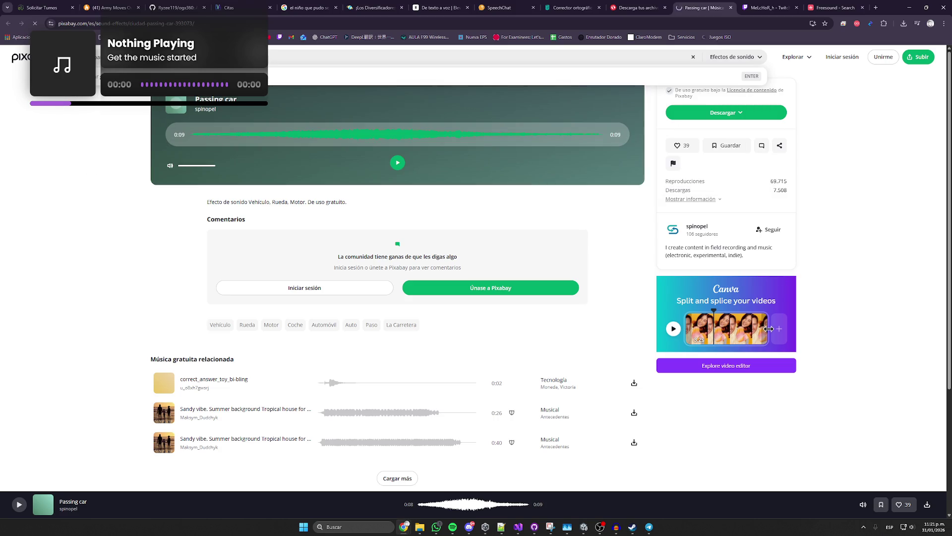
- Preview Heavy Wall Pounding, Hammer Smash, Impact Thud, old wooden door, Pukulan Tembok and flat-hand wall hit
left_click(164, 222)
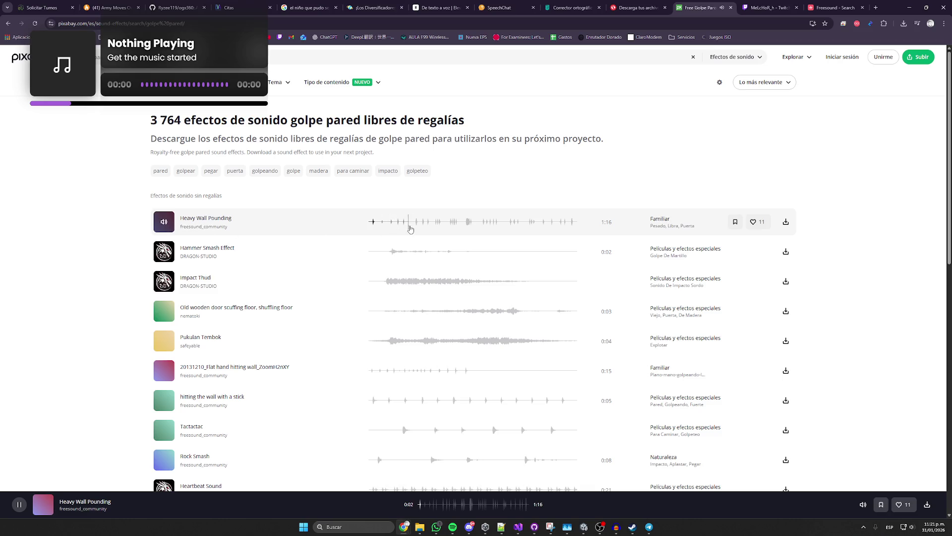
left_click(450, 222)
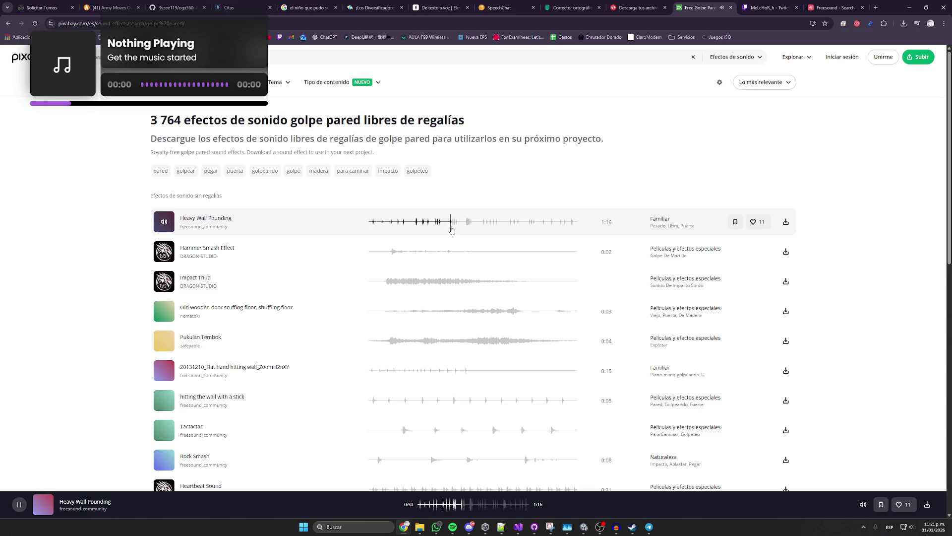
left_click(161, 253)
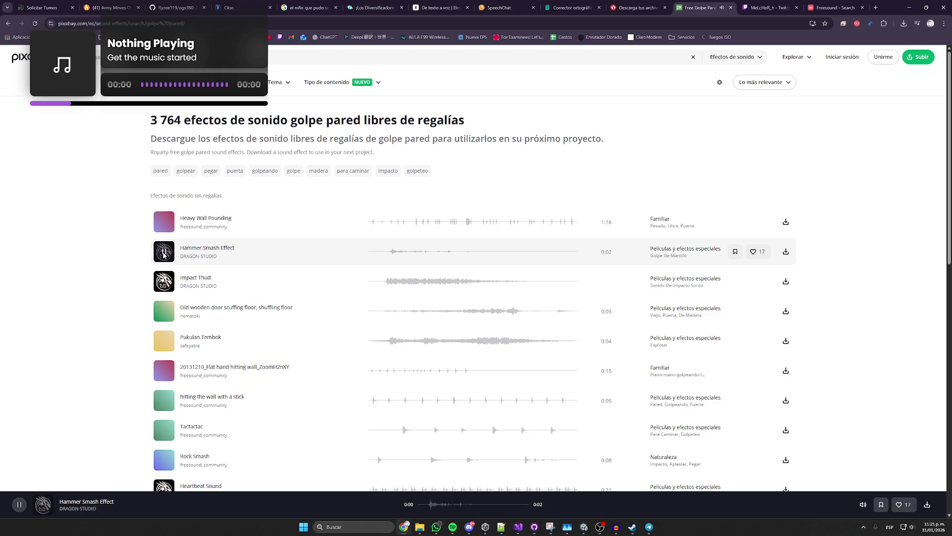
left_click(163, 282)
left_click(168, 311)
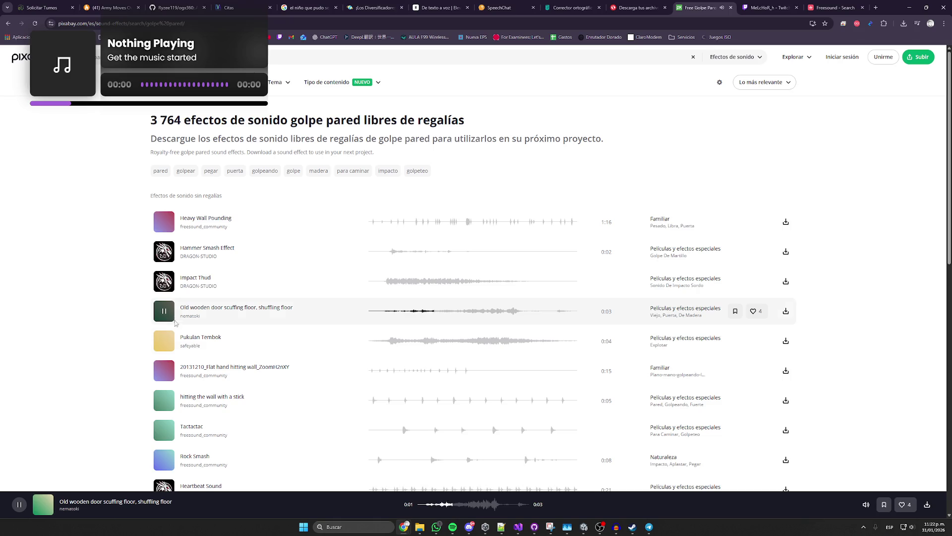
left_click(164, 341)
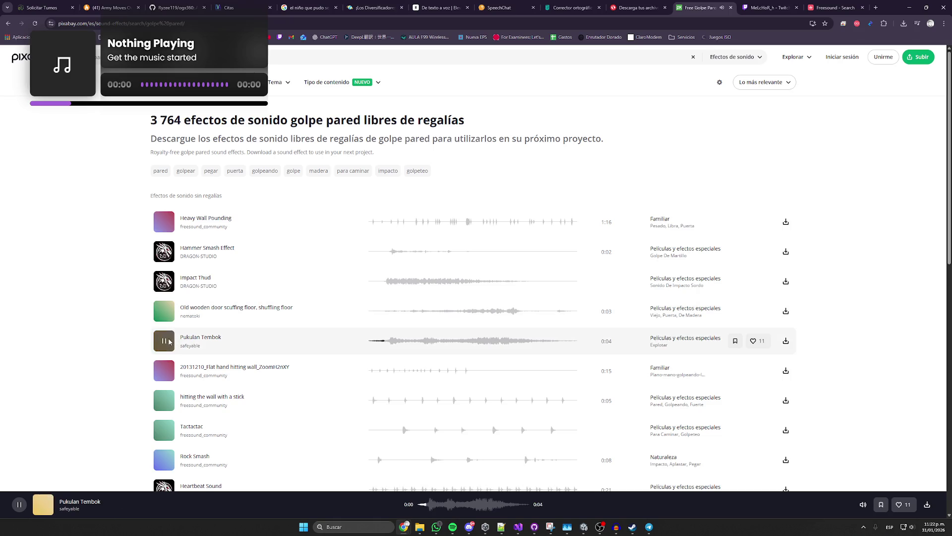
left_click(165, 369)
- Preview stick-on-wall, Tactactac, Rock Smash, Heartbeat Sound and evermor incidental beat 2
scroll(164, 367, "down", 1)
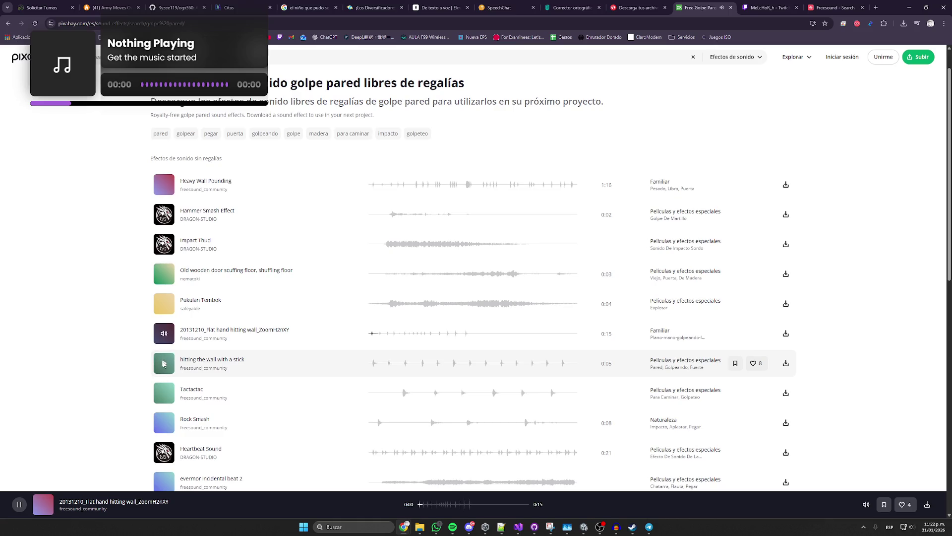
left_click(164, 363)
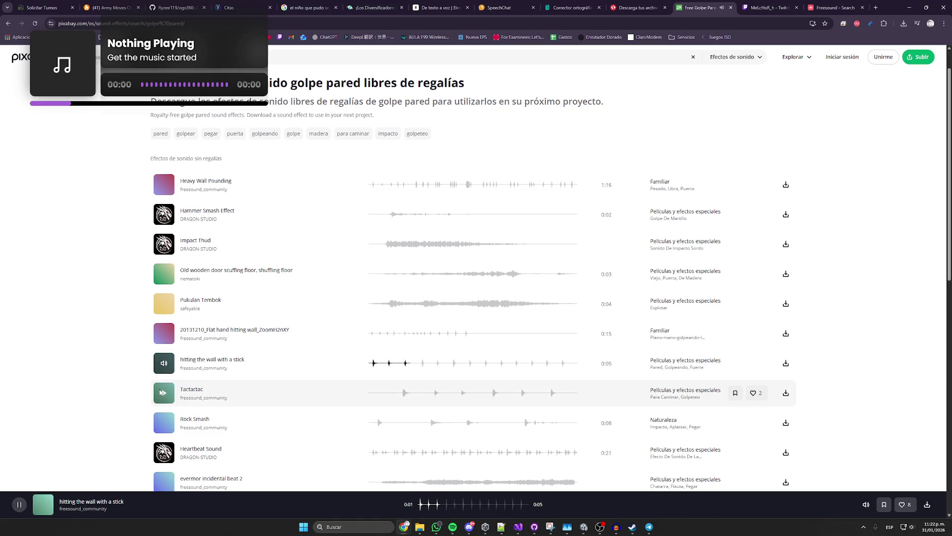
left_click(164, 392)
left_click(164, 423)
scroll(163, 378, "down", 2)
left_click(164, 379)
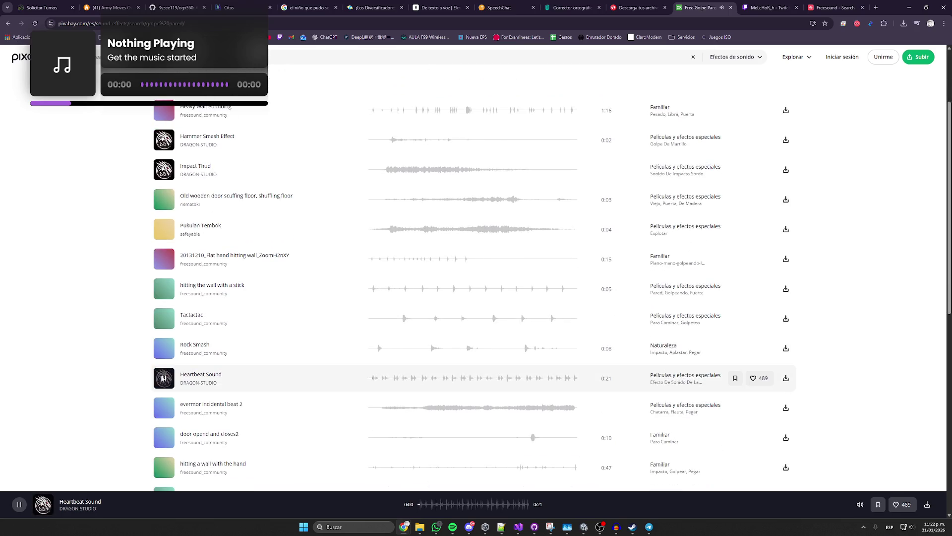
left_click(166, 410)
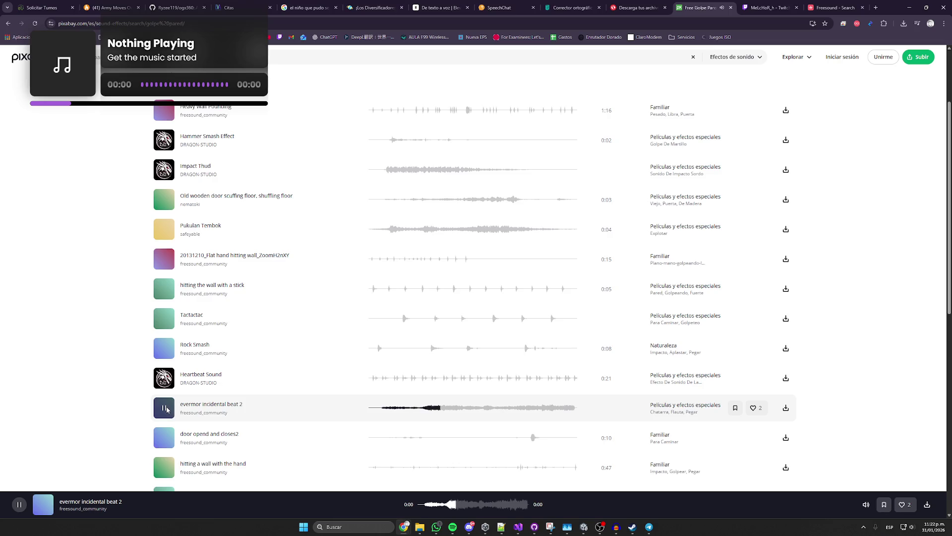
- Preview door opend and closes2, hand-on-wall, _breaking objects and WoodWallBash, then go to YouTube
scroll(166, 410, "down", 1)
left_click(165, 400)
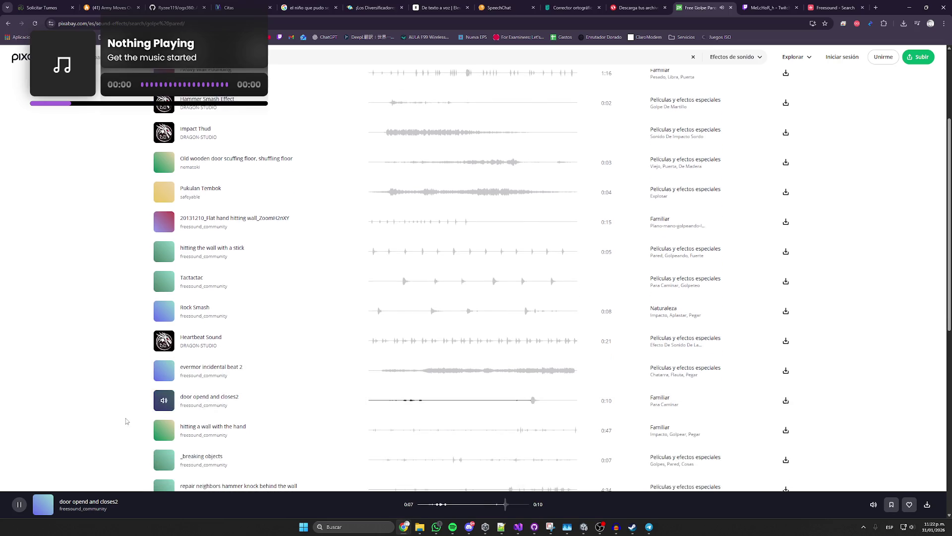
left_click(162, 431)
scroll(158, 372, "down", 3)
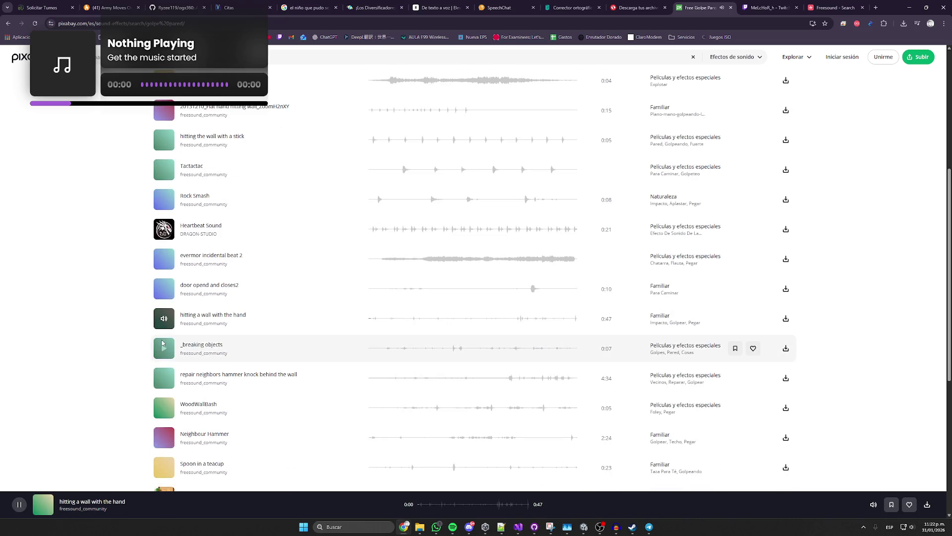
left_click(159, 351)
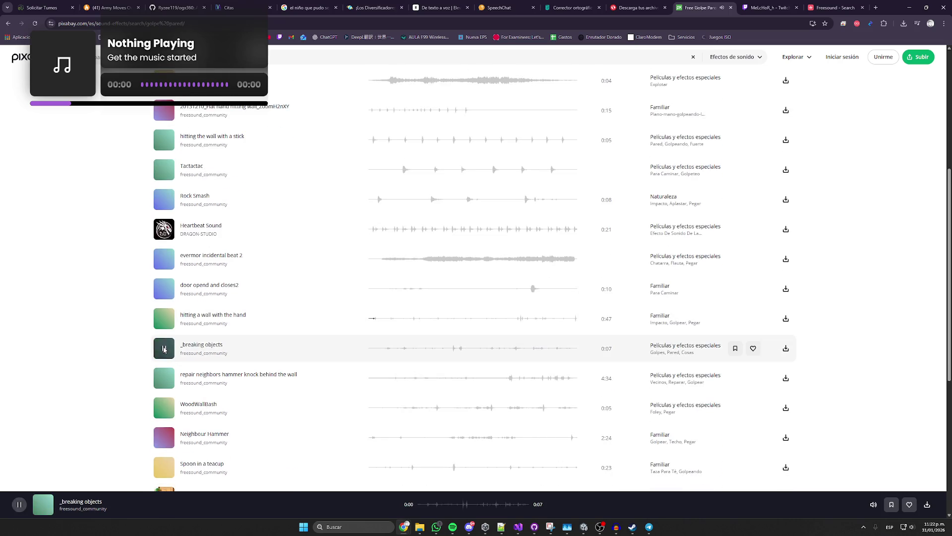
left_click(165, 409)
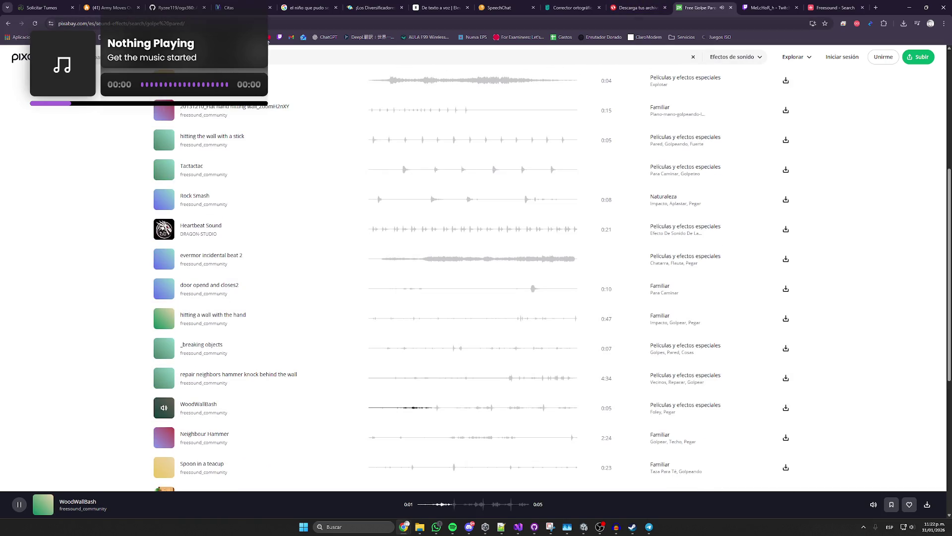
left_click(829, 8)
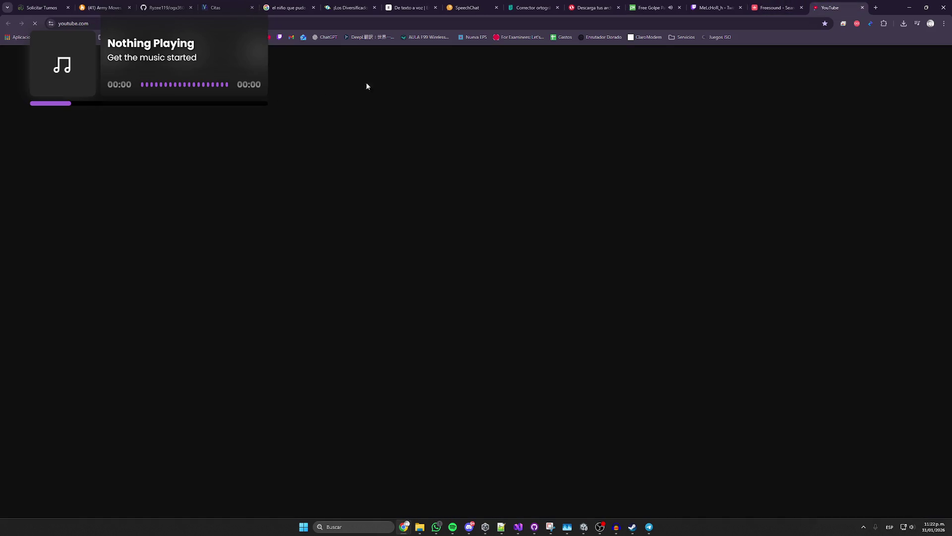
- Search YouTube for 'golpe pared sfx' and scroll through the results
type("Golpe pare")
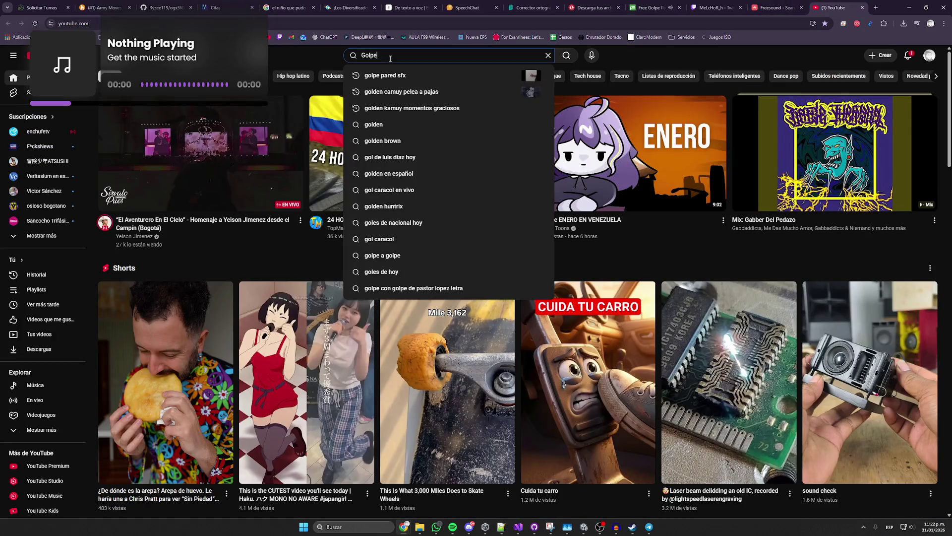
key("Down")
key("Return")
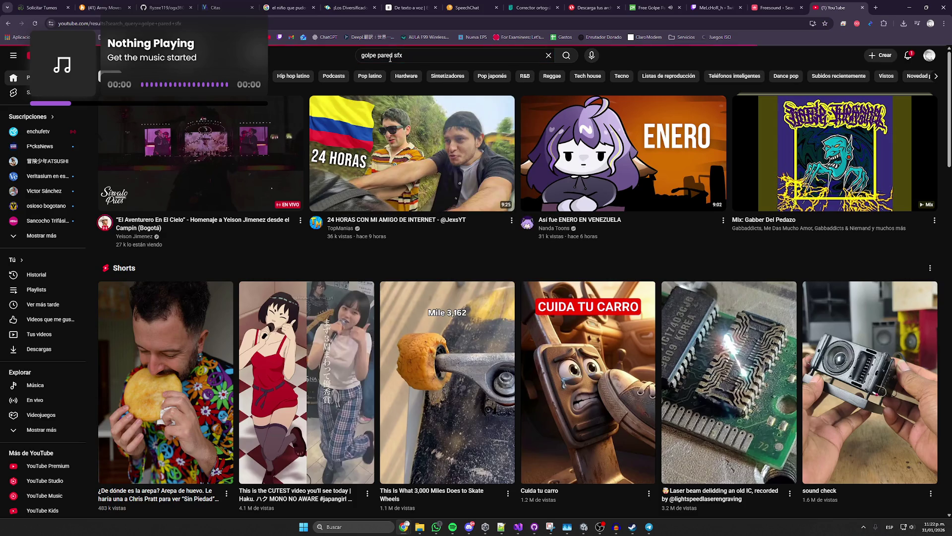
scroll(241, 212, "down", 1)
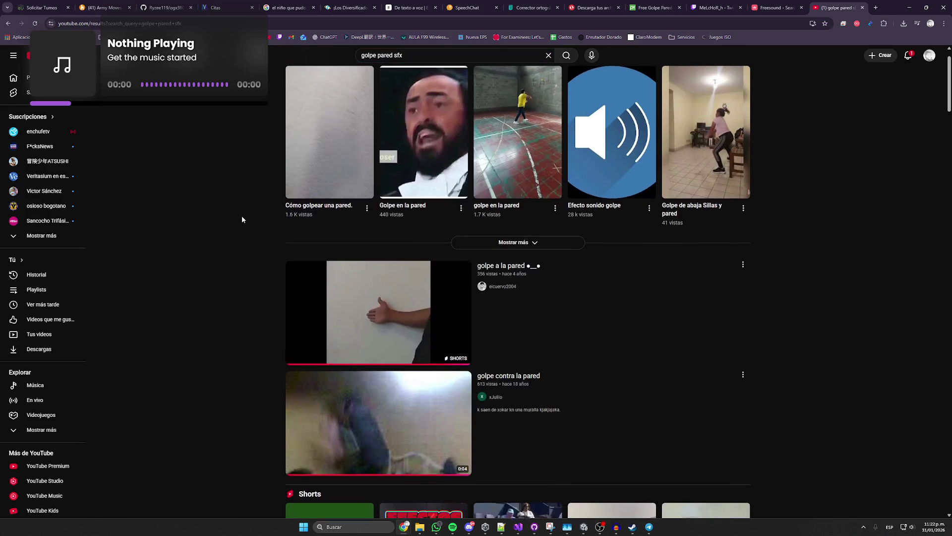
scroll(242, 219, "down", 10)
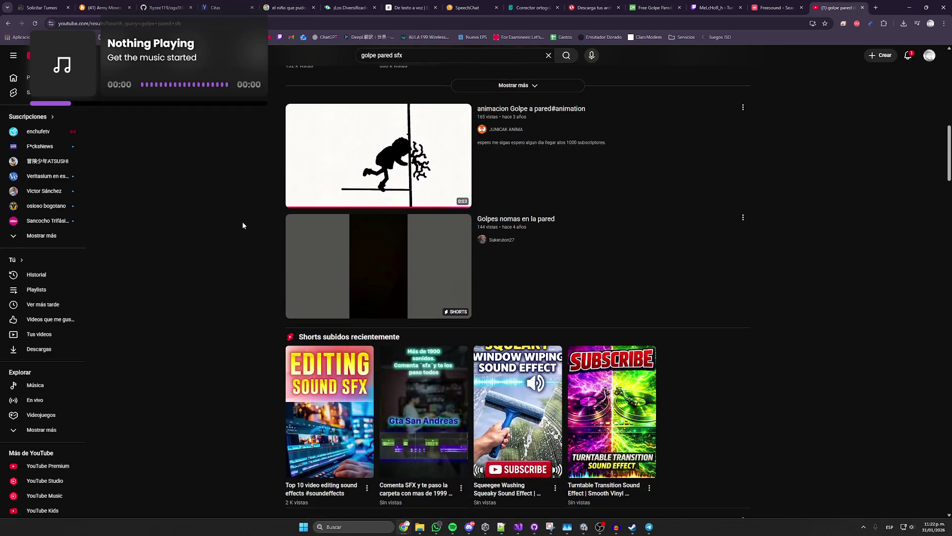
scroll(243, 223, "down", 5)
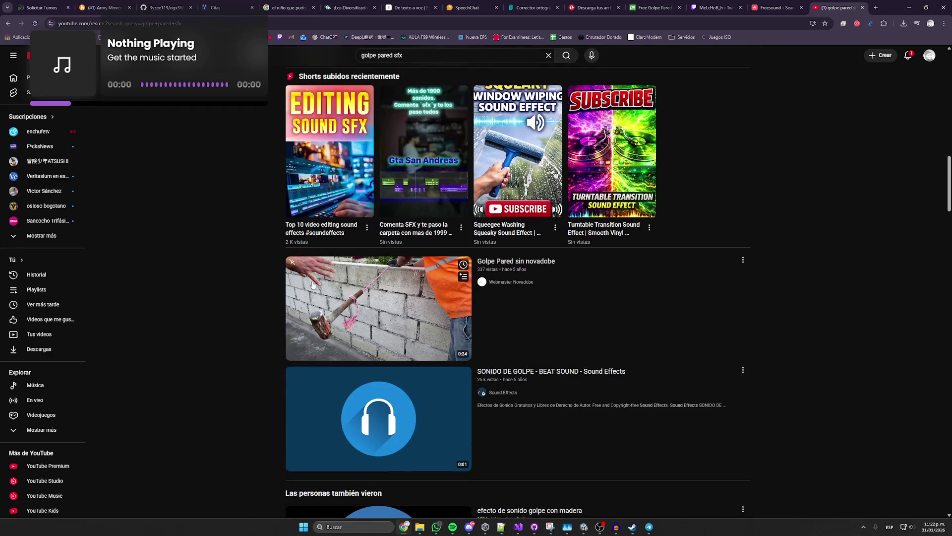
- Audition the 'SONIDO DE GOLPE' and 'Golpe Pared sin novadobe' knock videos
left_click(390, 413)
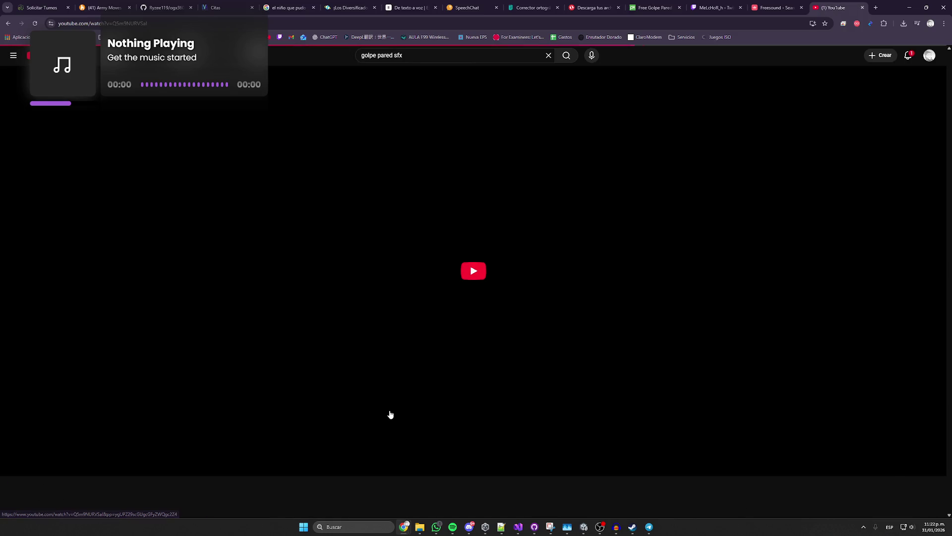
key("alt+Left")
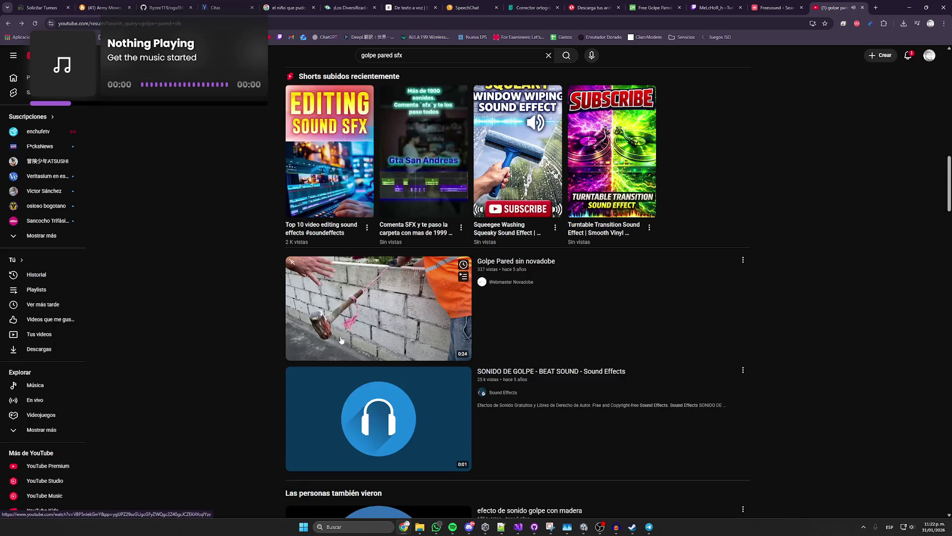
left_click(320, 332)
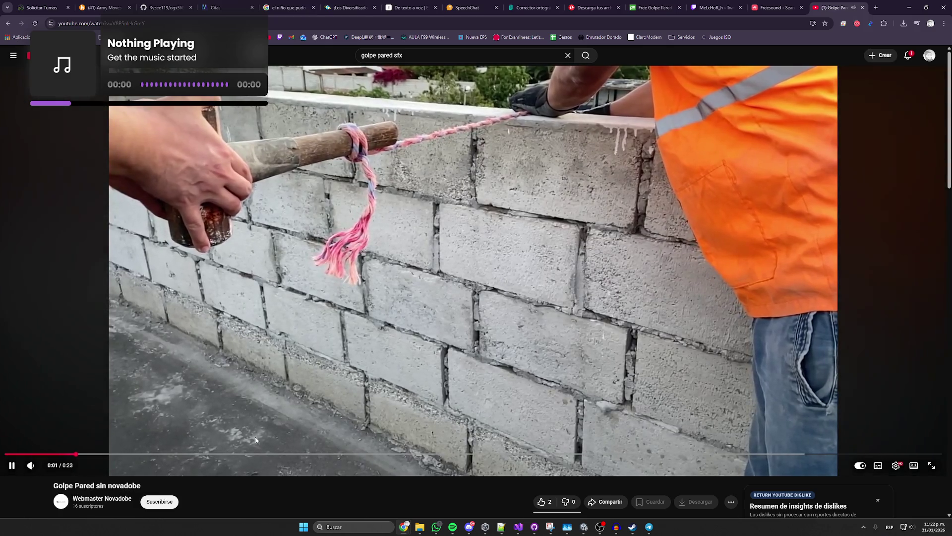
left_click(238, 328)
left_click(270, 454)
left_click(355, 291)
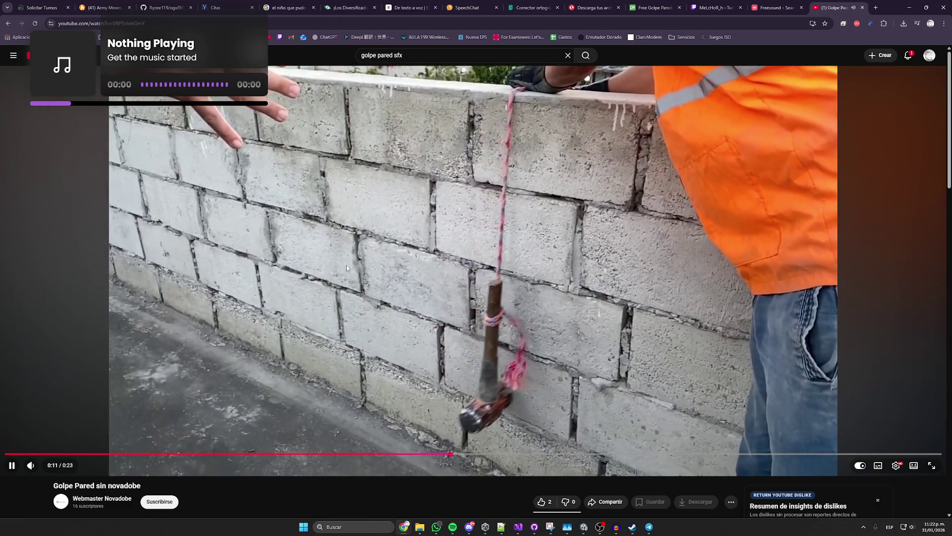
key("alt+Left")
- Audition the 'efecto de sonido golpe con madera' and 'Sonido de Golpe - Beat Sound' videos, then return to Audacity
scroll(212, 260, "down", 3)
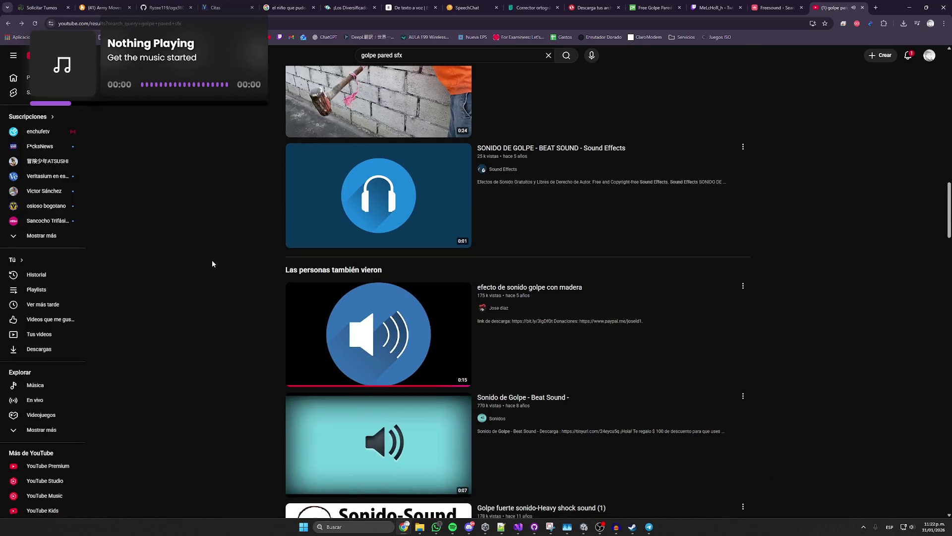
left_click(318, 278)
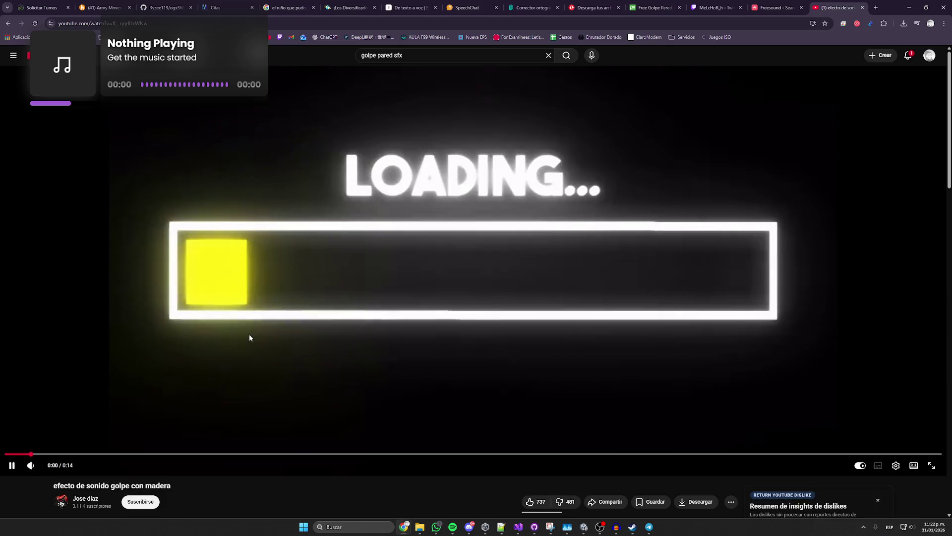
left_click(368, 454)
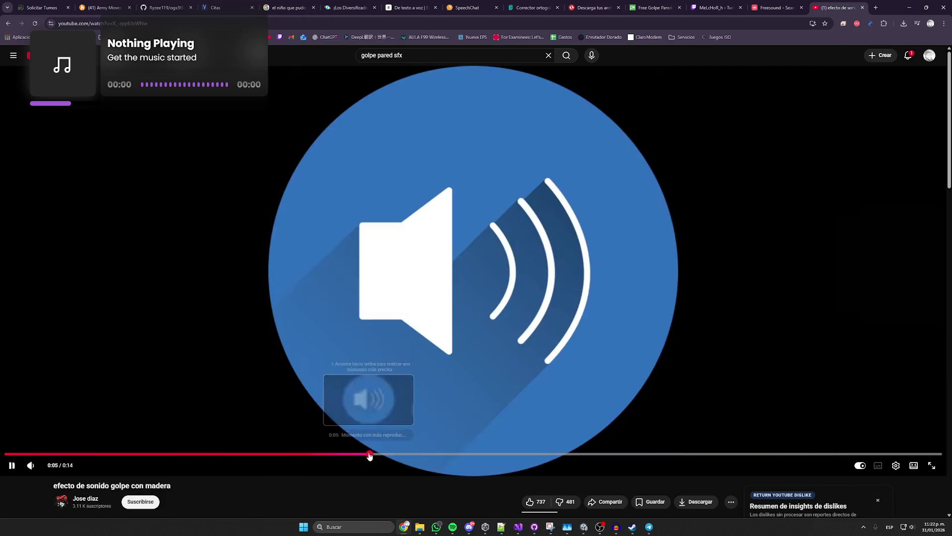
left_click(306, 454)
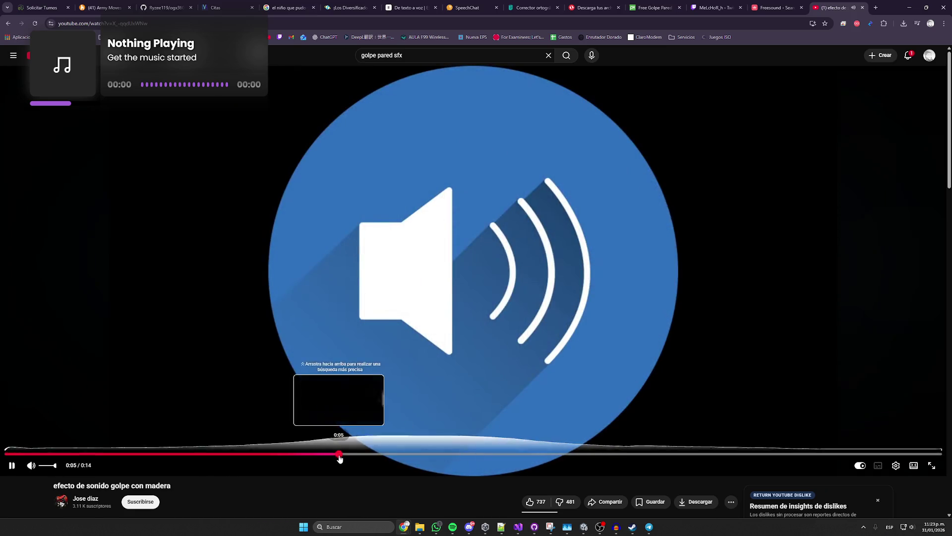
key("alt+Left")
left_click(314, 257)
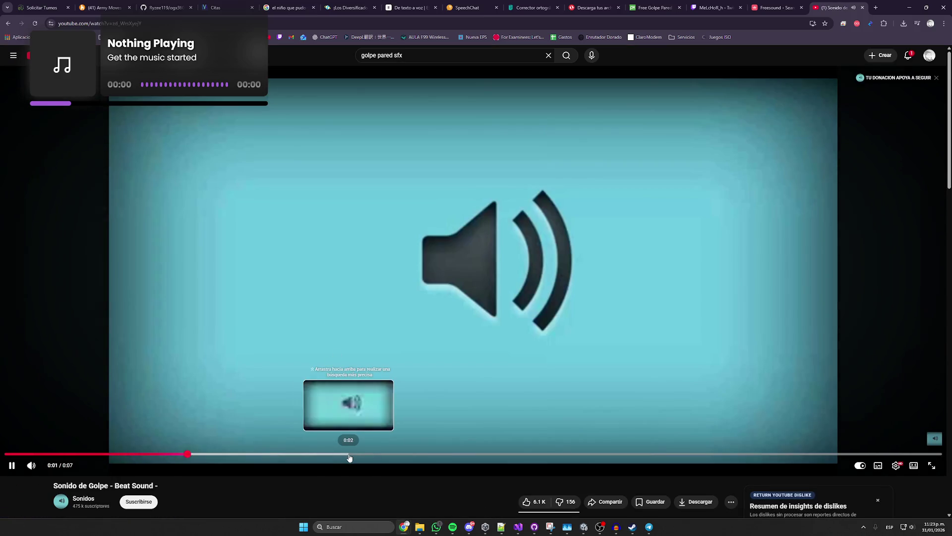
key("alt+Left")
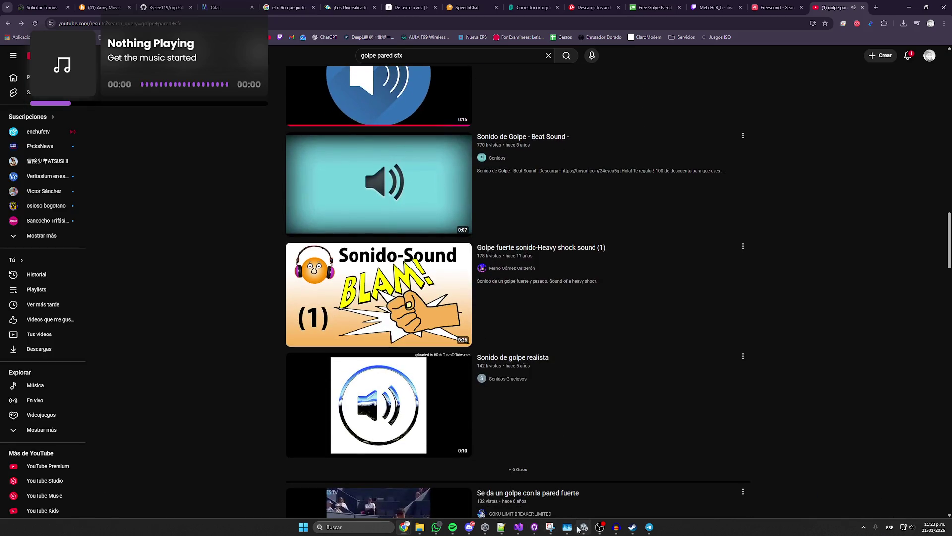
left_click(615, 527)
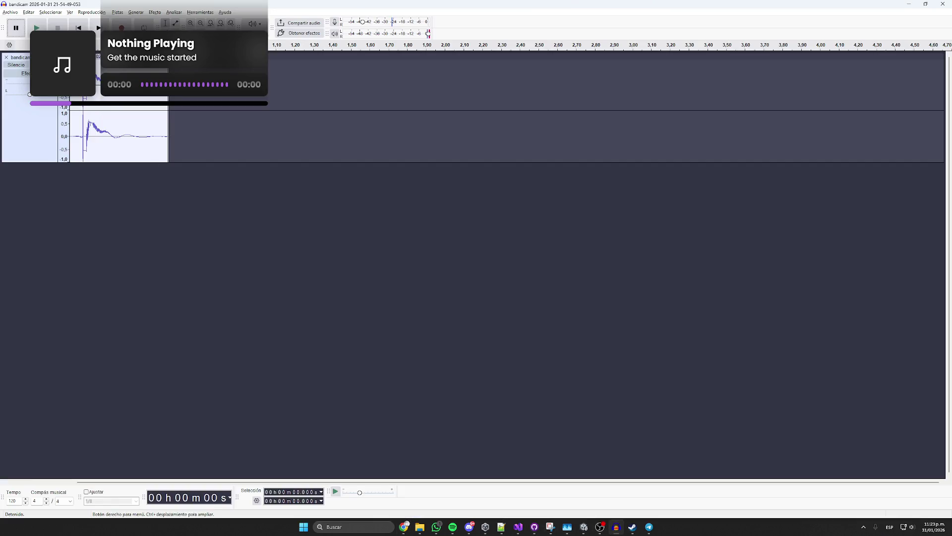
- Close the old Audacity audio track and start a new recording via OBS
left_click(5, 58)
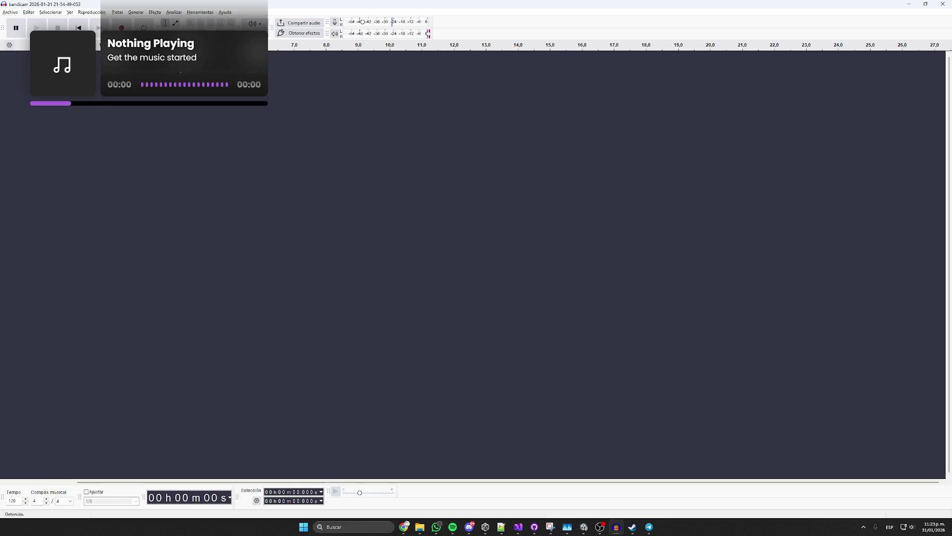
left_click(600, 525)
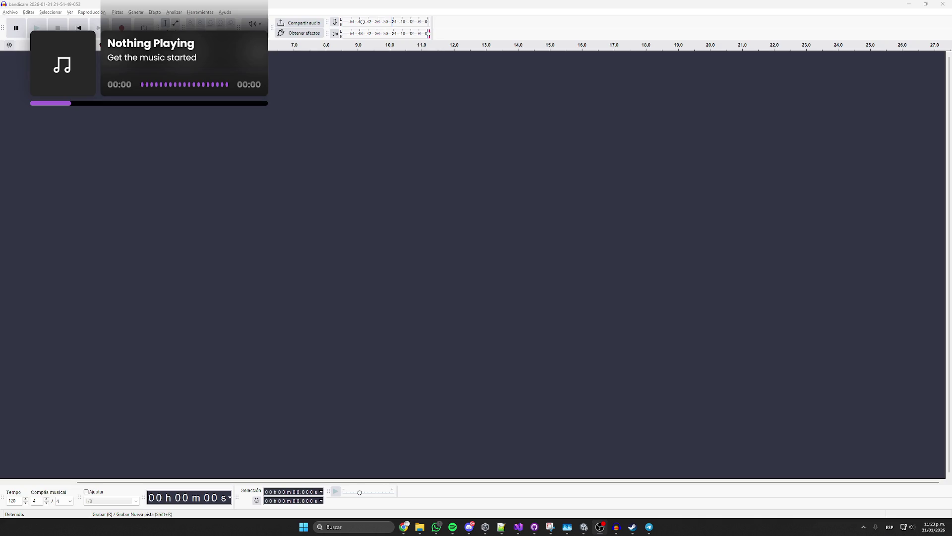
left_click(121, 28)
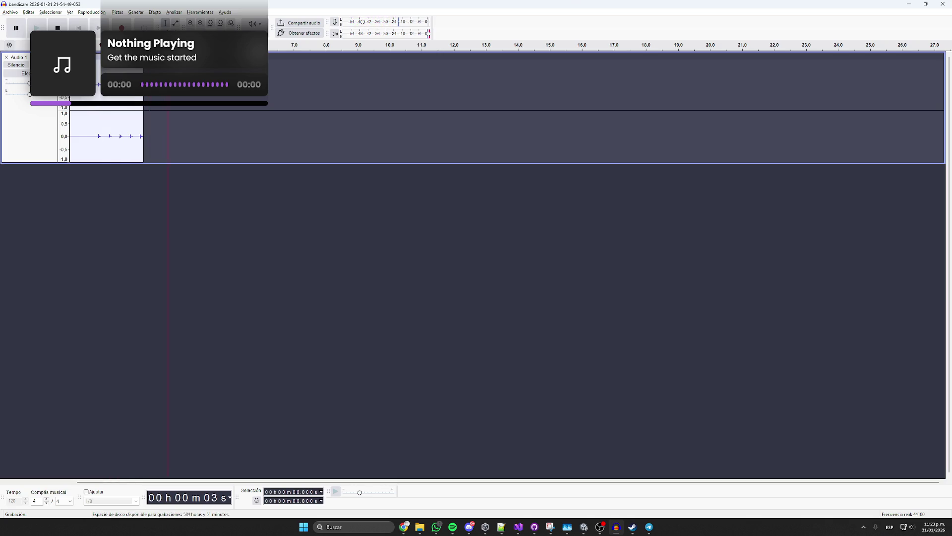
- Stop the new knock recording and play it back to check it
left_click(57, 27)
left_click(36, 27)
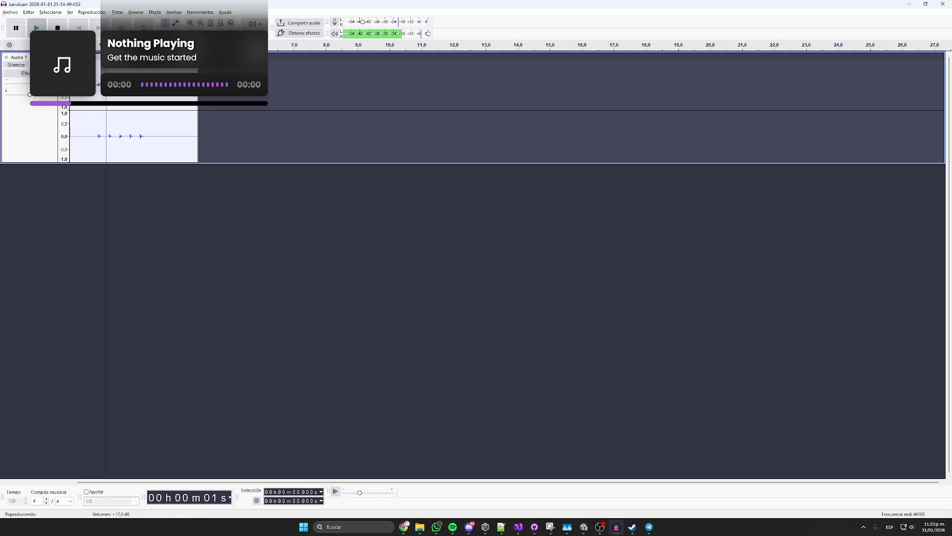
left_click(58, 27)
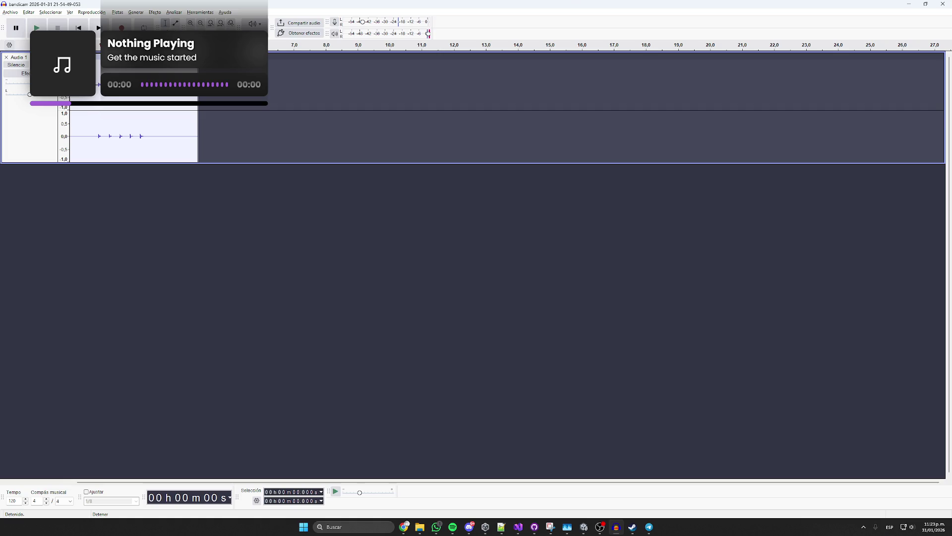
left_click(37, 28)
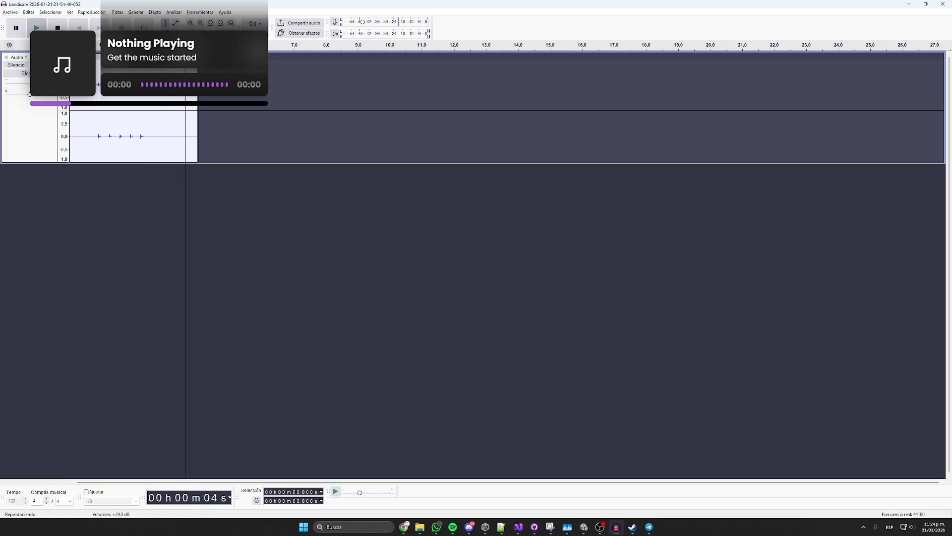
key("space")
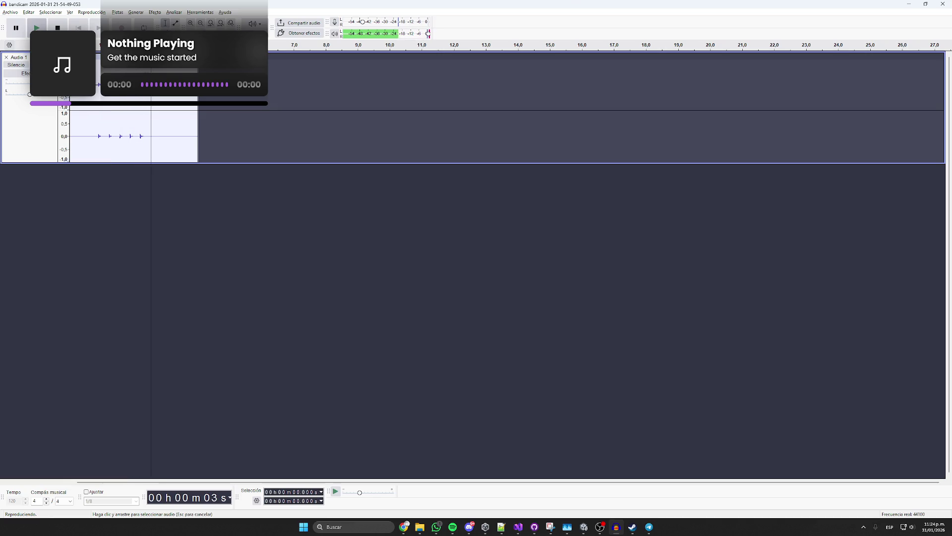
- Cut the first 0.65 seconds and the trailing audio to leave a 2-second clip, then select all
left_click_drag(70, 99, 90, 99)
key("Delete")
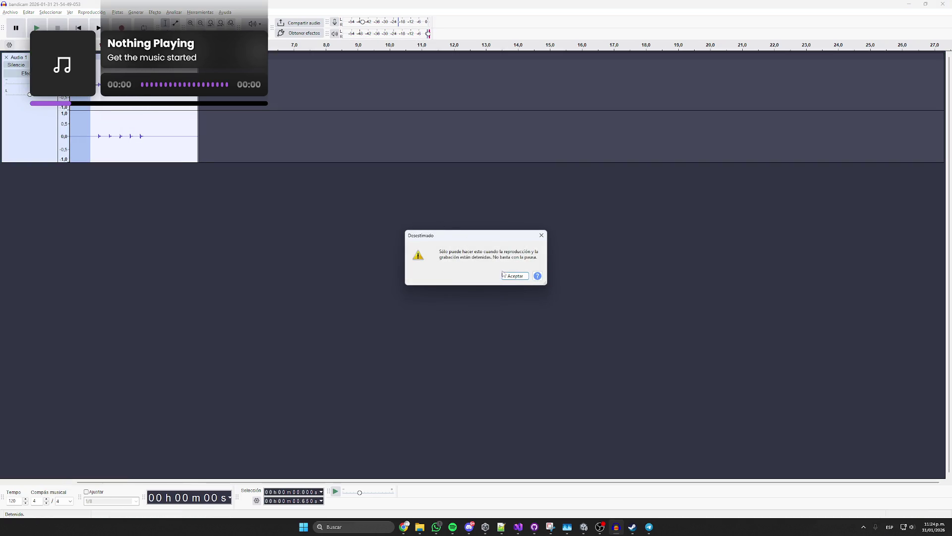
left_click(502, 273)
key("Delete")
left_click_drag(135, 139, 177, 139)
key("Delete")
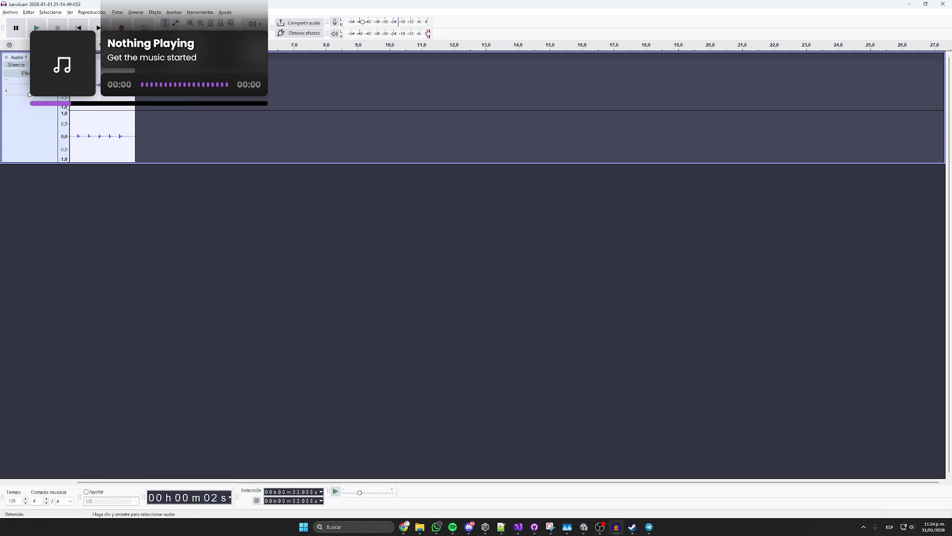
key("ctrl+a")
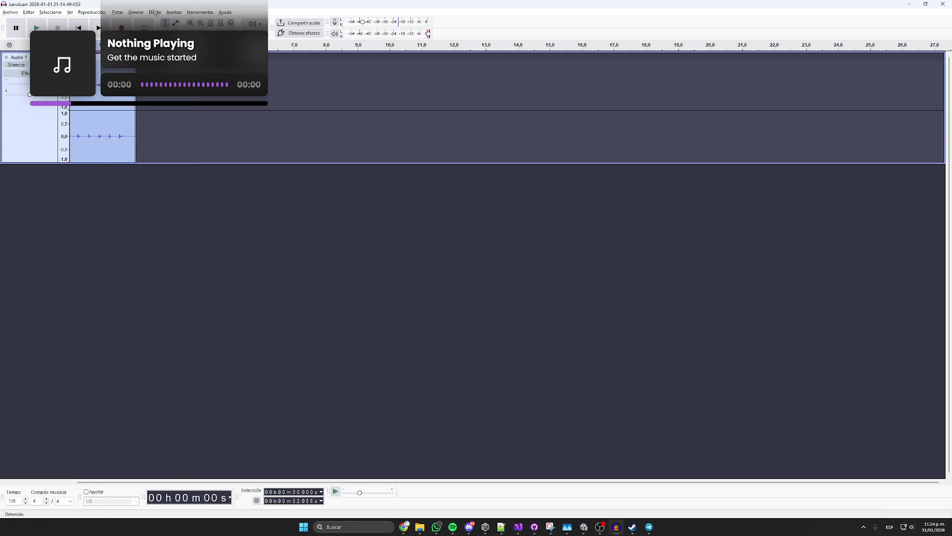
- Preview the Amplificar effect at 25,1 dB with clipping allowed
left_click(155, 12)
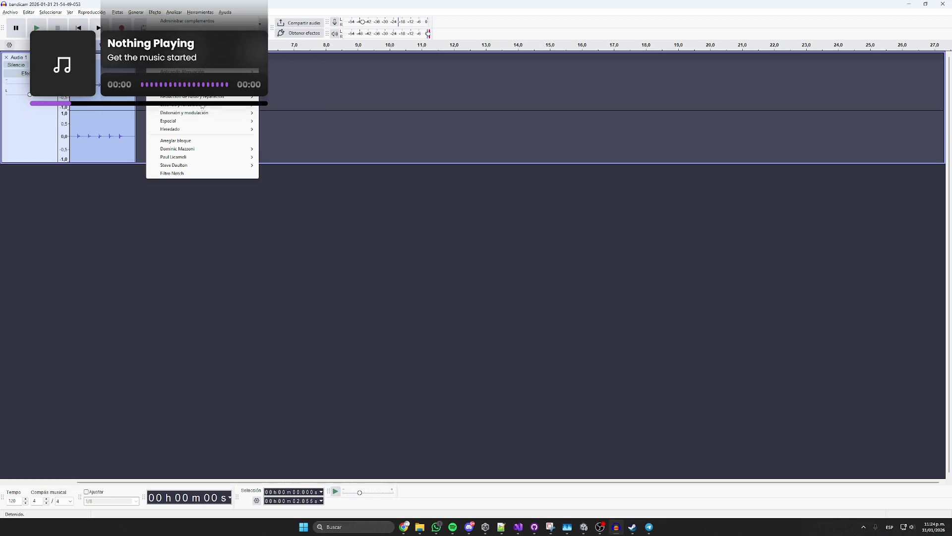
mouse_move(208, 79)
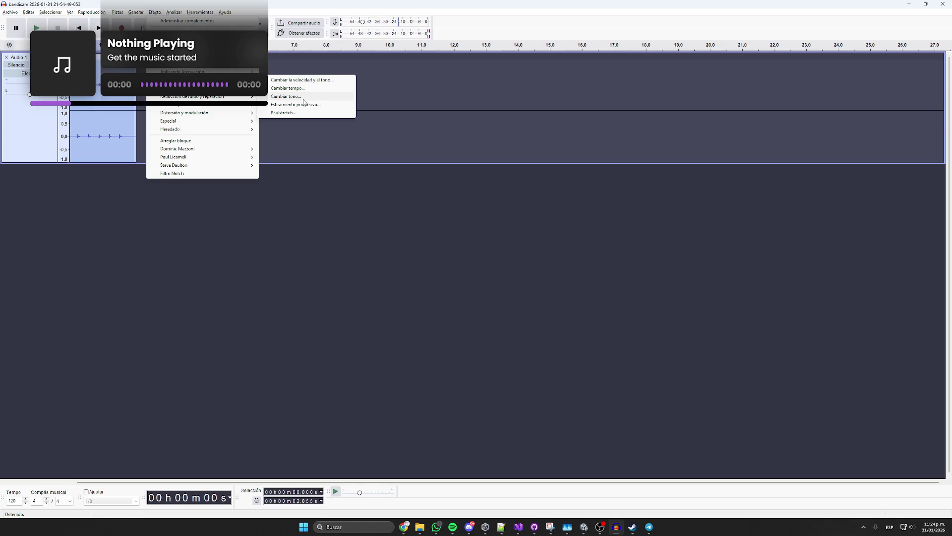
mouse_move(208, 63)
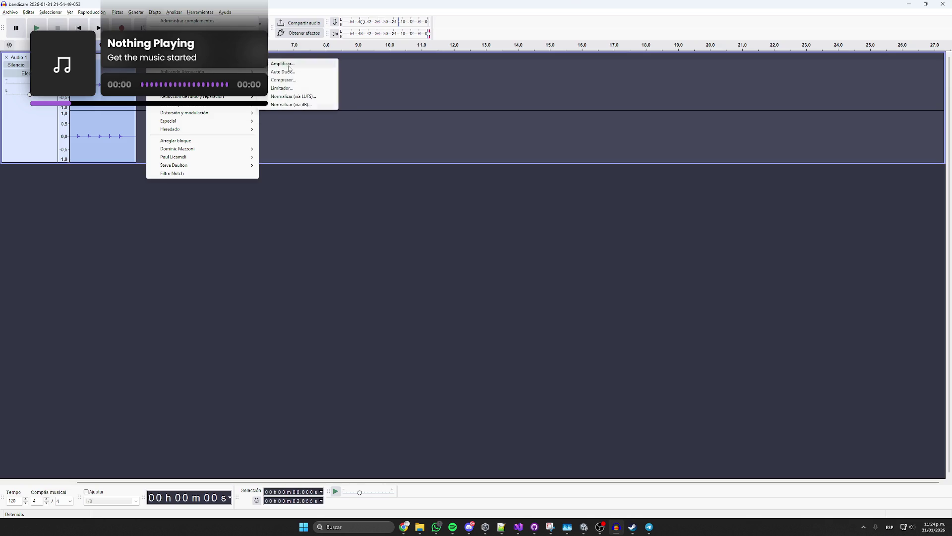
left_click(296, 65)
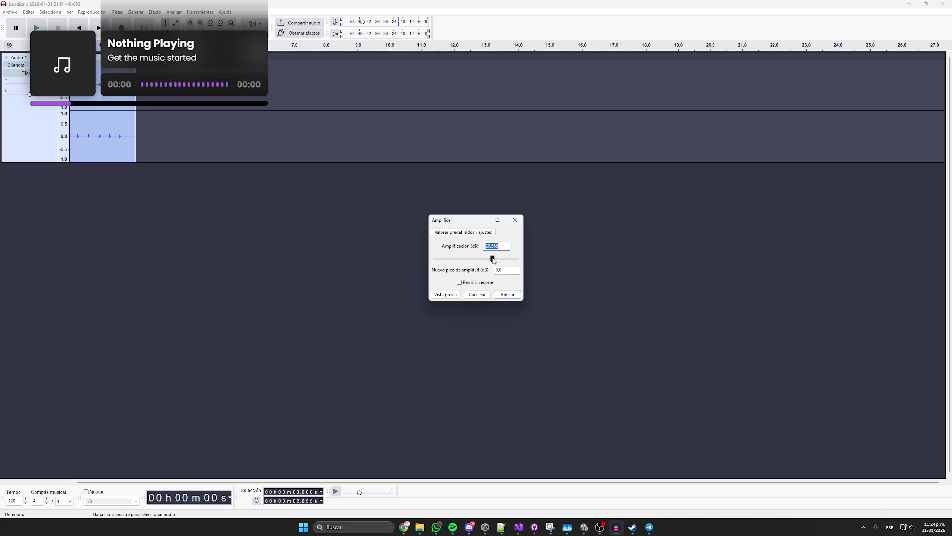
left_click_drag(493, 259, 497, 259)
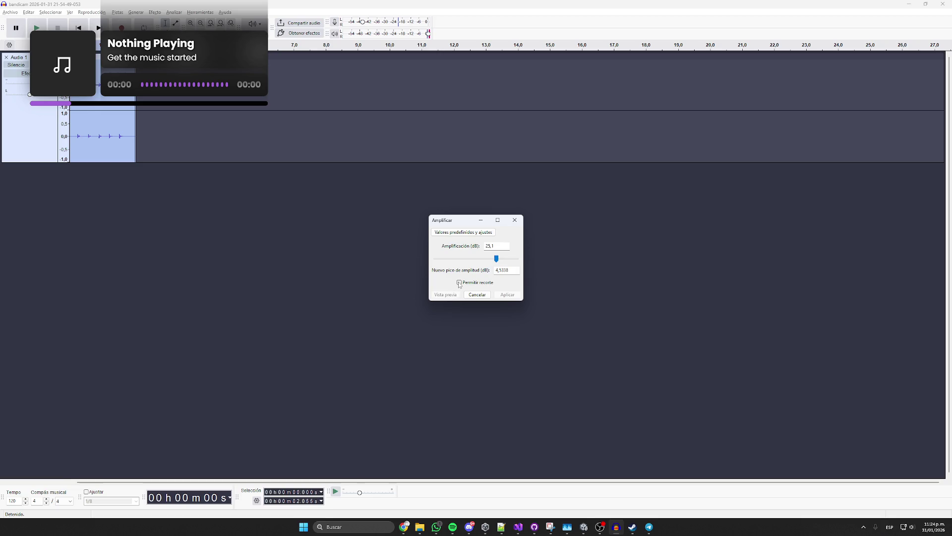
left_click(450, 295)
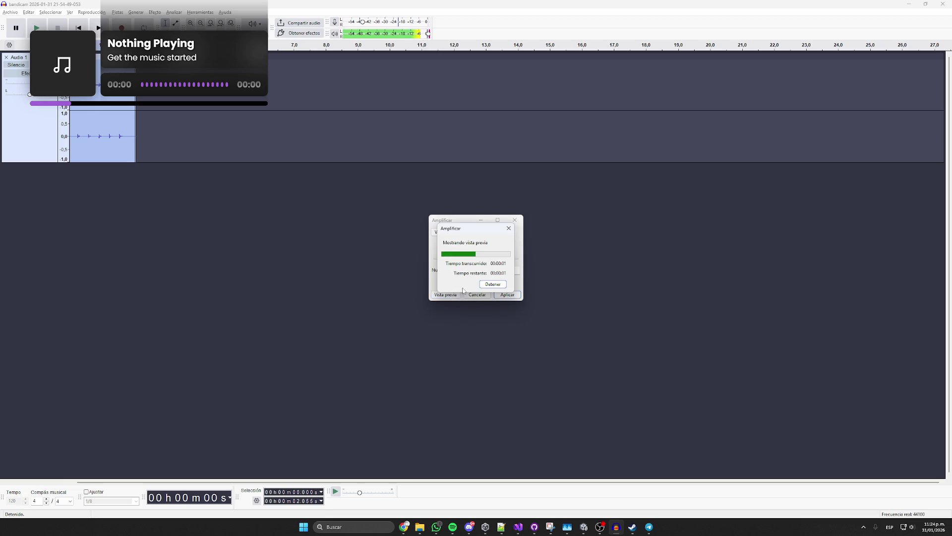
- Preview the amplification at 19,1 dB, cancel it, and replay the unchanged clip
scroll(491, 257, "up", 6)
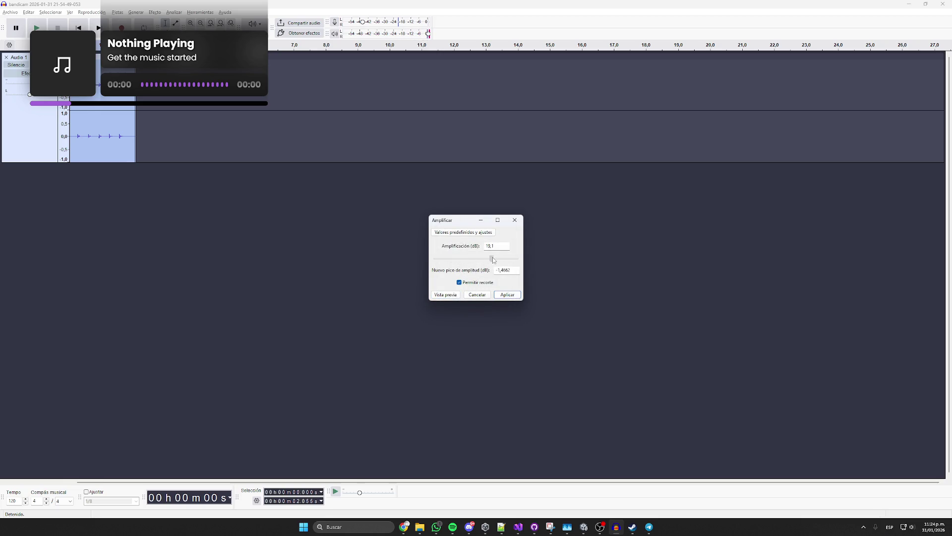
key("space")
key("space")
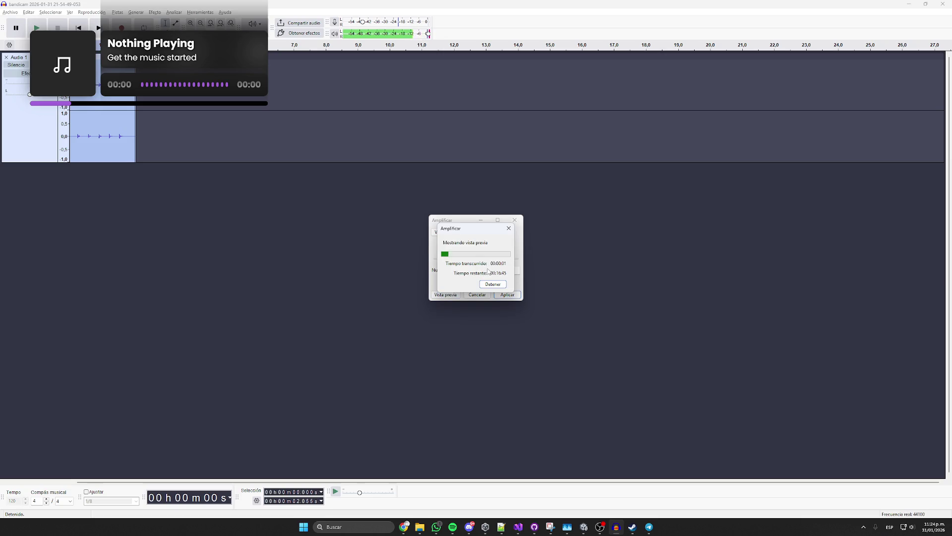
left_click(477, 295)
left_click(36, 28)
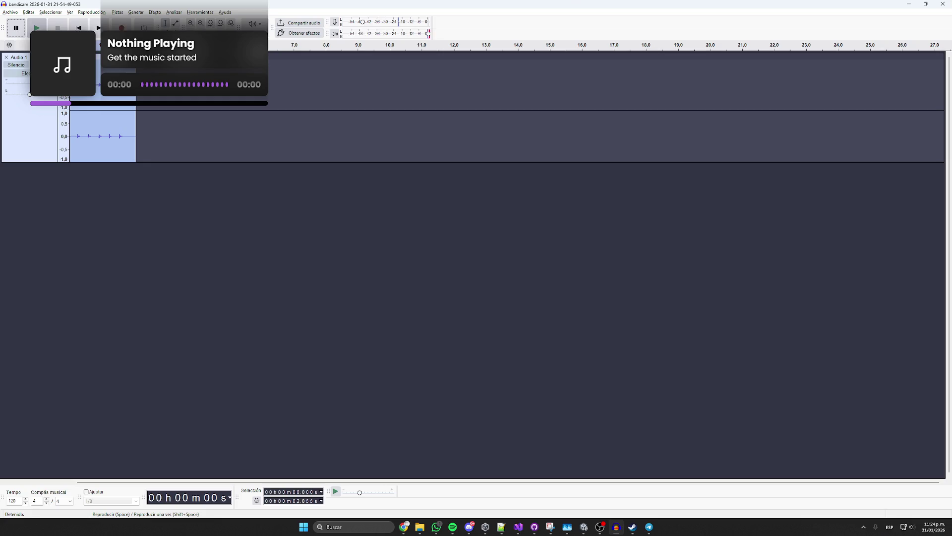
left_click(154, 13)
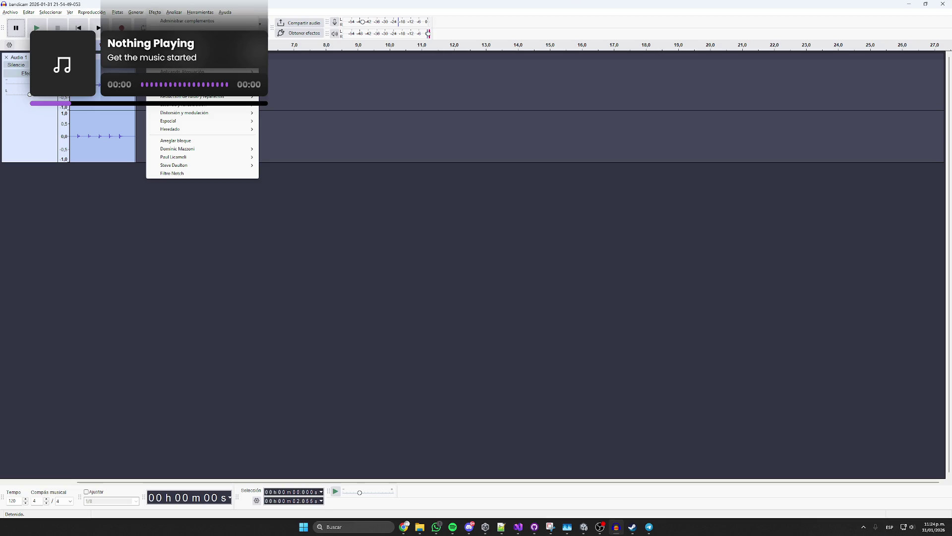
- Preview Tono y tempo > Cambiar tono at the original pitch and at -11%
mouse_move(199, 88)
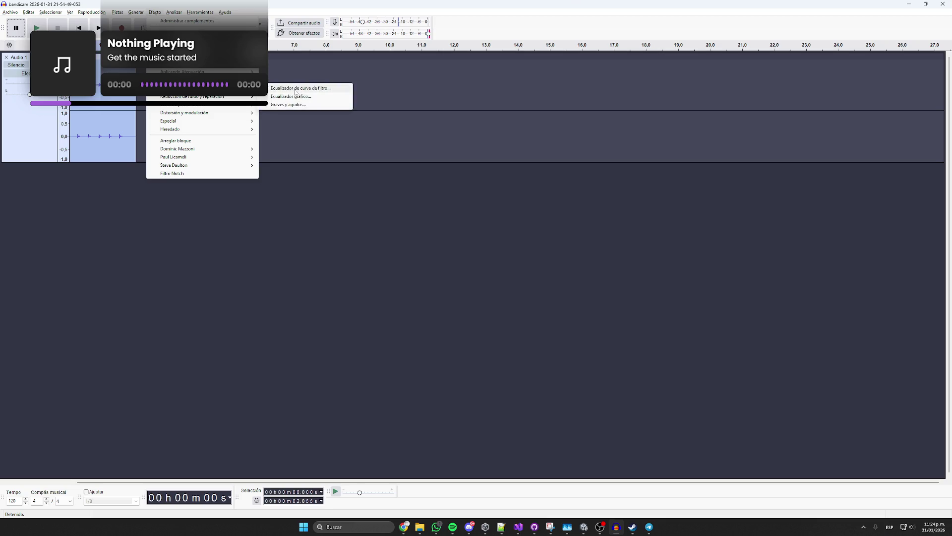
mouse_move(253, 64)
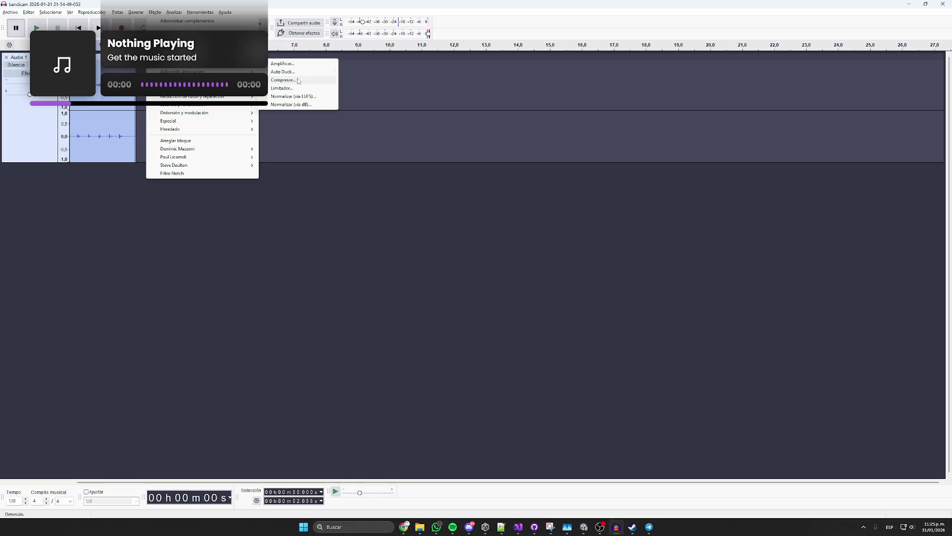
mouse_move(198, 71)
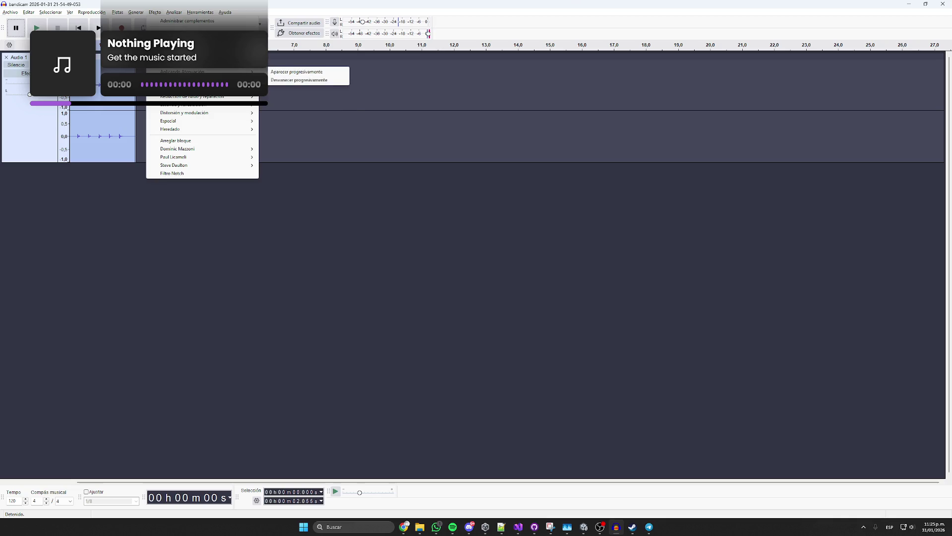
mouse_move(228, 80)
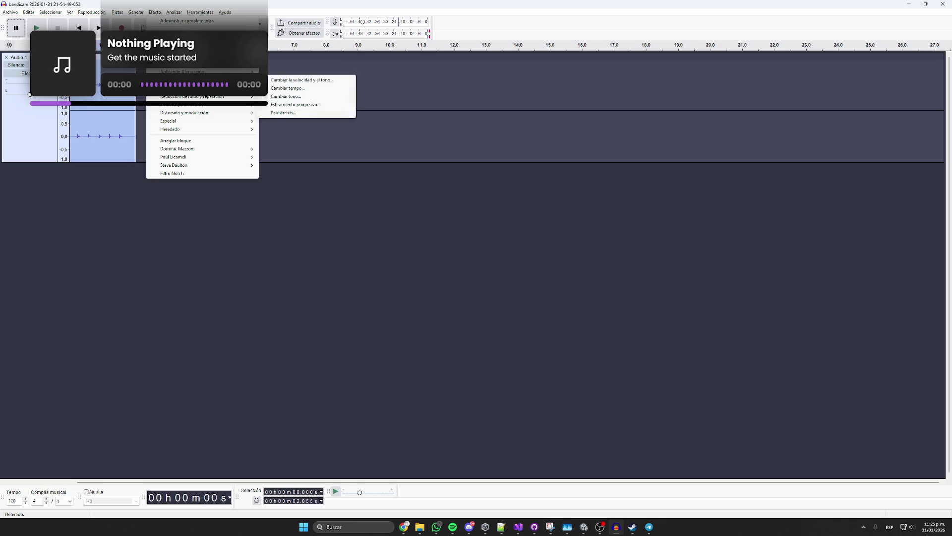
left_click(307, 98)
left_click(422, 321)
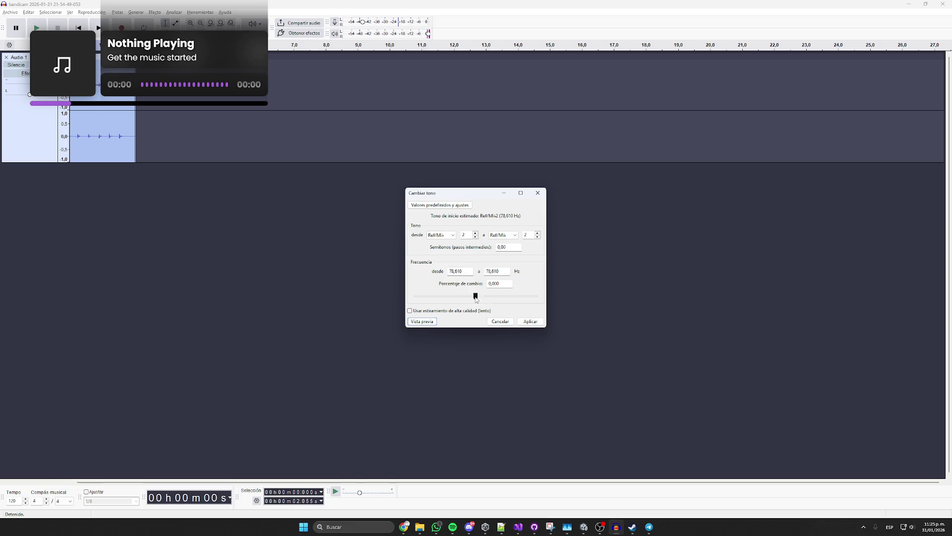
left_click_drag(476, 296, 469, 296)
key("Return")
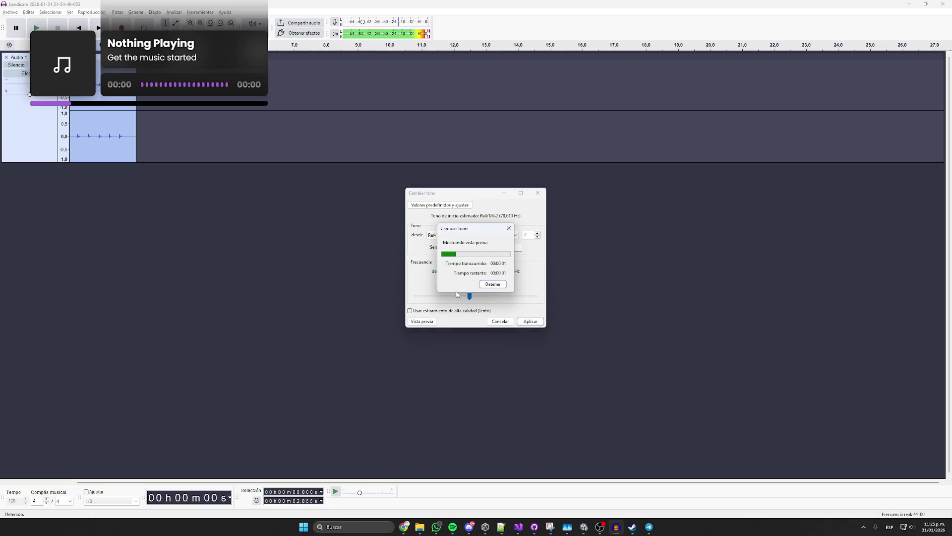
- Try -61% pitch, settle on -52%, and apply the pitch change
key("Page_Down")
key("Page_Down")
key("Page_Down")
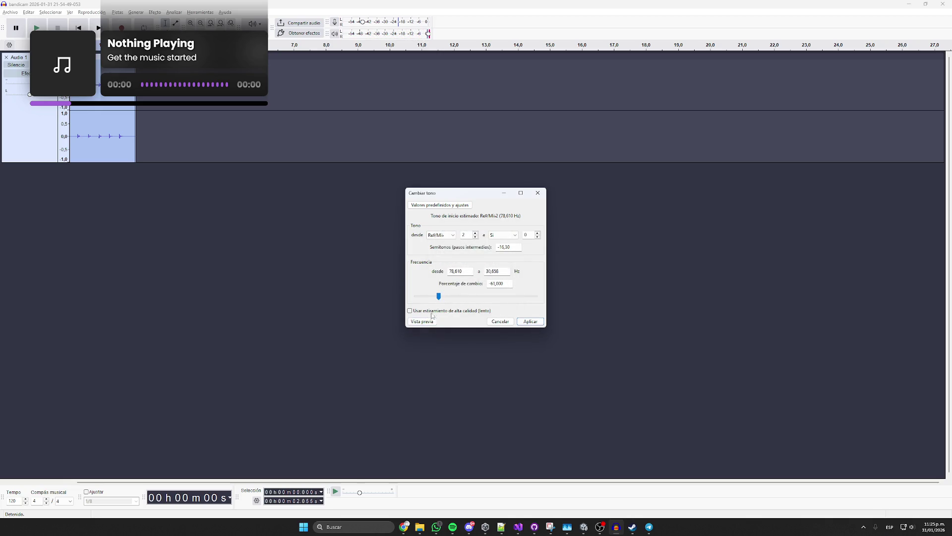
key("Return")
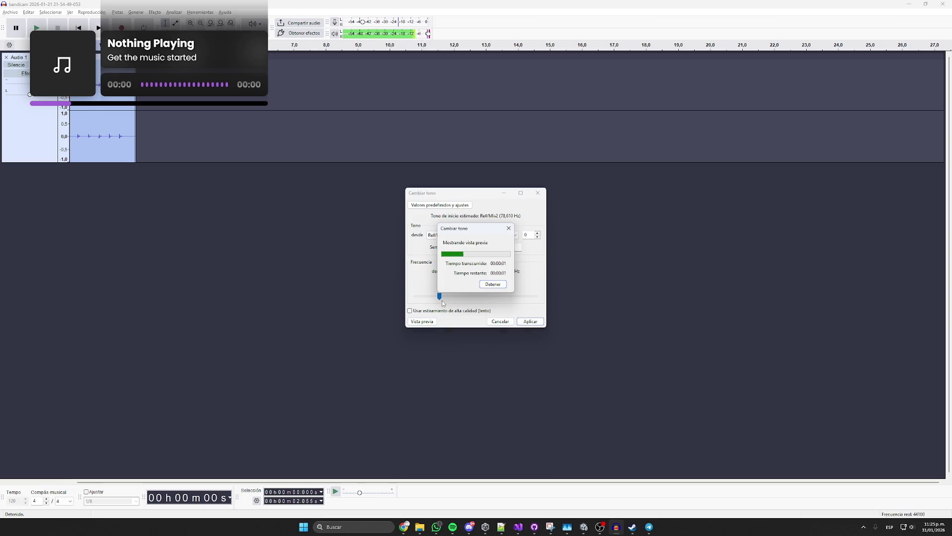
left_click_drag(440, 296, 445, 296)
key("Return")
left_click(530, 322)
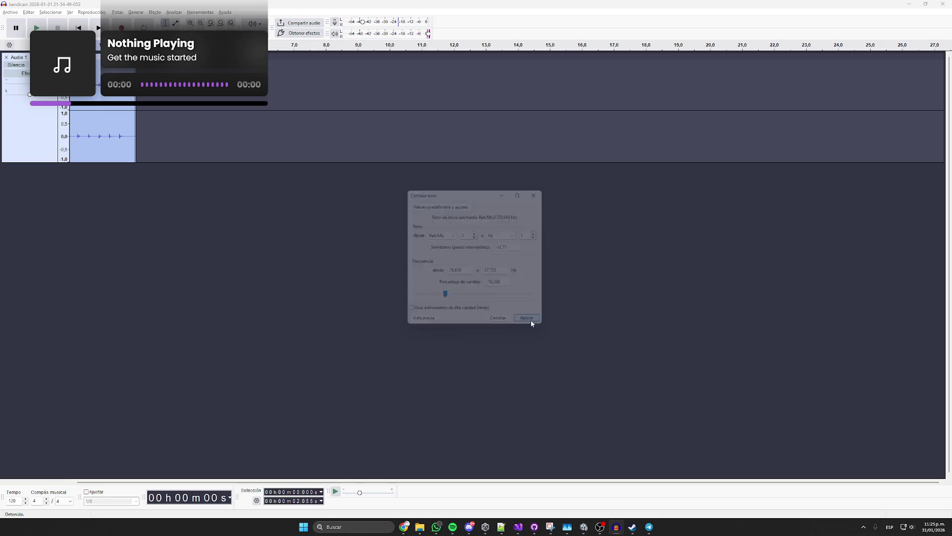
- Export the pitch-lowered clip as Ogg Vorbis file 'Golpes pared' into Audio\SFX
left_click(37, 27)
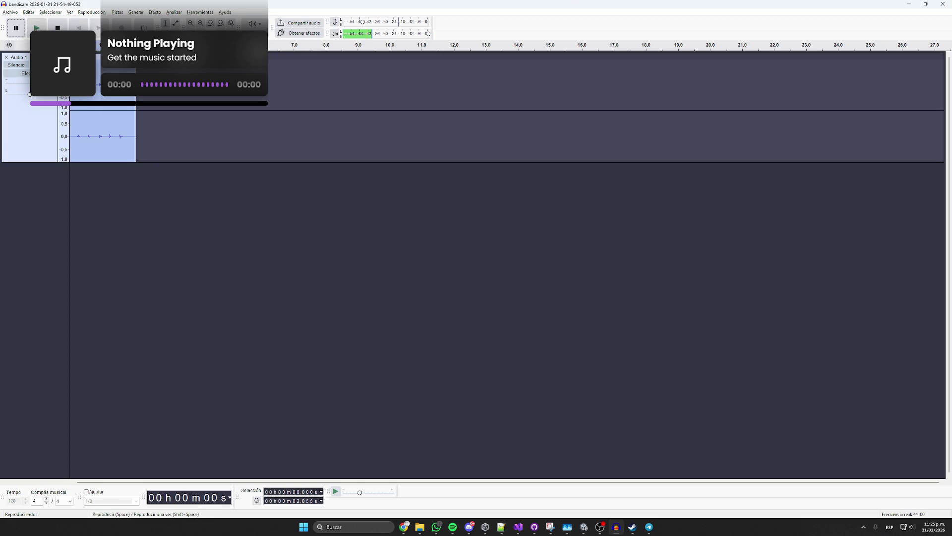
left_click(15, 13)
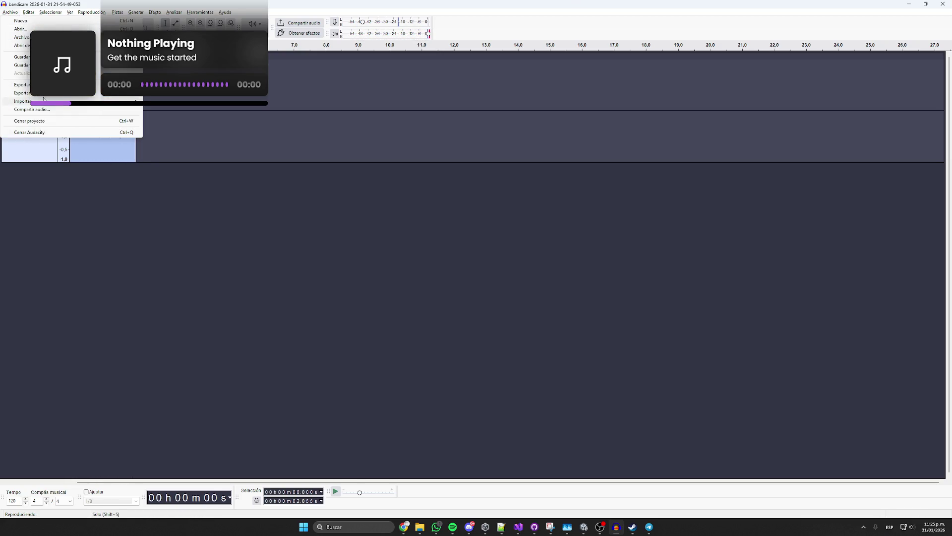
mouse_move(124, 93)
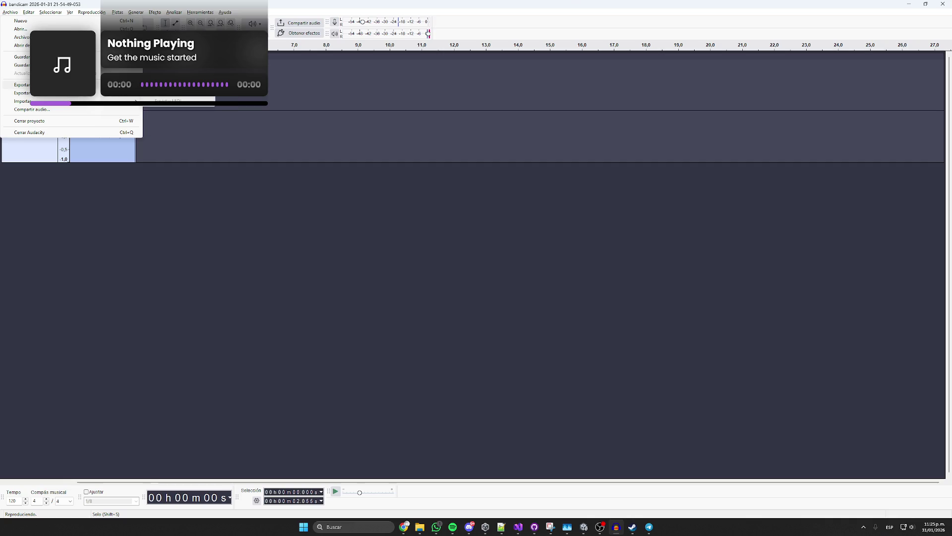
left_click(22, 85)
left_click(513, 334)
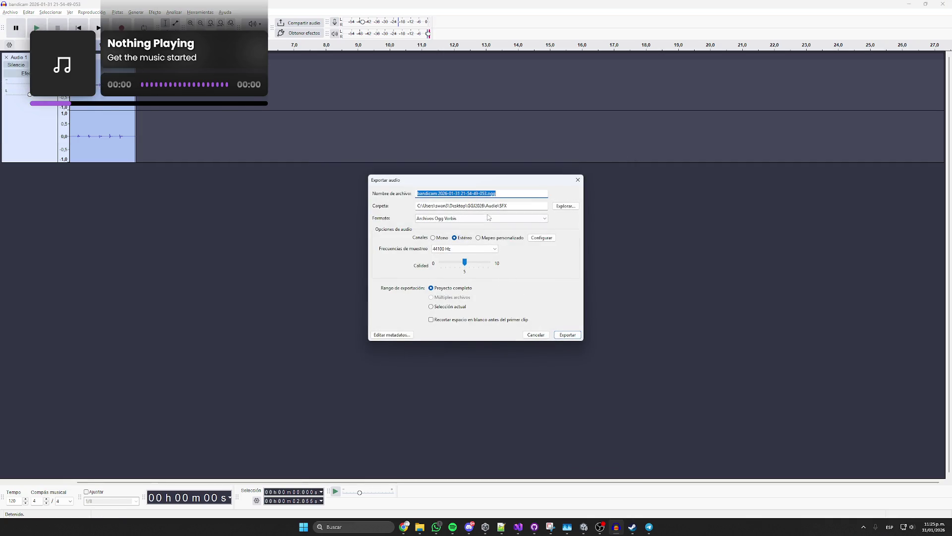
type("Golpes pared")
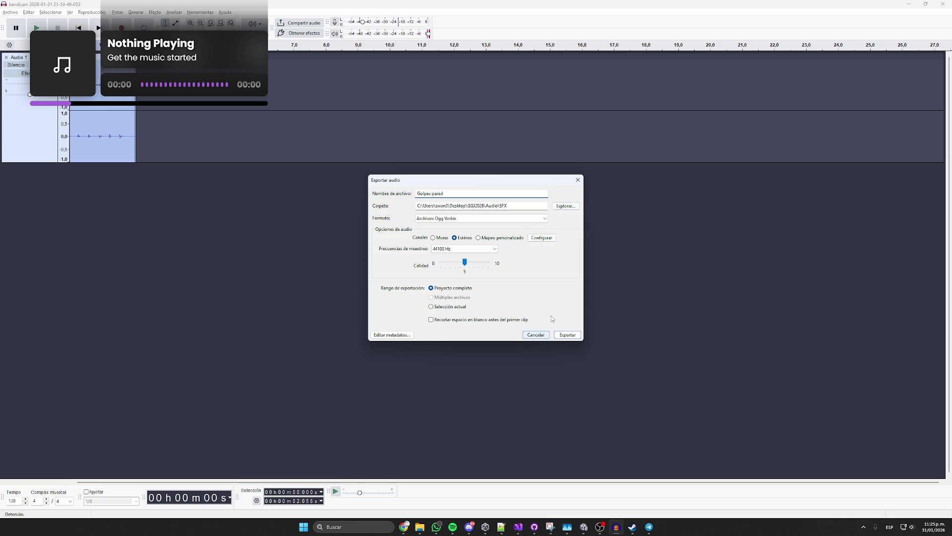
left_click(568, 335)
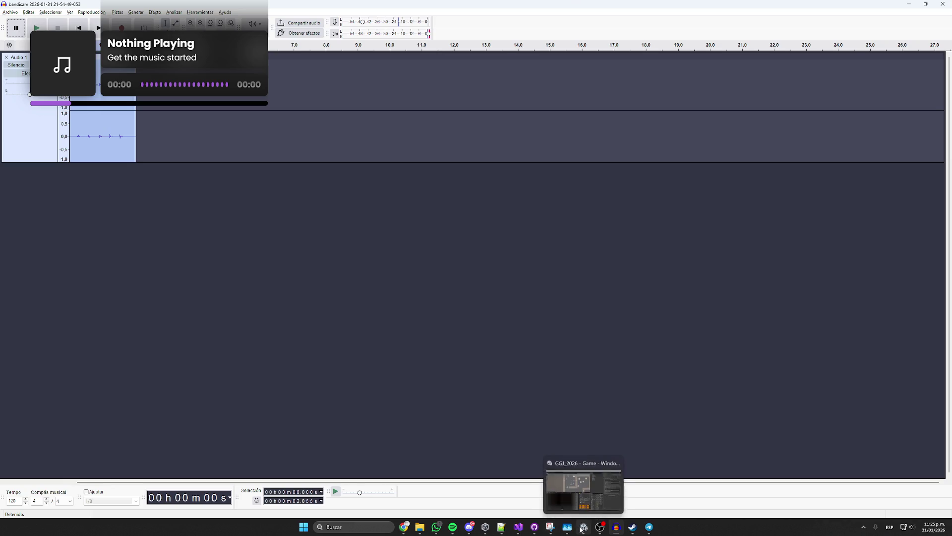
left_click(584, 527)
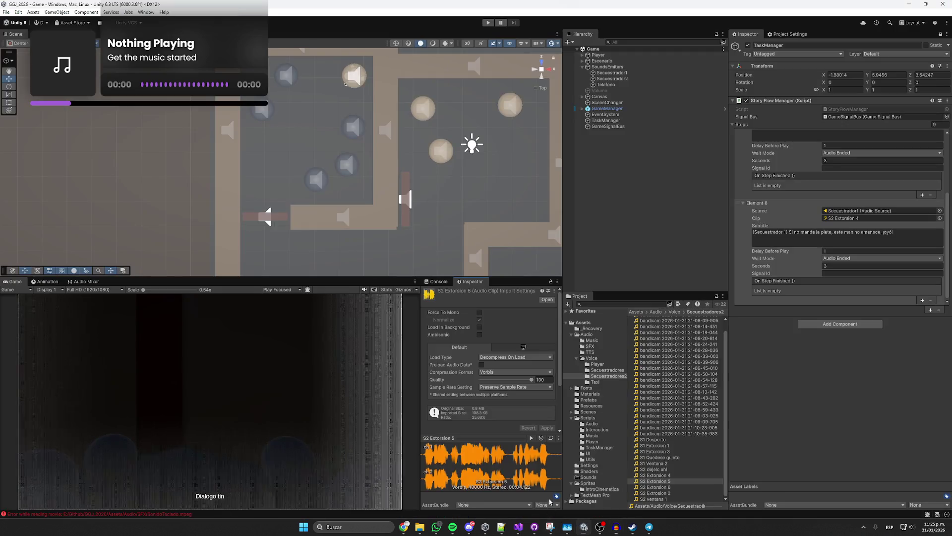
- Refresh the SFX folder in Explorer and drag Golpes pared into Unity's Assets/Audio/SFX
left_click(592, 346)
key("alt+Tab")
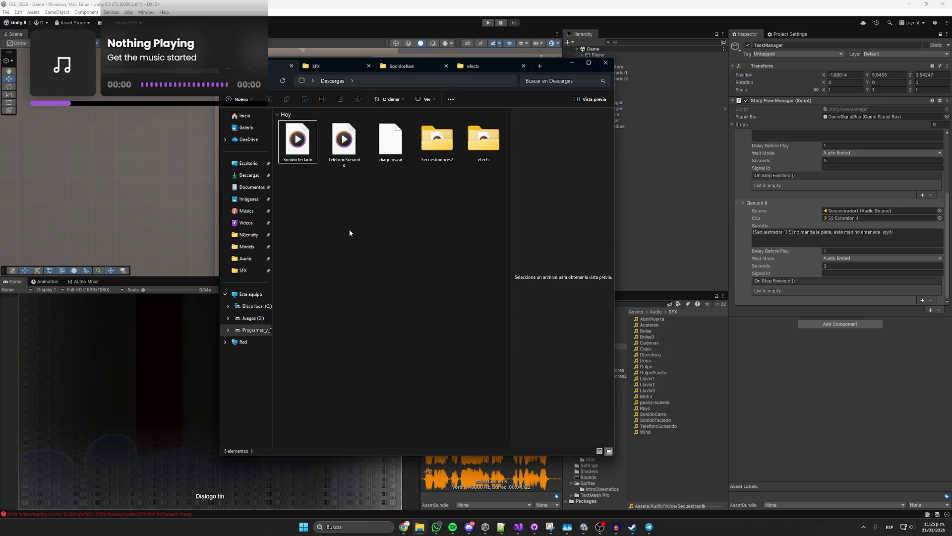
left_click(336, 168, "ctrl")
left_click(344, 66)
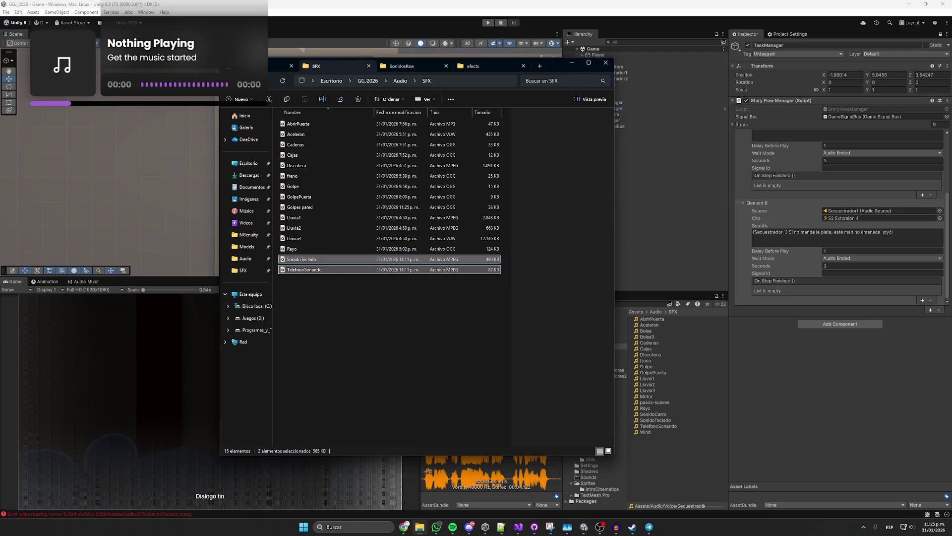
left_click(278, 81)
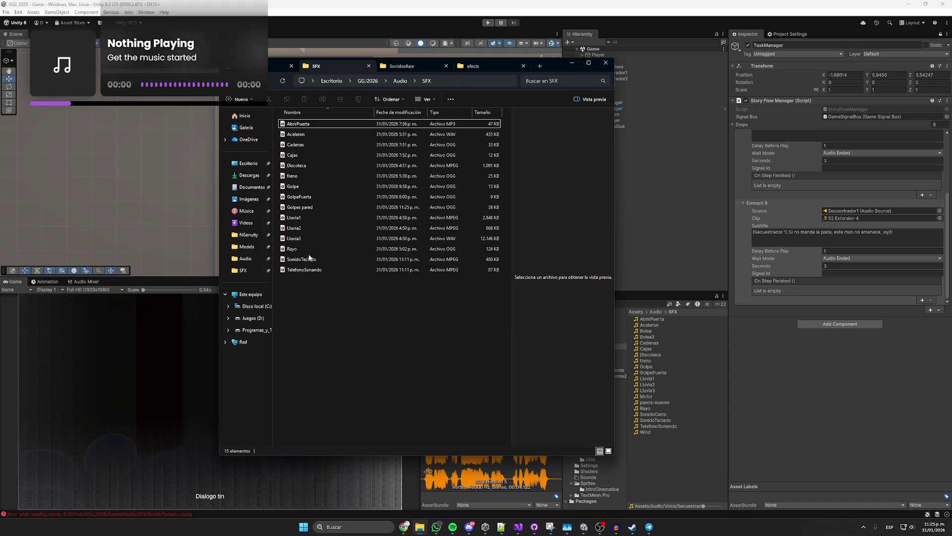
left_click_drag(304, 208, 681, 457)
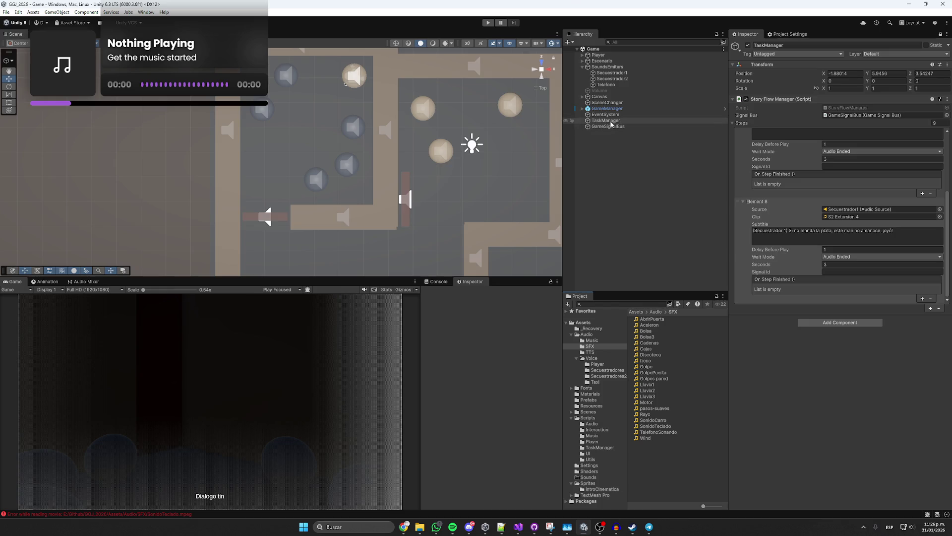
- Locate and play the S2 Extorsion 4 clip assigned to story step Element 8
left_click(736, 236)
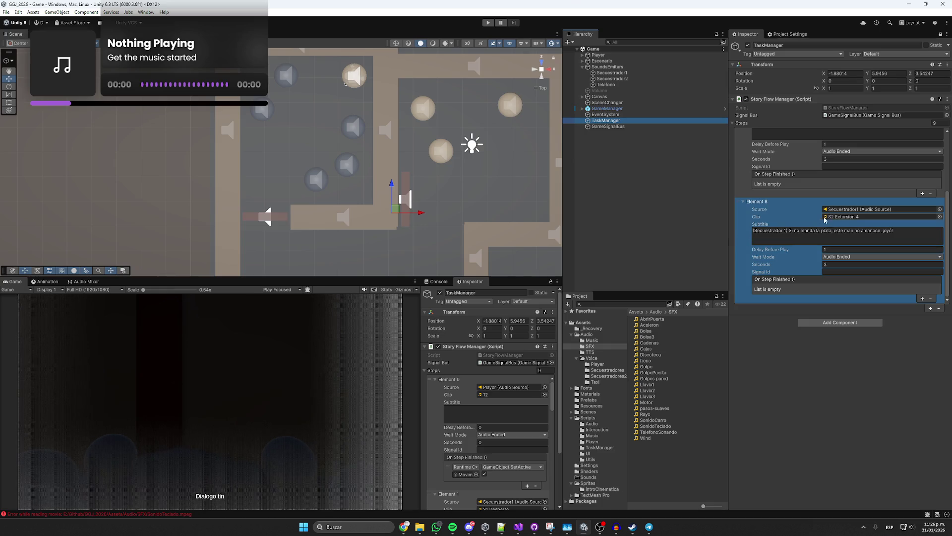
left_click(842, 217)
left_click(658, 478)
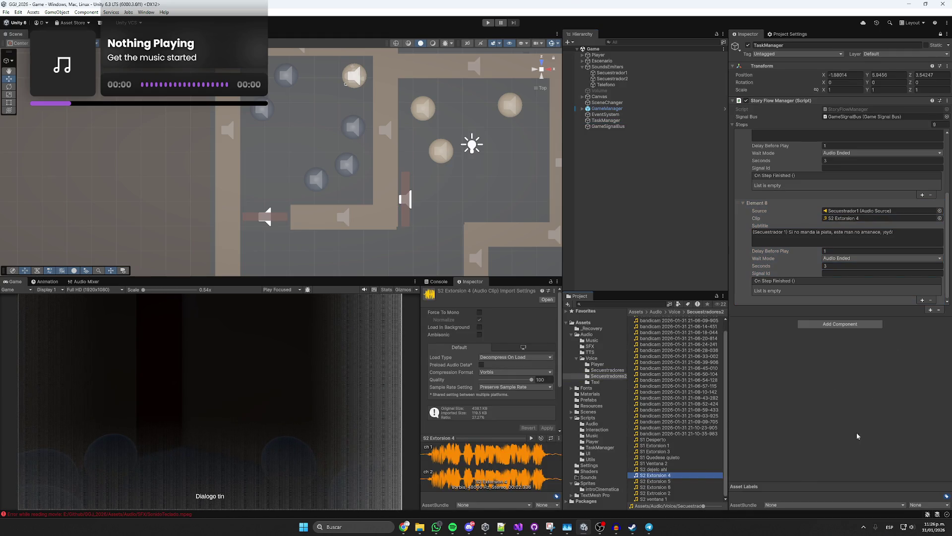
left_click(531, 439)
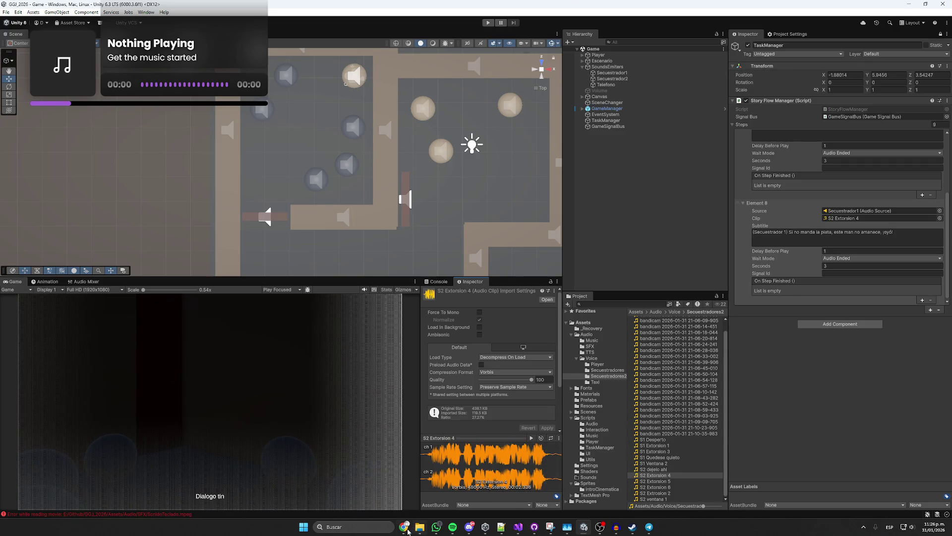
mouse_move(404, 527)
left_click(379, 495)
- Search YouTube for 'sonido de colgar telefono', preview End Call Sound Effect, and open a new tab
left_click(356, 53)
type("sonid")
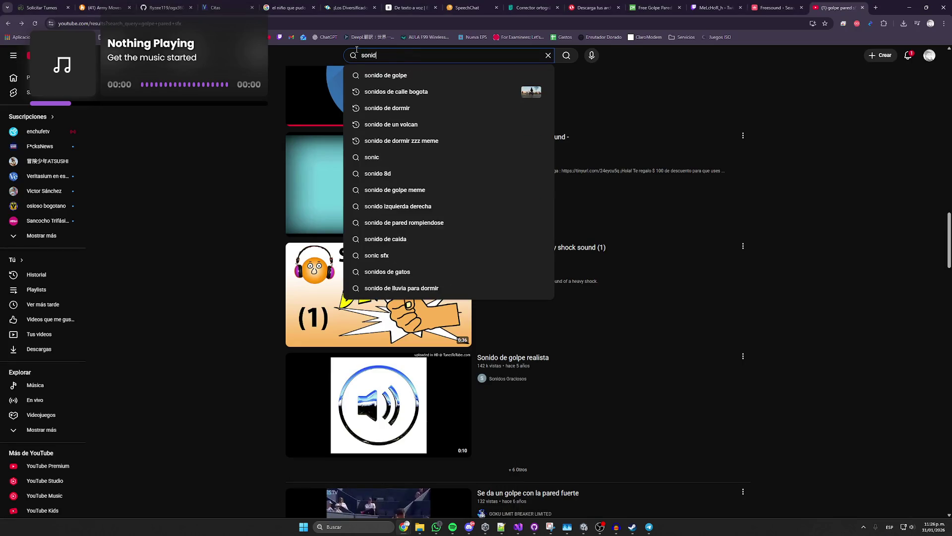
type("o de colgar")
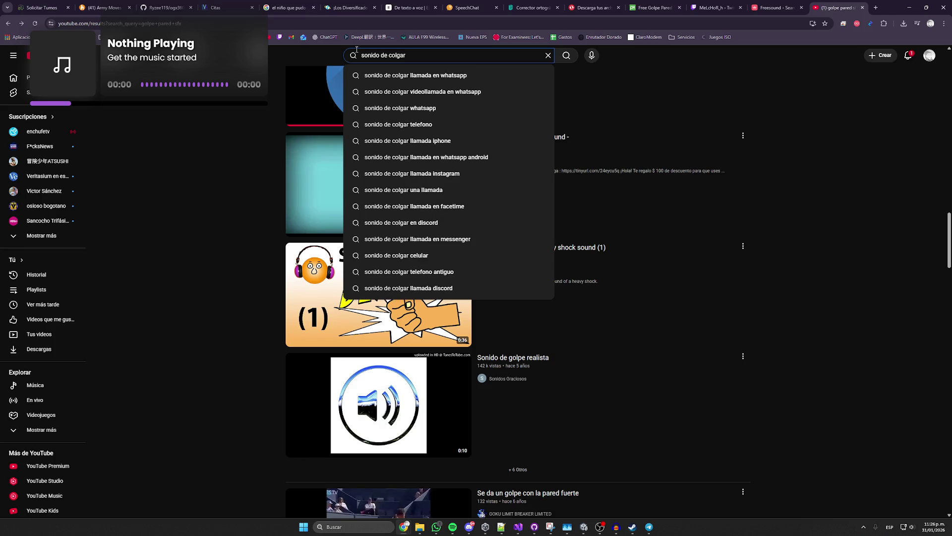
key("Down")
key("Down")
key("Down")
key("Return")
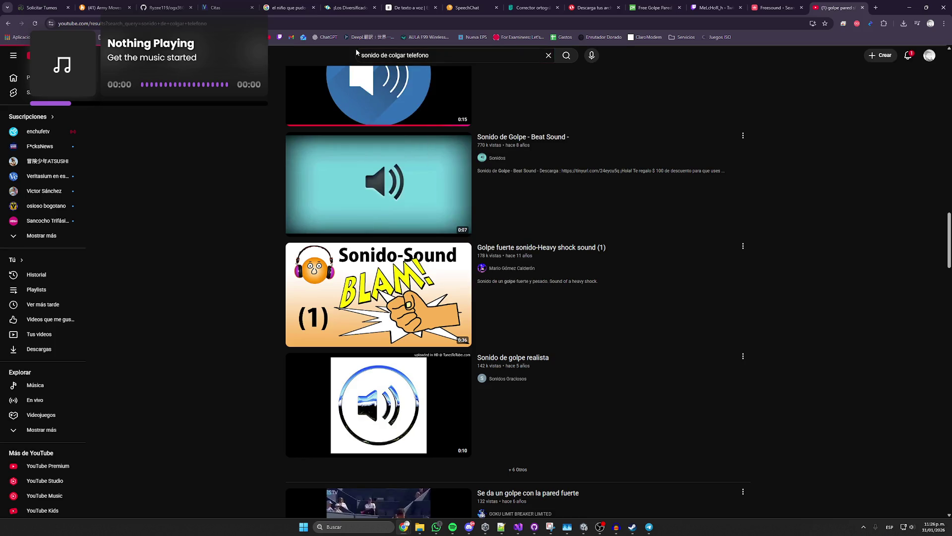
left_click(295, 127)
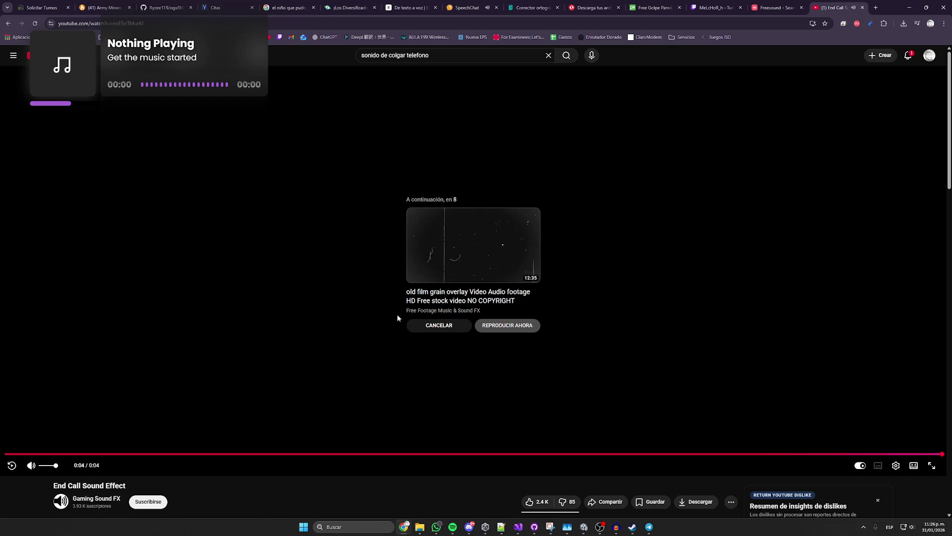
key("alt+Left")
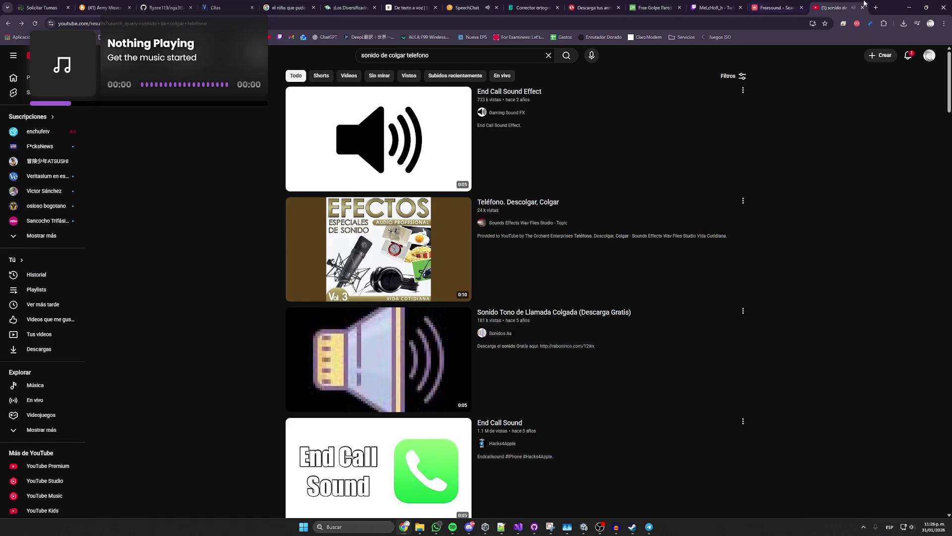
left_click(876, 7)
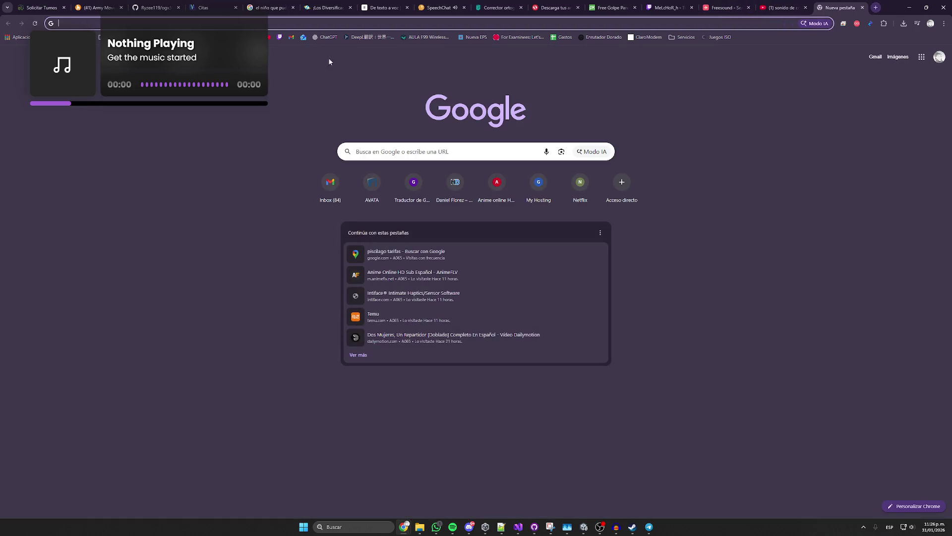
- Search Google for a YouTube downloader and open the Y2Mate converter
left_click(361, 37)
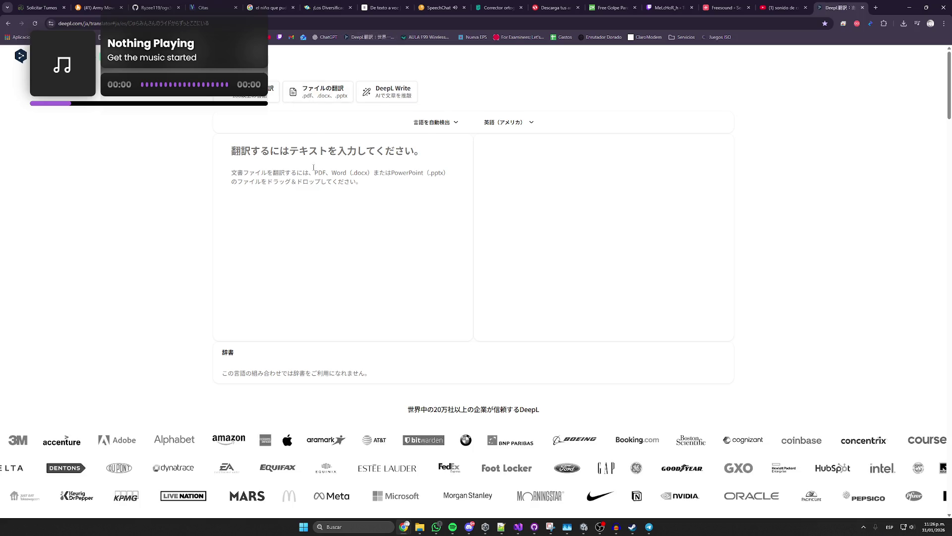
left_click(369, 246)
type("https://www.youtube.com/watch?v=noE5oTMurKI")
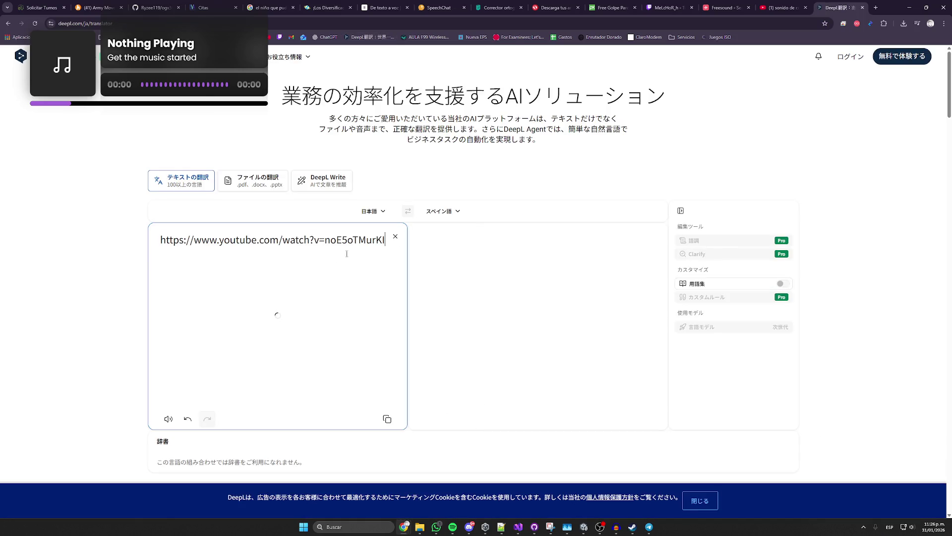
left_click(329, 20)
type("descarg")
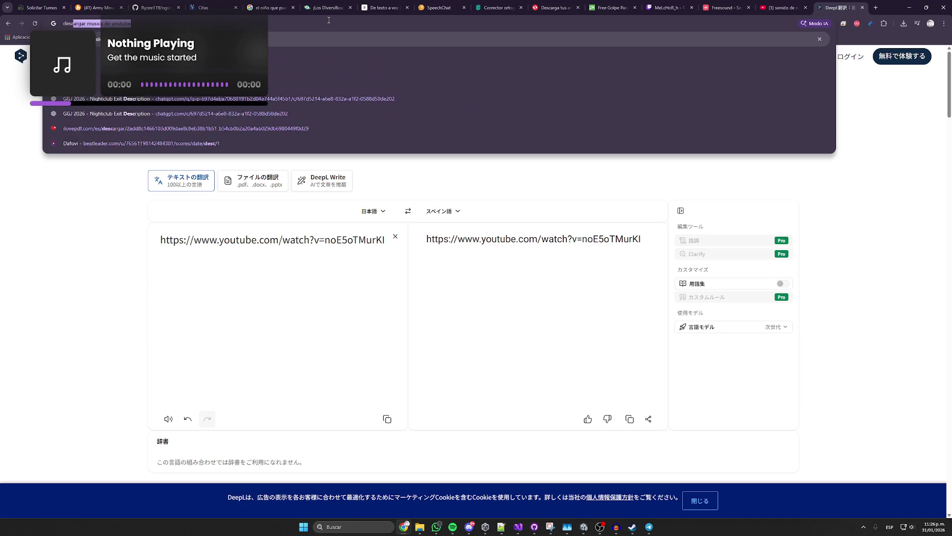
key("Return")
left_click(124, 128)
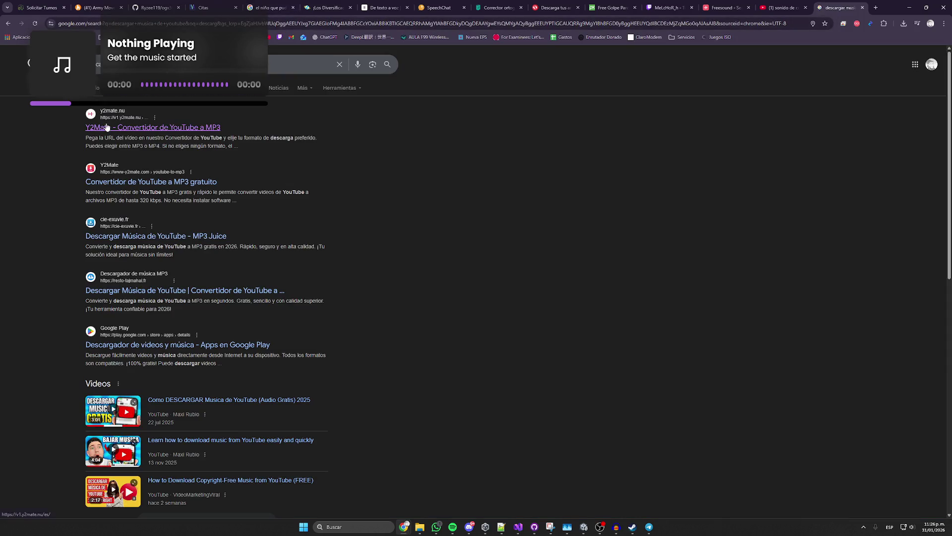
- Convert the End Call Sound Effect video link to MP3 in Y2Mate and download it
left_click(461, 123)
type("https://www.youtube.com/watch?v=noE5oTMurKl")
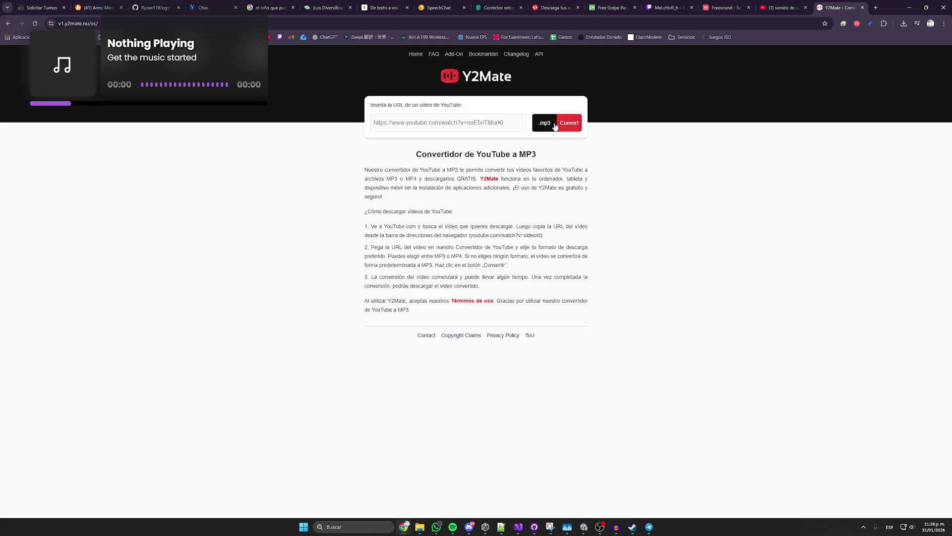
left_click(562, 125)
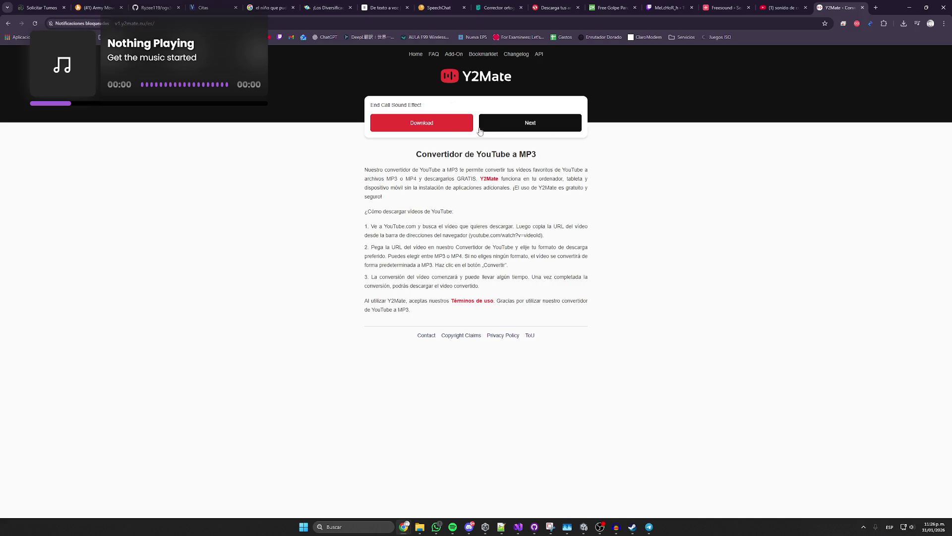
left_click(452, 131)
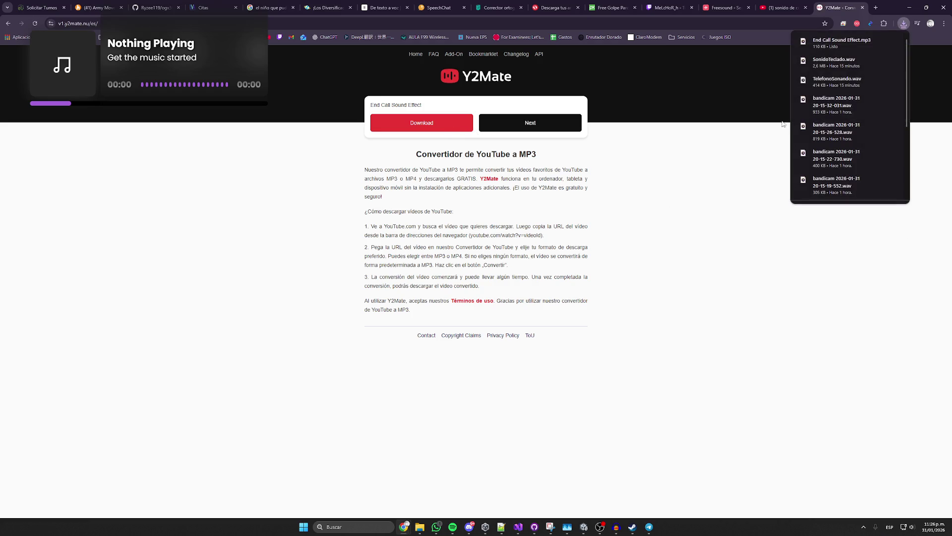
left_click(782, 7)
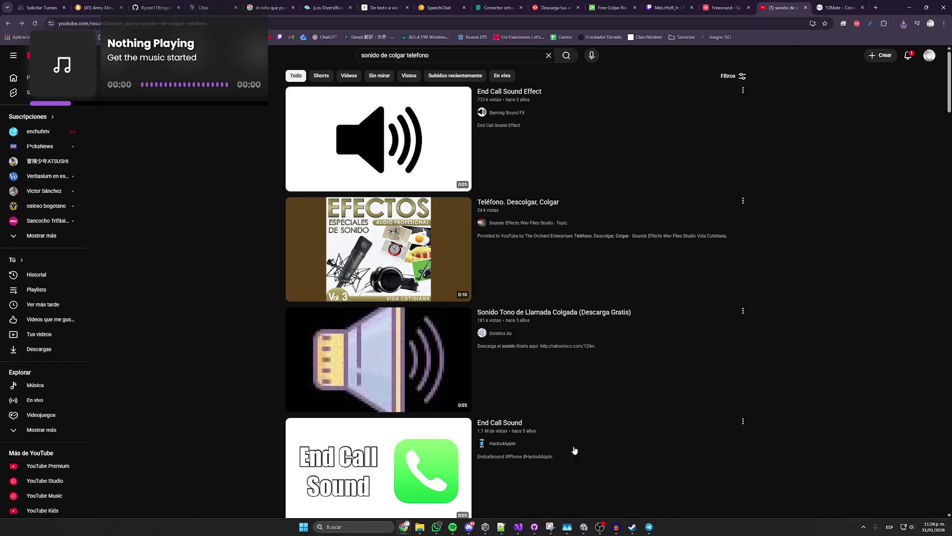
mouse_move(459, 530)
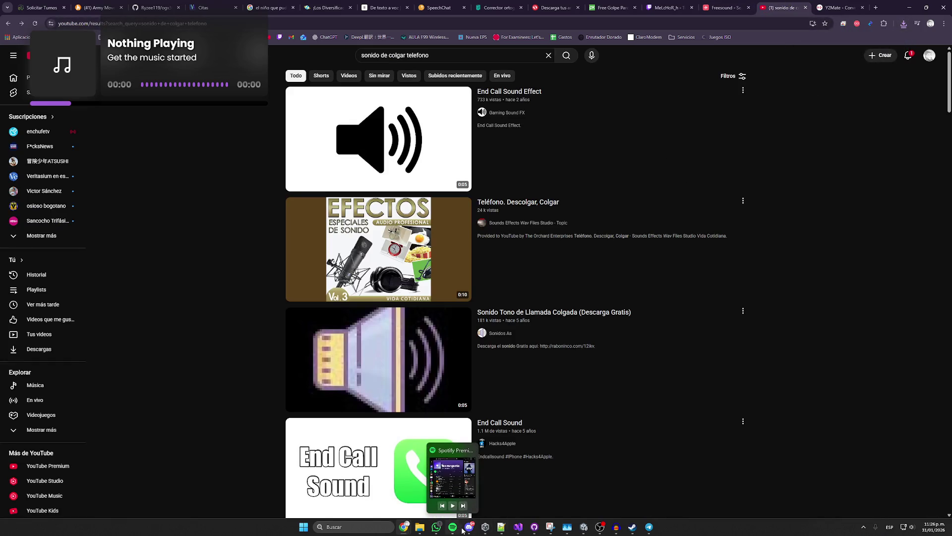
left_click(501, 527)
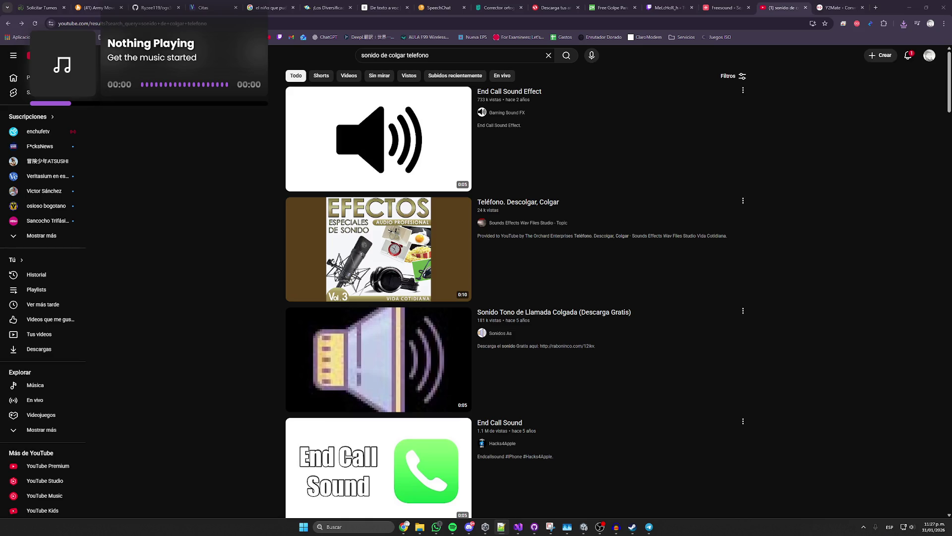
left_click(839, 7)
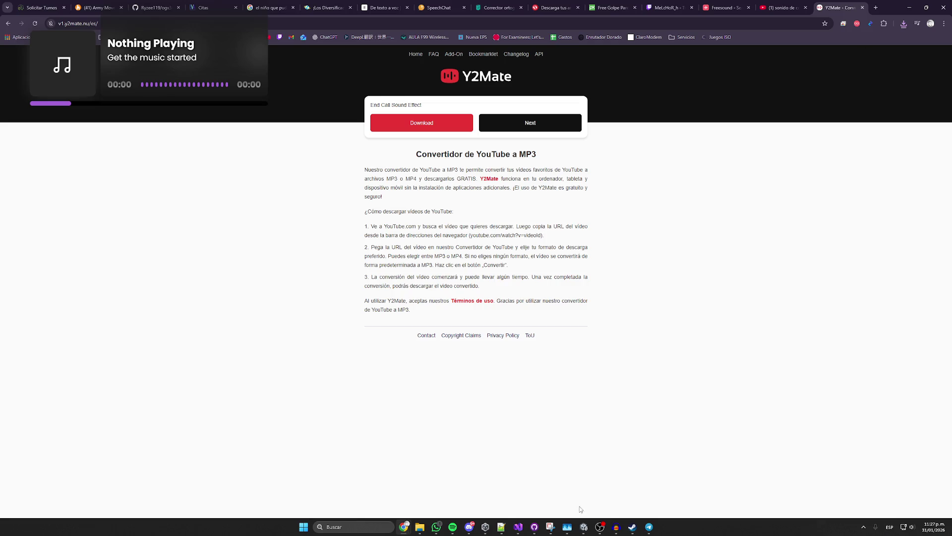
left_click(585, 528)
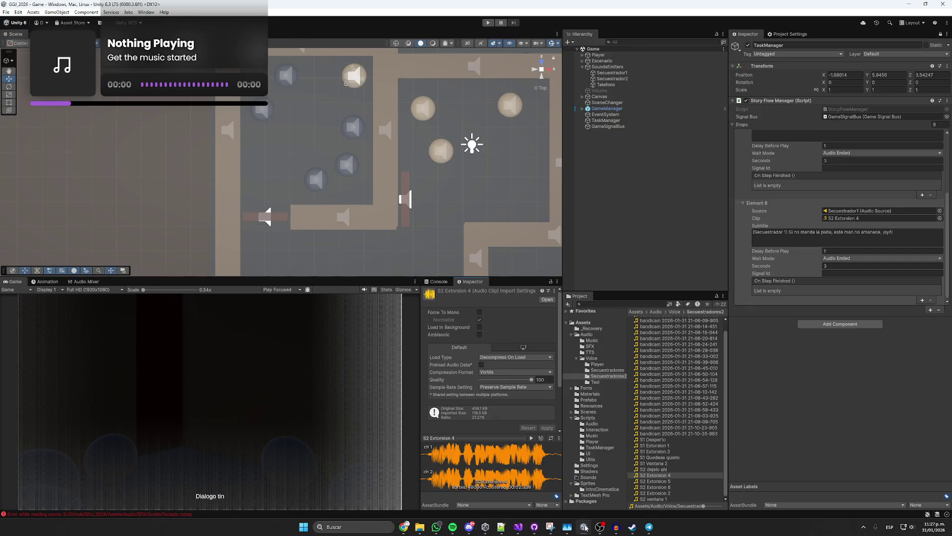
left_click(419, 526)
- Open the downloaded End Call Sound Effect MP3 in Audacity and accept the detected tempo
left_click(280, 66)
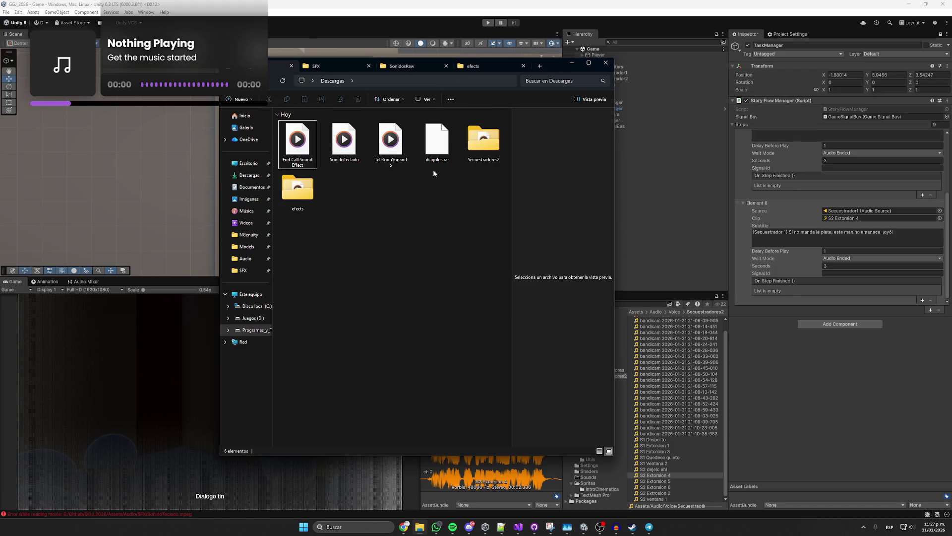
left_click(297, 144)
key("Return")
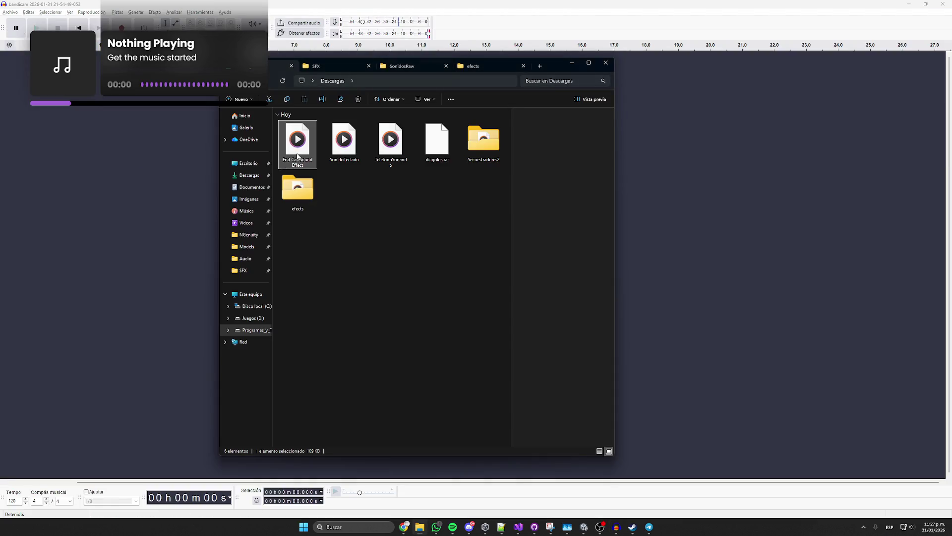
left_click_drag(296, 154, 135, 194)
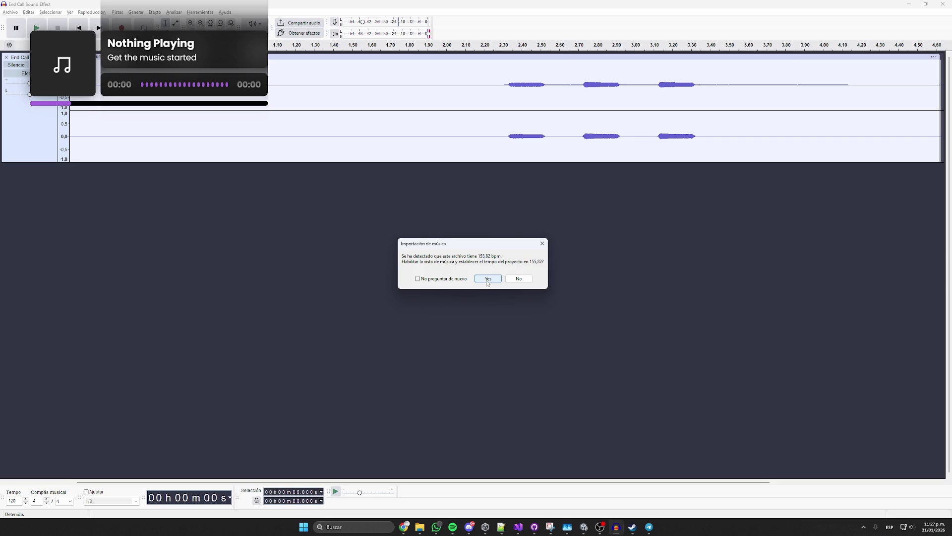
left_click(487, 279)
- Delete the leading silence and everything after the three beeps at 1.109 s, then play it back
left_click_drag(484, 81, 70, 90)
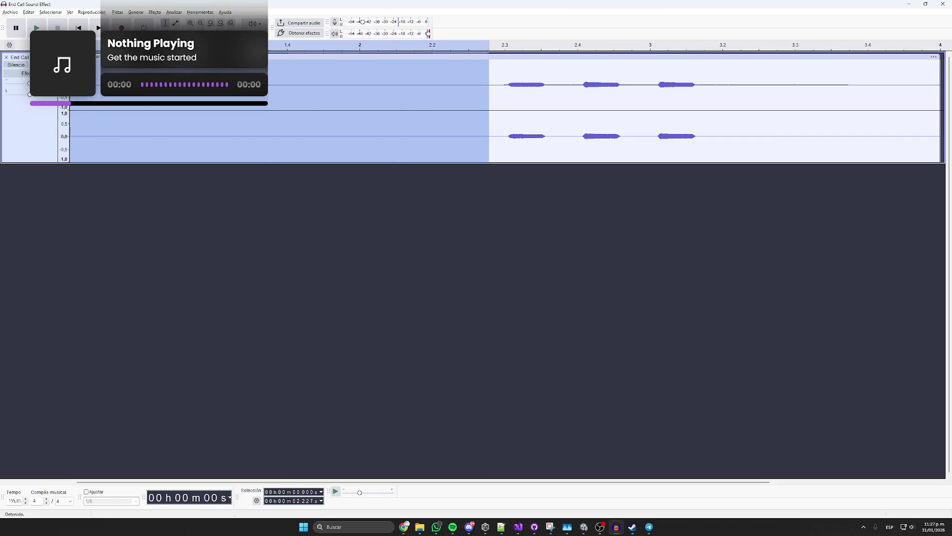
key("Delete")
left_click_drag(285, 95, 370, 96)
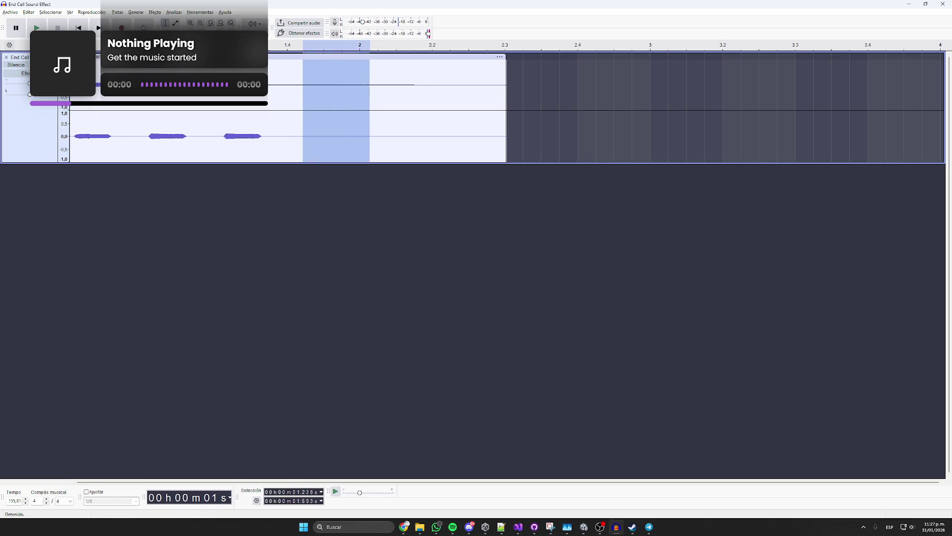
left_click(300, 86)
left_click_drag(300, 86, 279, 85)
key("shift+k")
key("Delete")
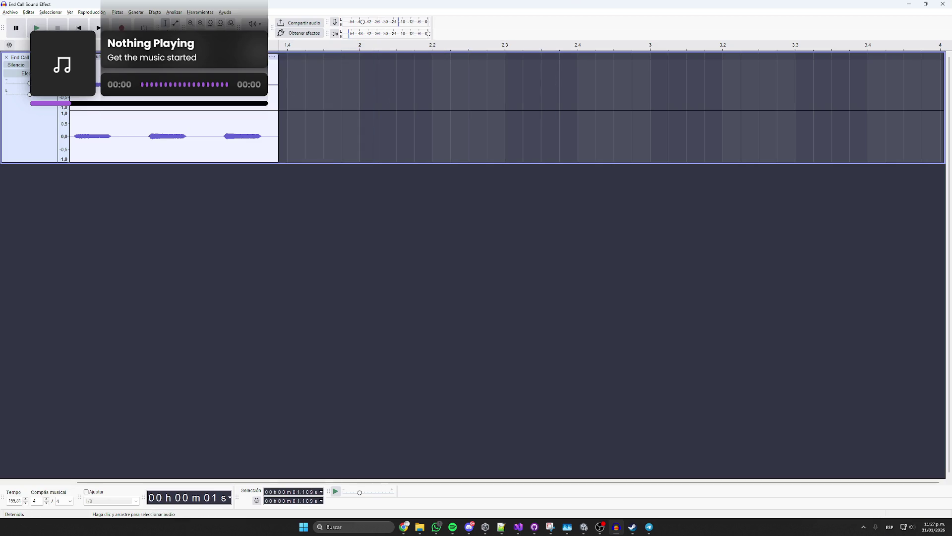
key("space")
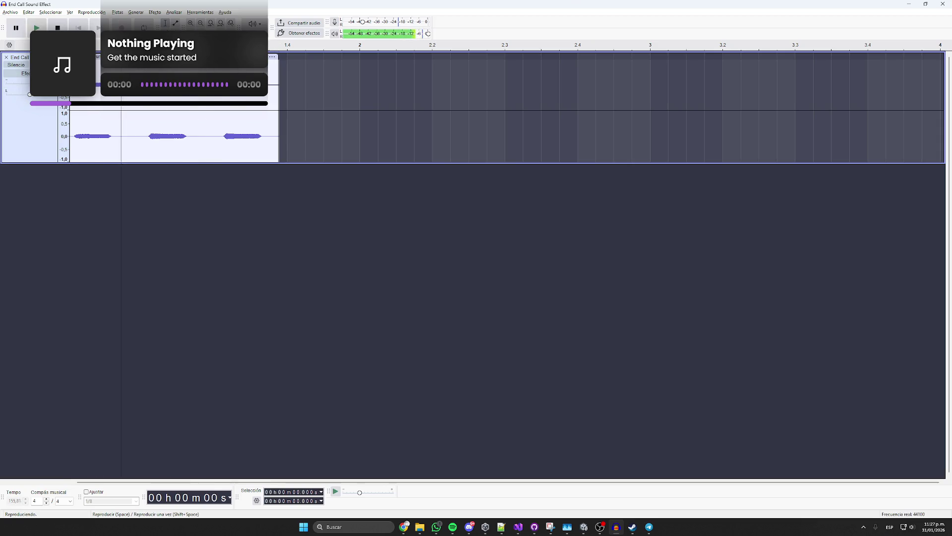
key("space")
- Export the hang-up clip as Ogg 'ColgarTelefono' into Audio\SFX, then open that folder in Unity
key("alt+a")
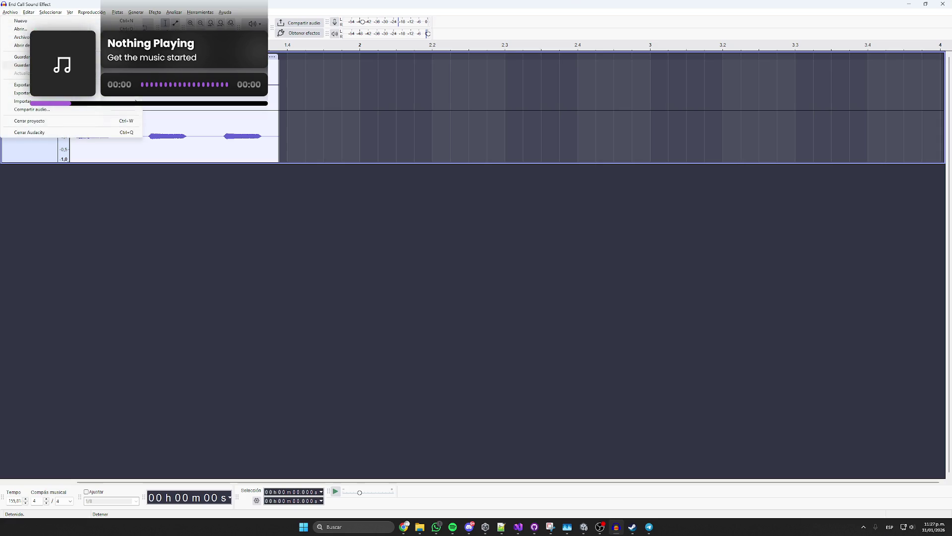
key("Up")
key("Return")
left_click(538, 336)
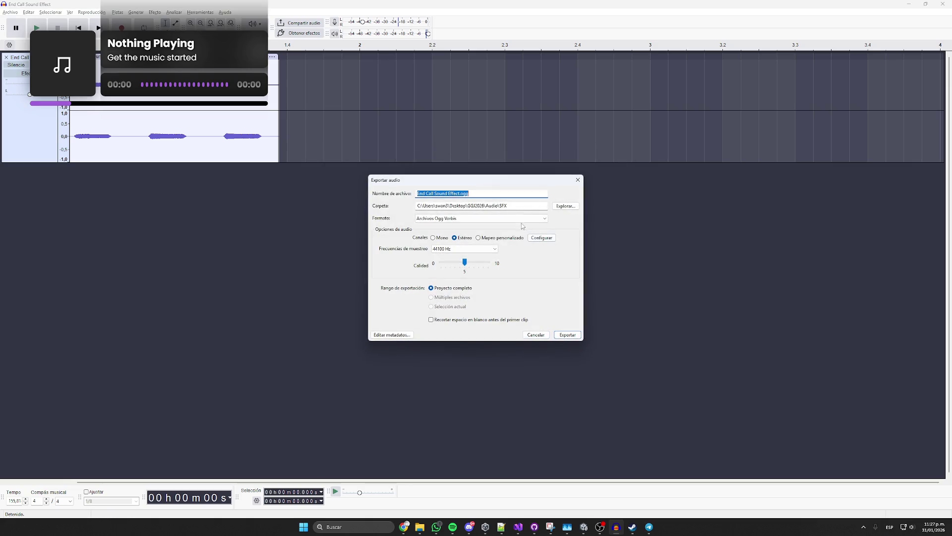
type("ColgarTelefono")
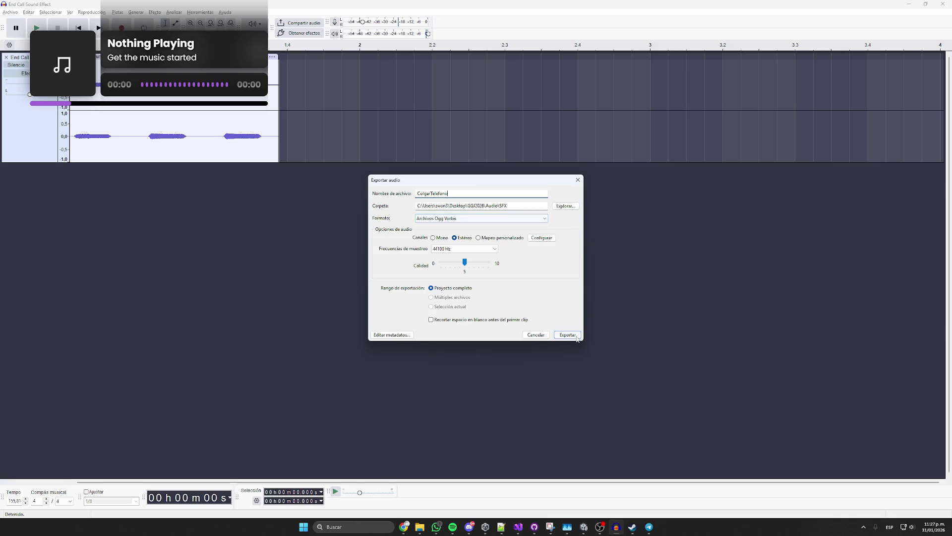
key("Return")
left_click(584, 526)
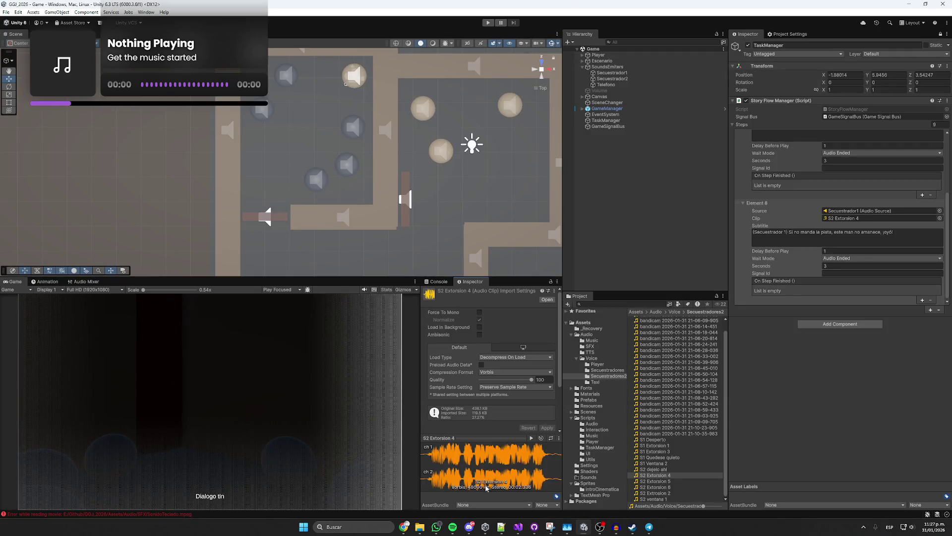
left_click(590, 346)
- Drag ColgarTelefono from File Explorer into Unity's Assets/Audio/SFX folder
left_click(422, 527)
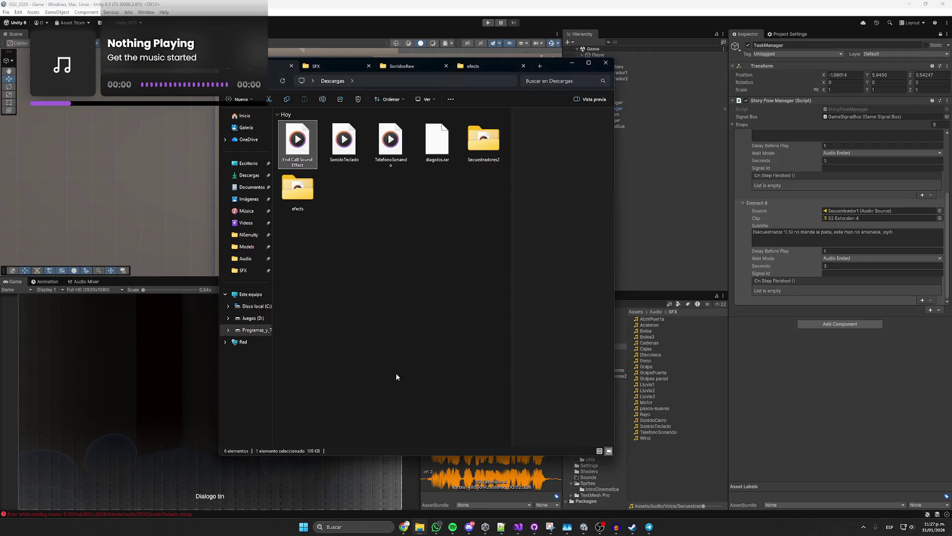
left_click(320, 66)
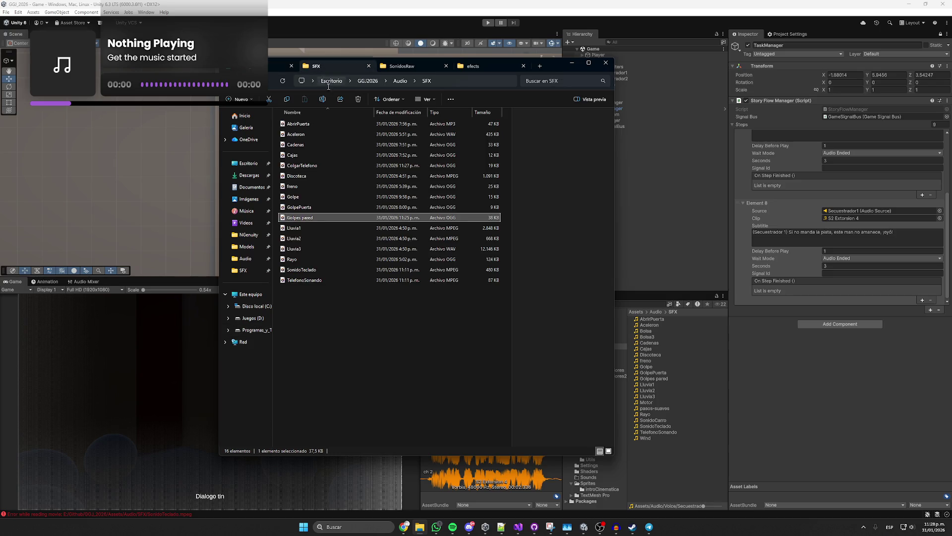
mouse_move(303, 166)
left_mouse_down()
mouse_move(560, 336)
mouse_move(659, 427)
mouse_move(671, 461)
left_mouse_up()
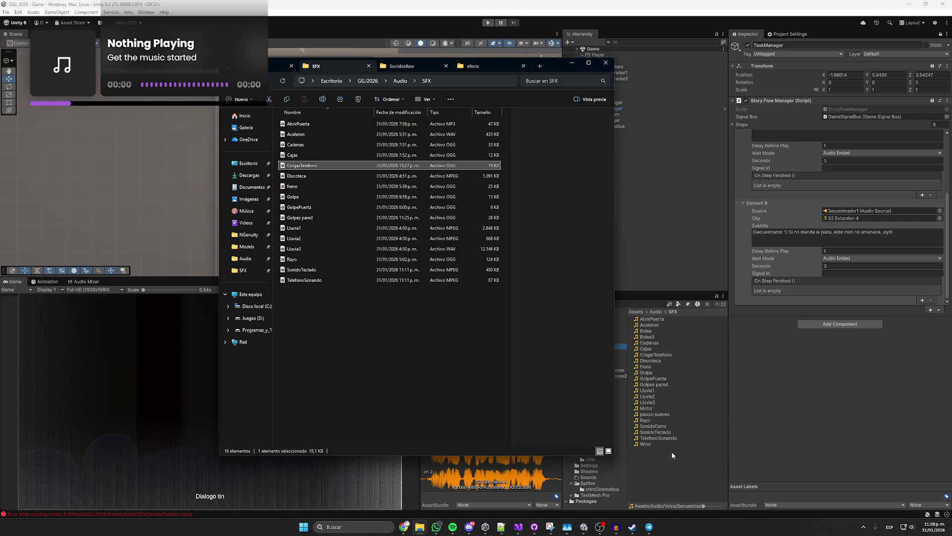
left_click(922, 301)
- Add a tenth step, Element 9, to the Story Flow Manager Steps list
left_click(931, 310)
left_click(782, 251)
scroll(781, 251, "up", 2)
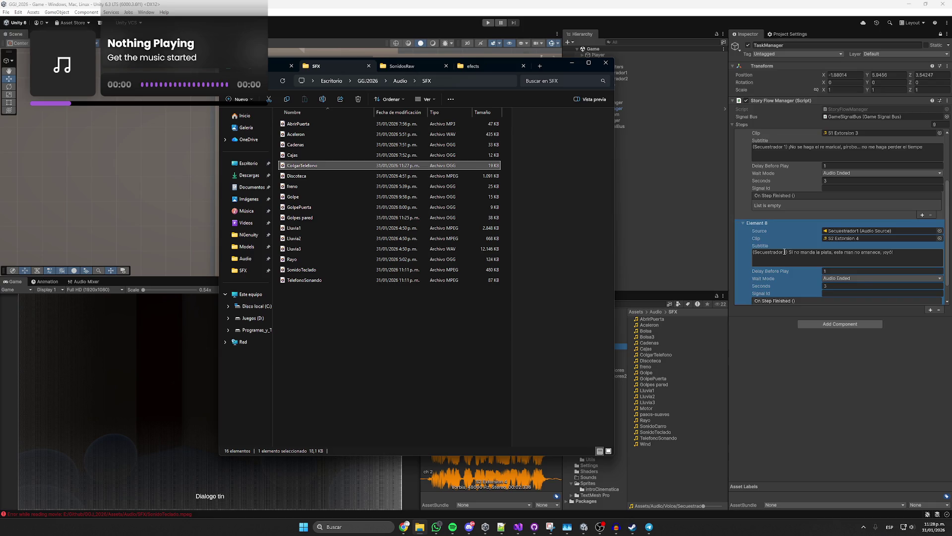
scroll(781, 254, "down", 2)
left_click(903, 308)
left_click(781, 238)
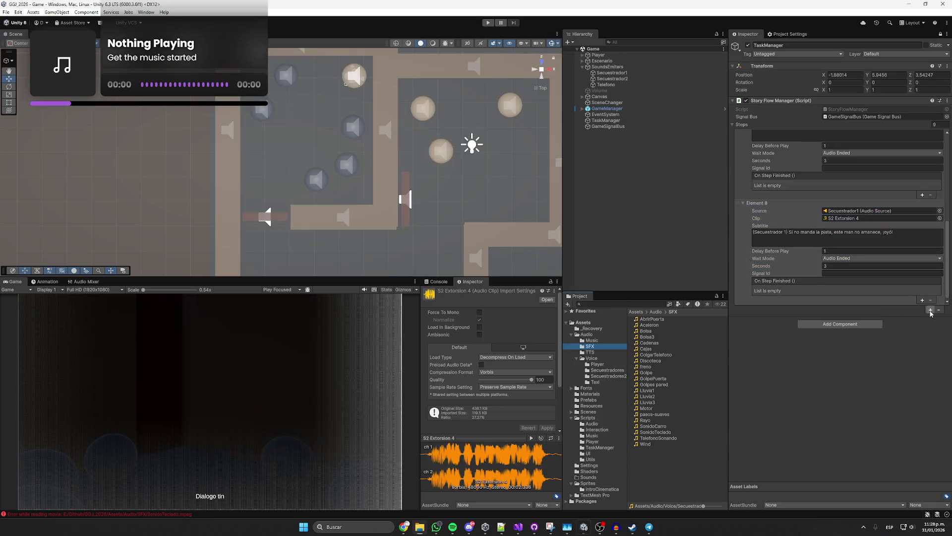
left_click(610, 85)
- Make Element 9 play ColgarTelefono from the Telefono source, with no subtitle and Audio Ended wait
left_click_drag(730, 148, 877, 211)
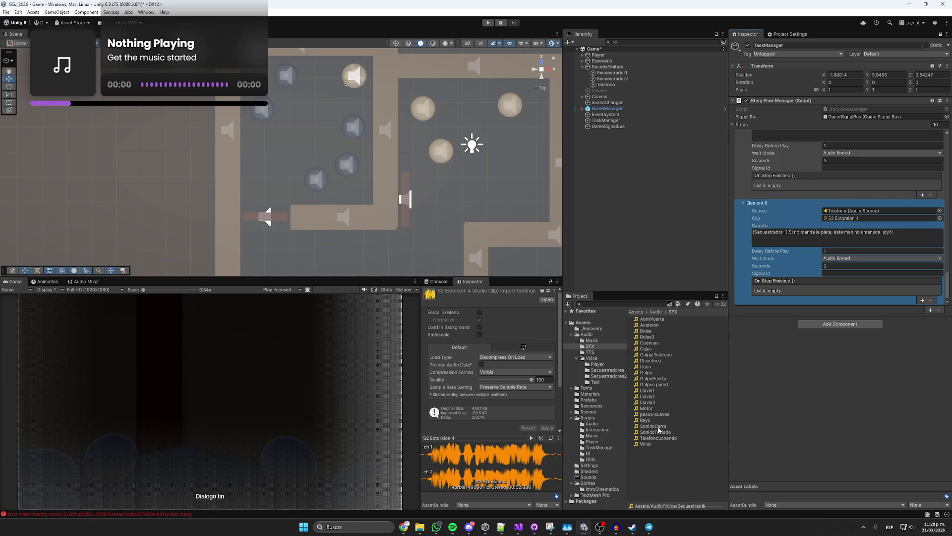
left_click_drag(658, 359, 877, 218)
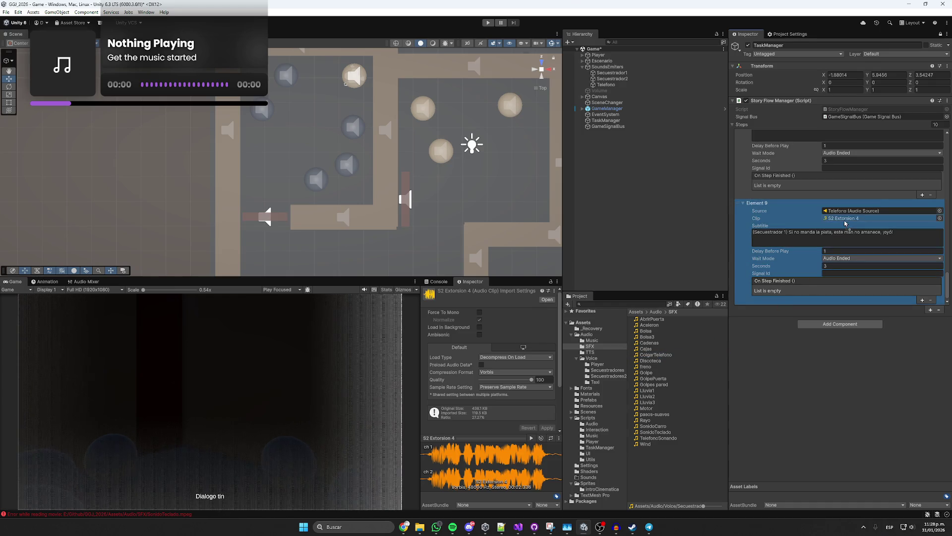
left_click(922, 243)
key("BackSpace")
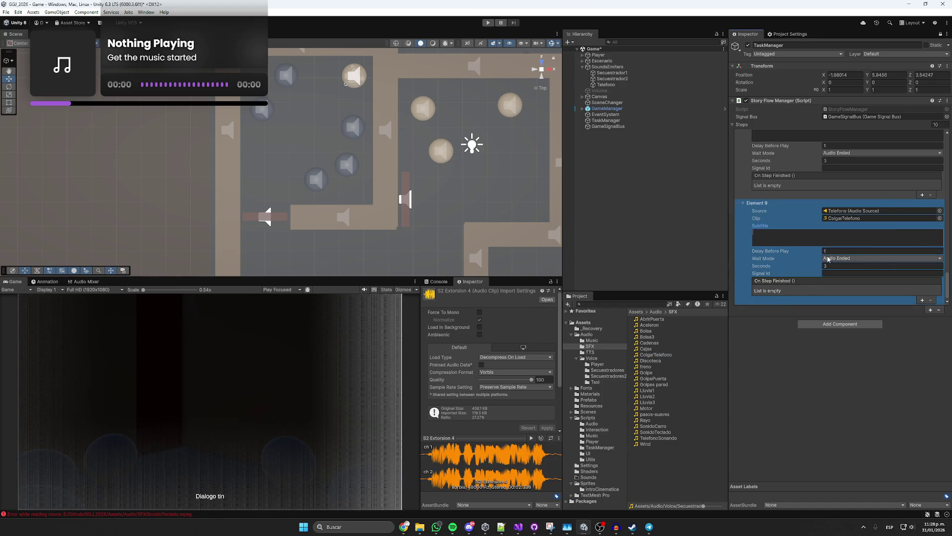
left_click(836, 258)
left_click(801, 246)
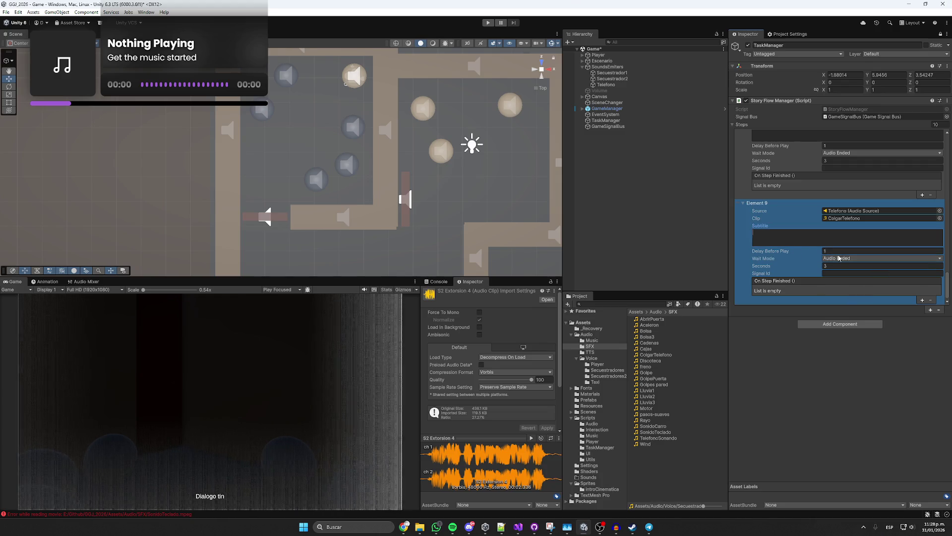
left_click(836, 258)
left_click(783, 259)
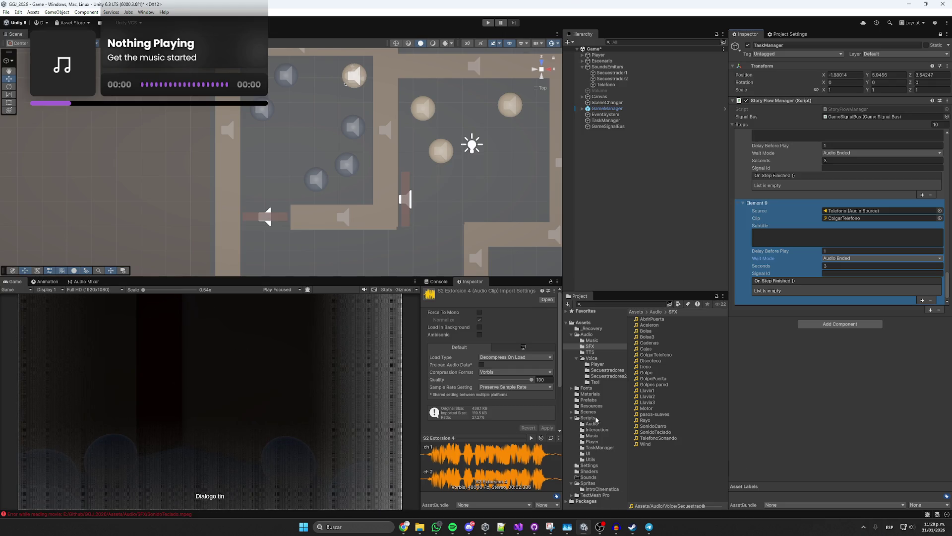
- Open the Secuestradores2 voice folder and preview S1 Quedese quieto and S2 Extorsion 4
left_click(603, 376)
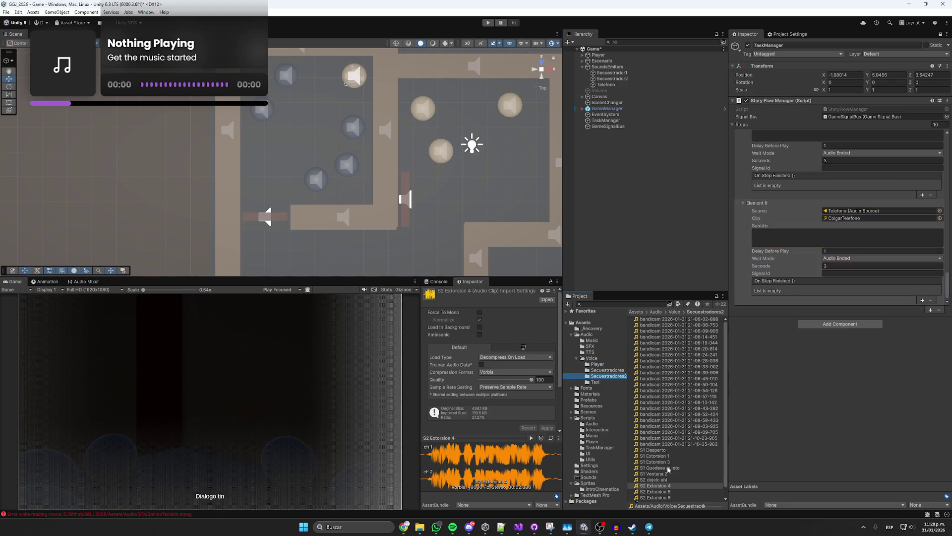
scroll(667, 469, "down", 1)
left_click(669, 458)
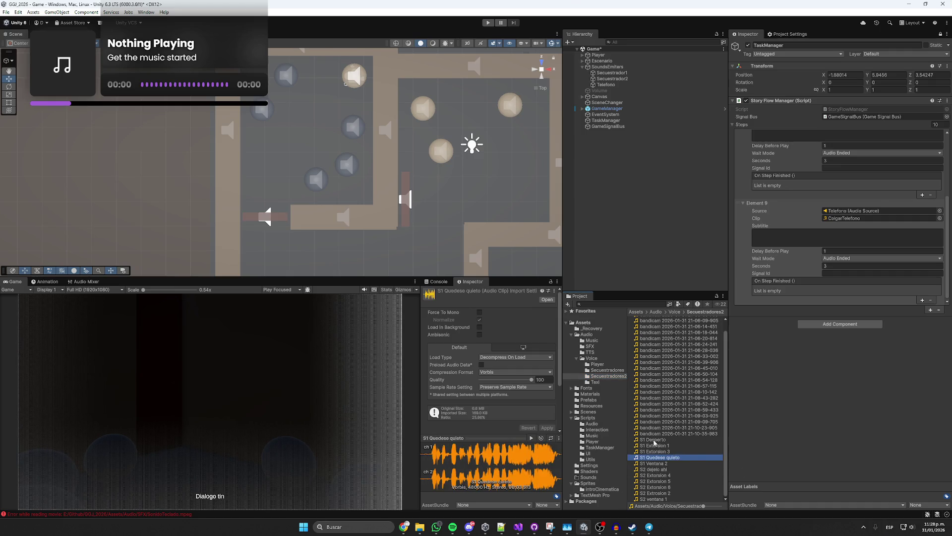
left_click(664, 475)
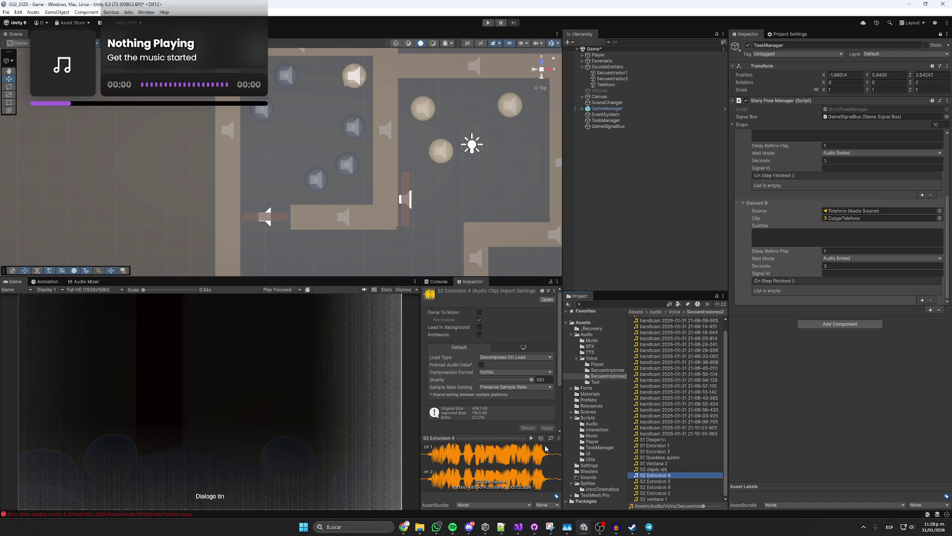
- Preview S2 Extorsion 6, then add Element 10 playing it from the Secuestrador2 source
left_click(685, 487)
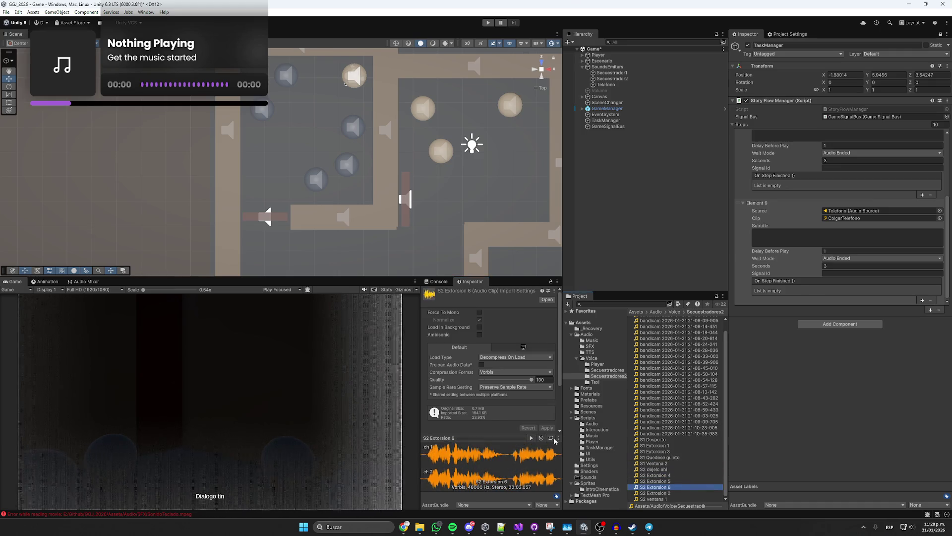
left_click(533, 438)
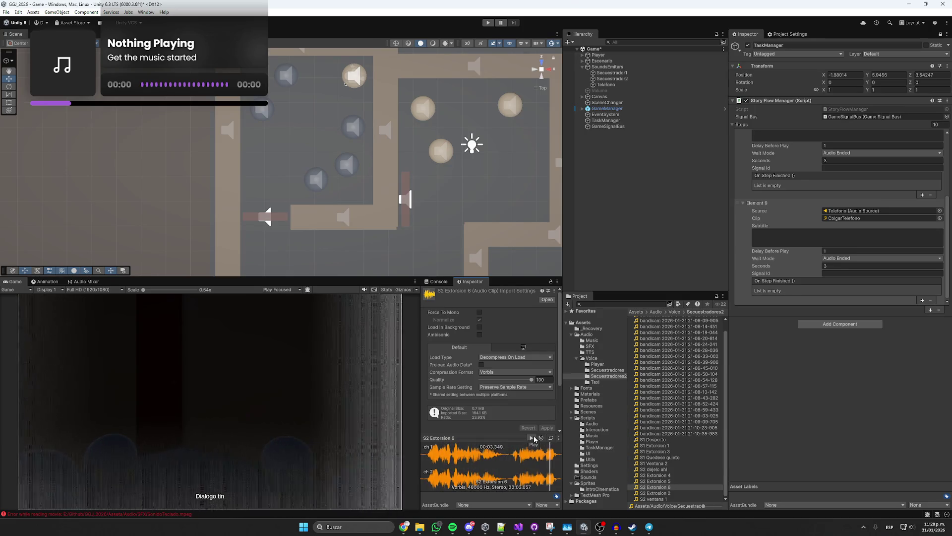
left_click(881, 299)
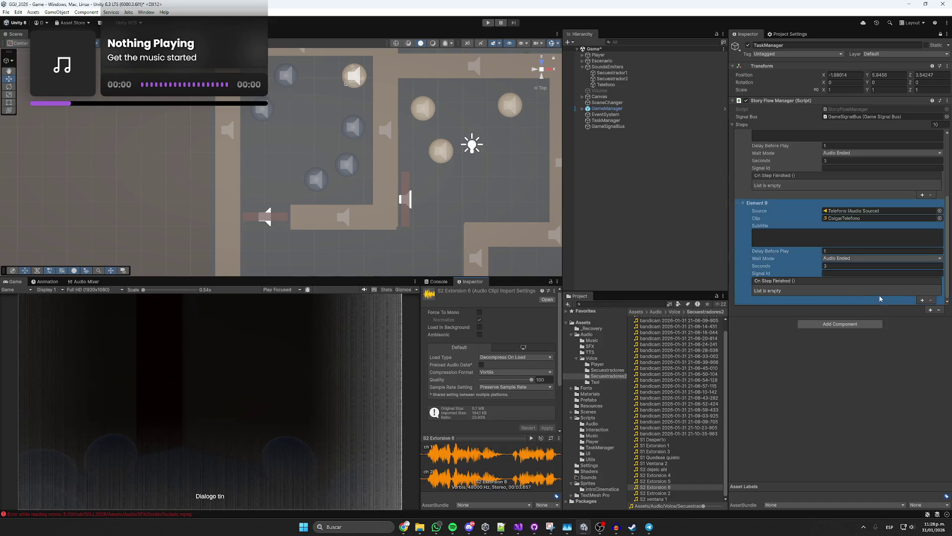
left_click(930, 310)
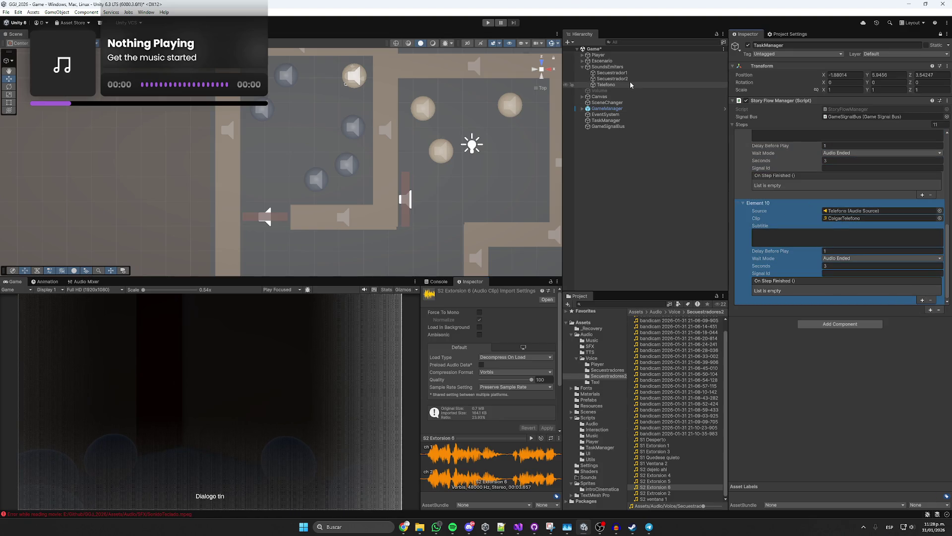
left_click_drag(626, 79, 880, 211)
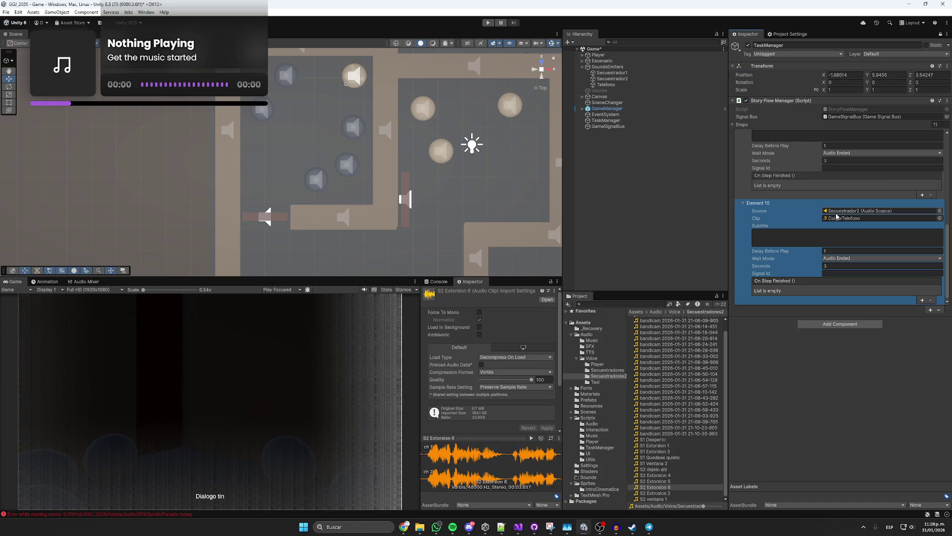
mouse_move(667, 488)
left_mouse_down()
mouse_move(863, 218)
mouse_move(873, 218)
left_mouse_up()
- Preview the S2 Extorsion 5 clip
left_click(655, 481)
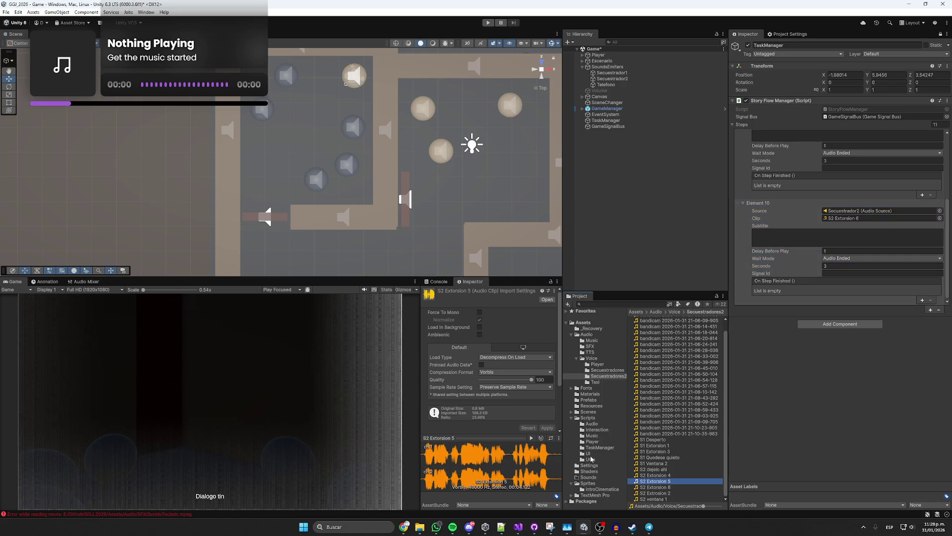
left_click(531, 438)
scroll(754, 239, "up", 10)
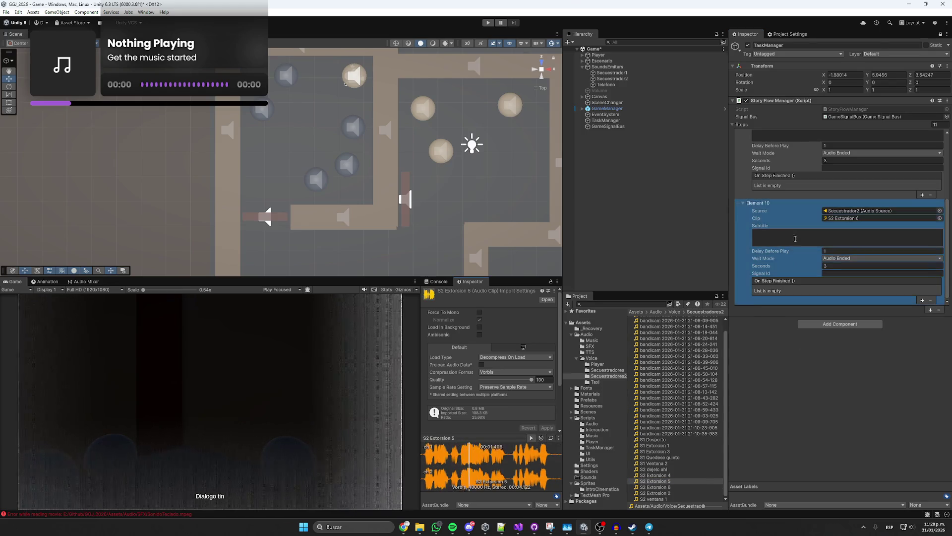
- Locate Element 8's clip in the Project window and preview S2 Extorsion 4
scroll(753, 239, "down", 3)
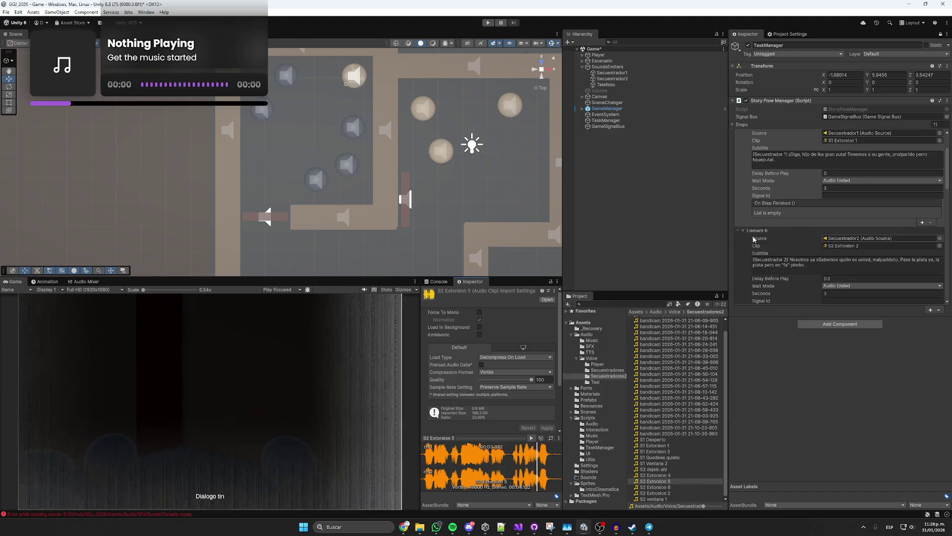
scroll(754, 239, "down", 10)
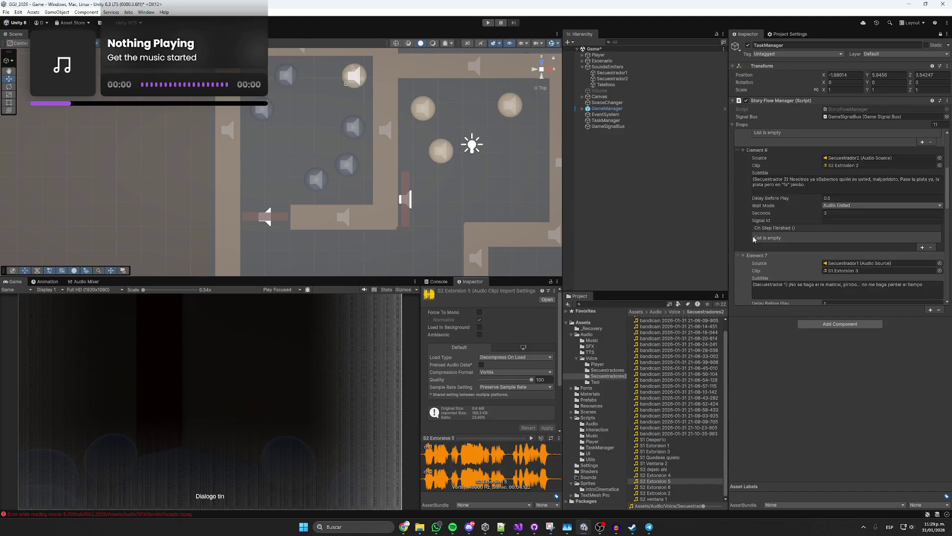
scroll(754, 239, "down", 5)
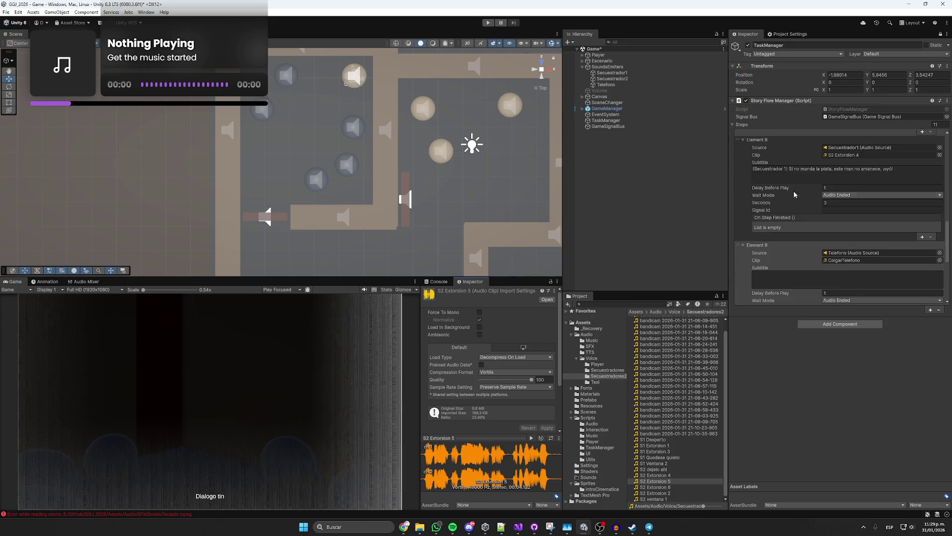
left_click(860, 155)
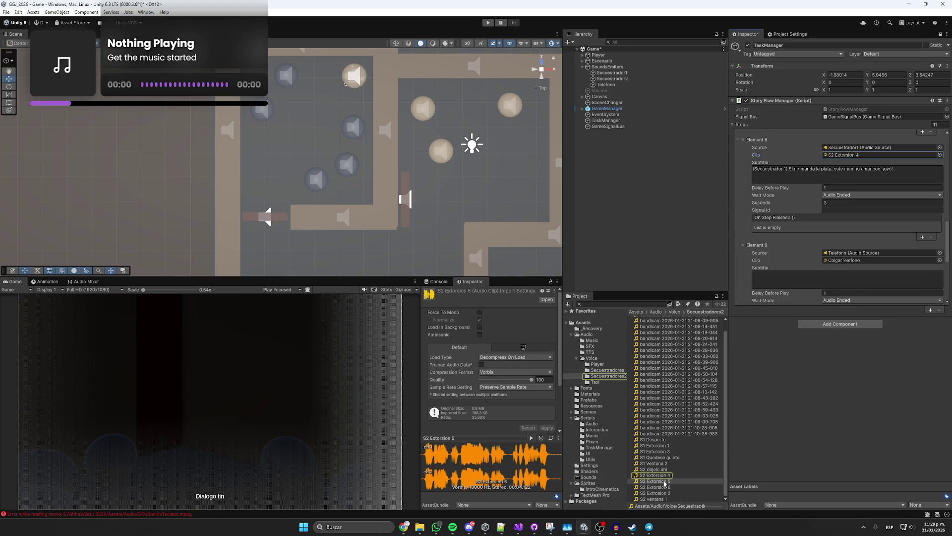
left_click(666, 476)
left_click(531, 439)
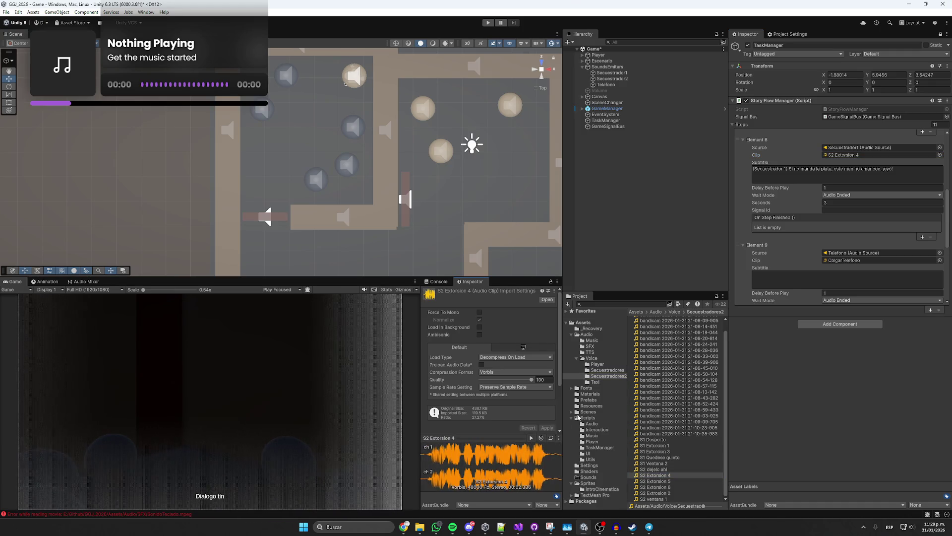
- Add a twelfth step and drag the new Element 11 above Element 9
scroll(800, 229, "down", 2)
scroll(800, 229, "down", 10)
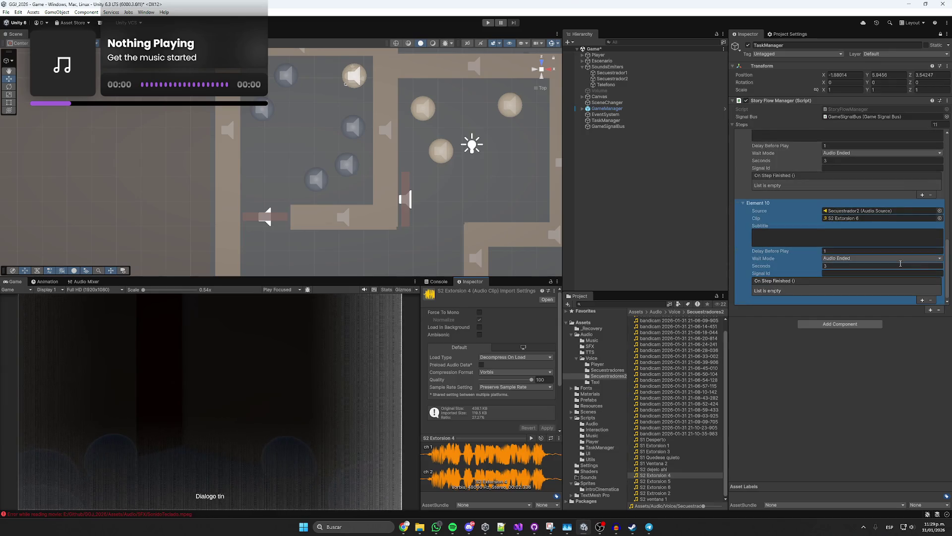
left_click(931, 310)
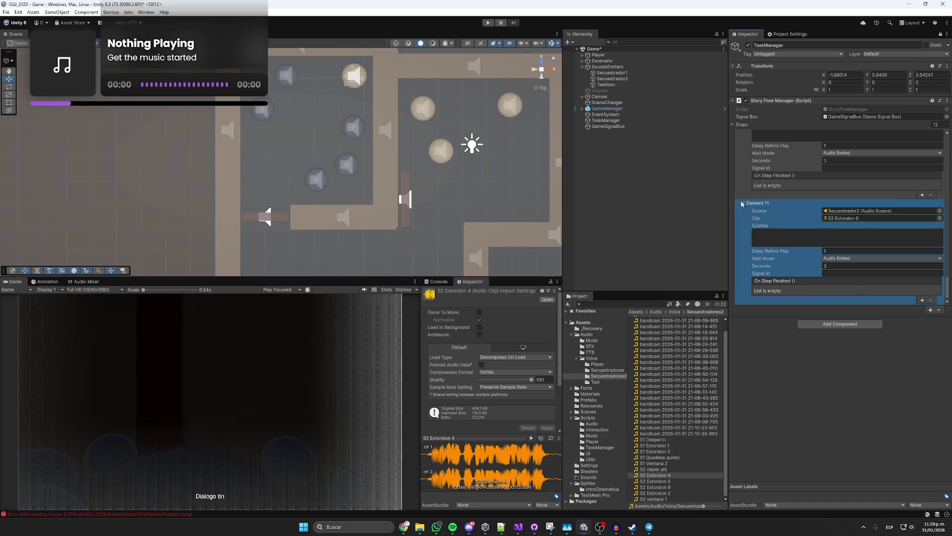
scroll(748, 190, "up", 3)
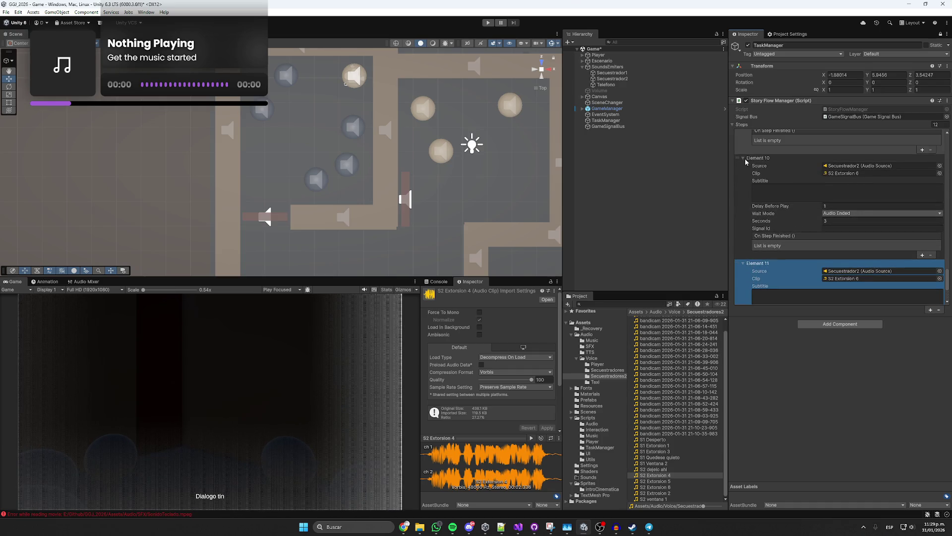
scroll(746, 162, "down", 3)
left_click(749, 197)
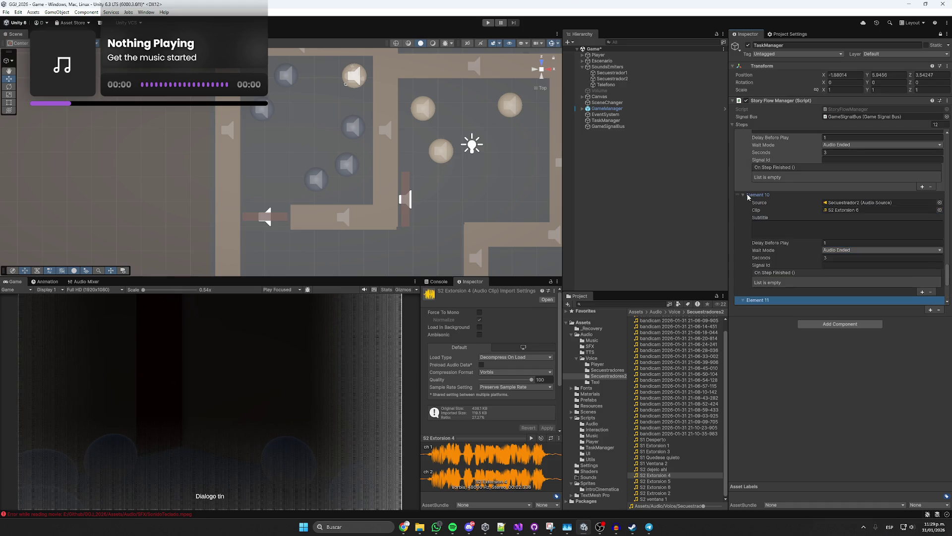
scroll(751, 210, "up", 3)
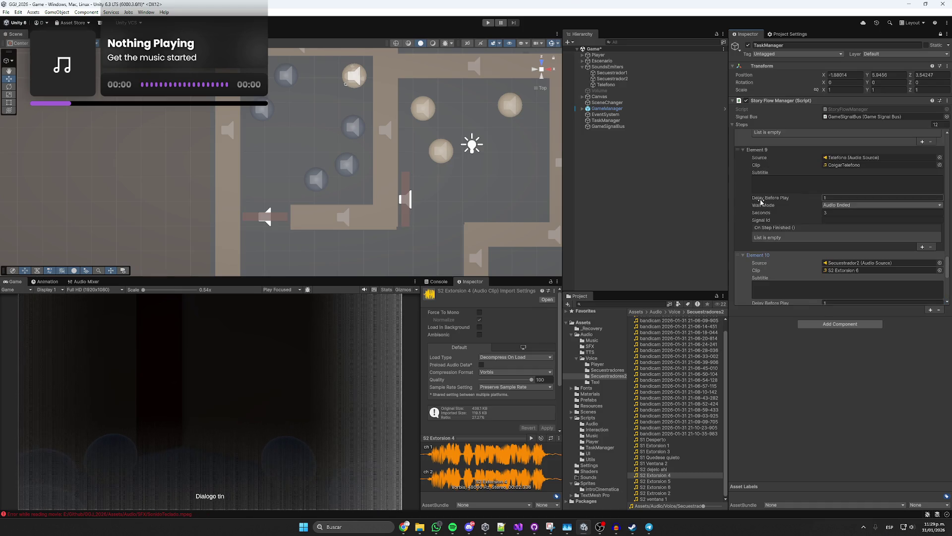
left_click(750, 154)
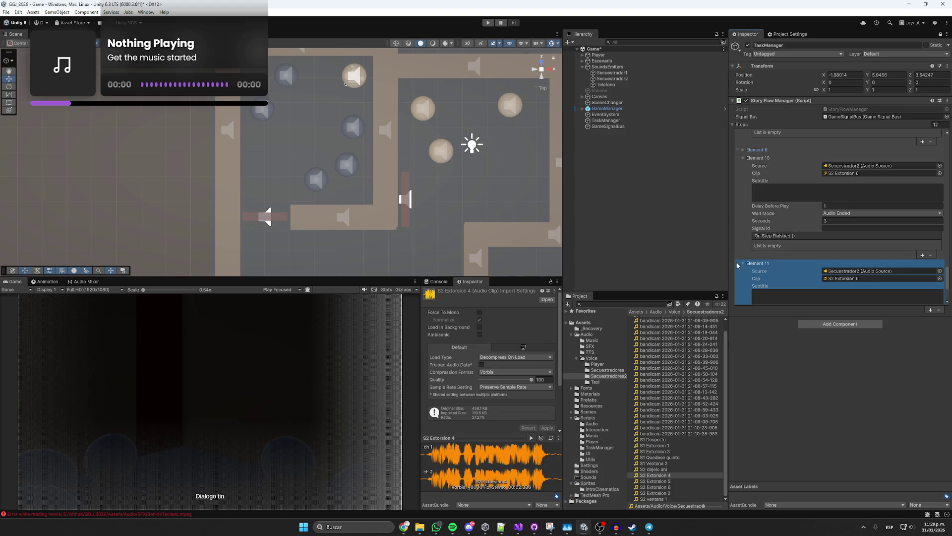
left_click_drag(737, 265, 743, 140)
- Scroll the Steps list back to the new Element 9 and select it
scroll(828, 216, "up", 10)
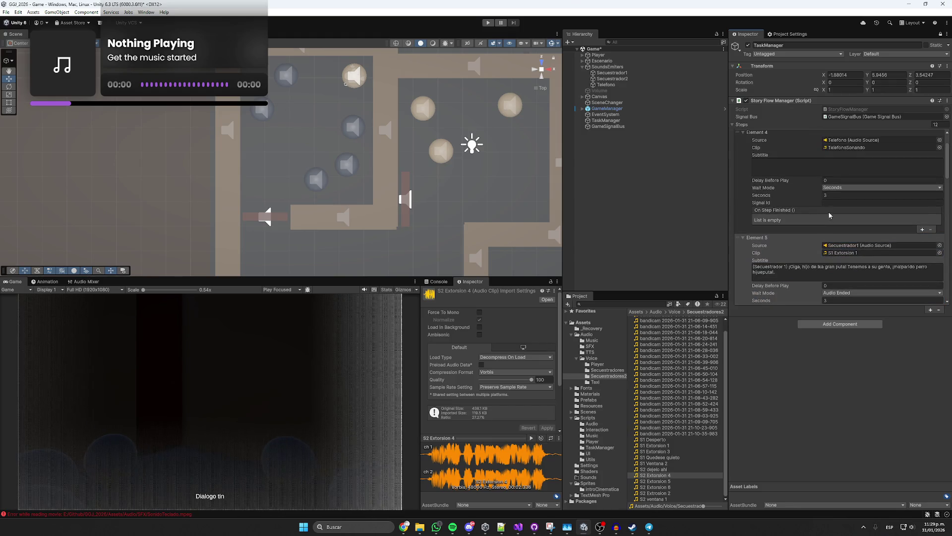
scroll(804, 234, "up", 10)
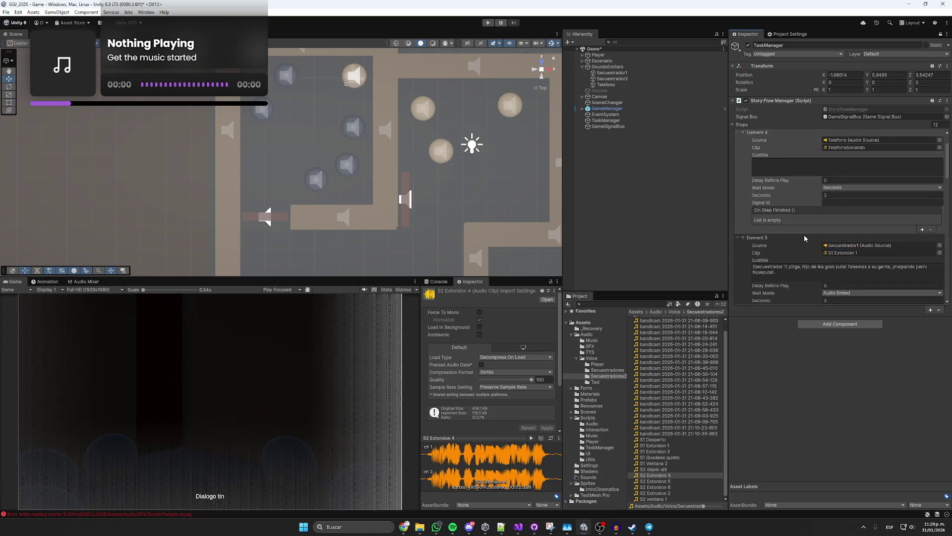
scroll(793, 233, "down", 5)
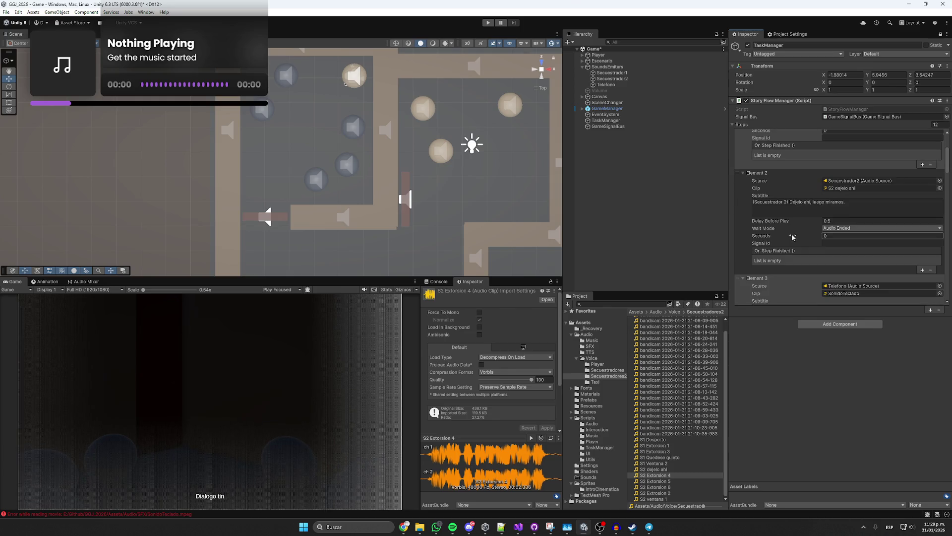
scroll(791, 239, "down", 5)
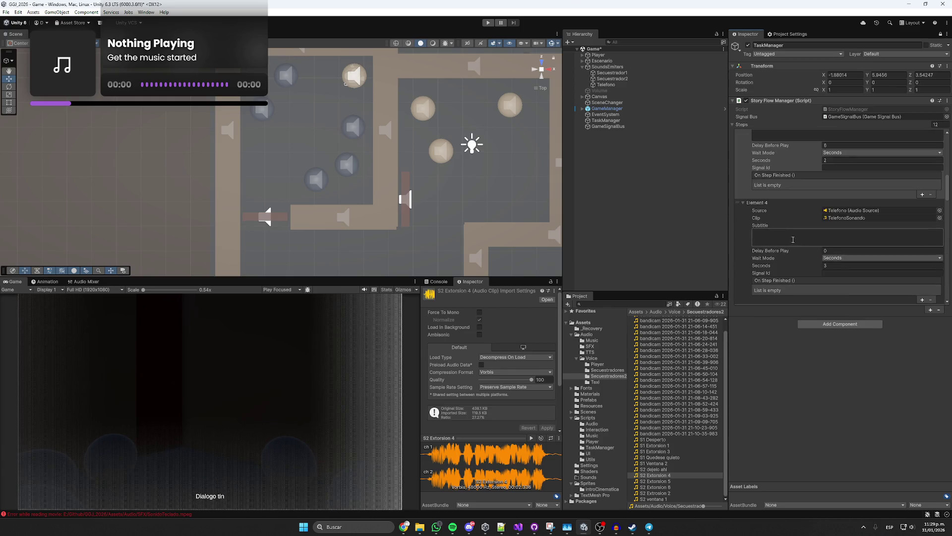
scroll(790, 240, "down", 10)
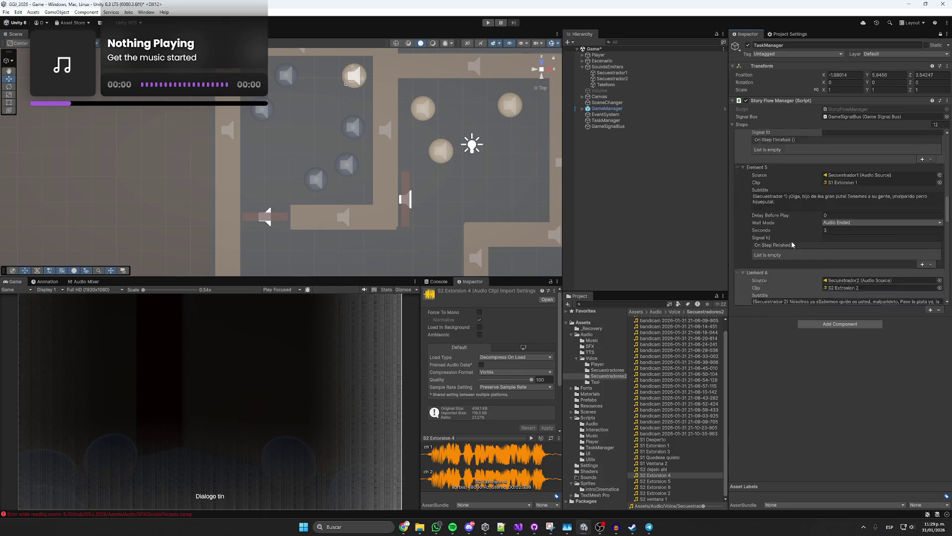
scroll(790, 239, "down", 5)
left_click(790, 239)
scroll(791, 239, "down", 1)
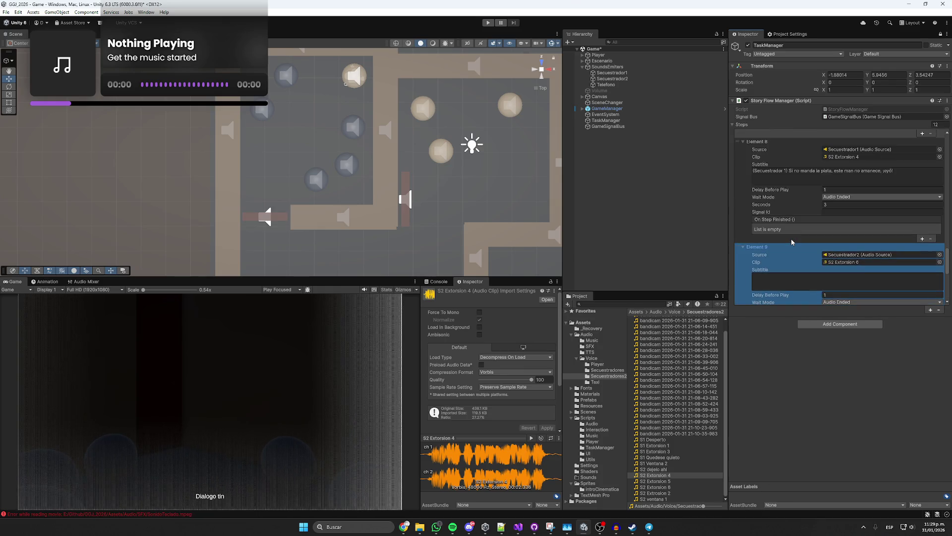
- Assign S2 Extorsion 5 as Element 9's clip and play it to hear the line
left_click(844, 157)
left_click_drag(669, 482, 843, 262)
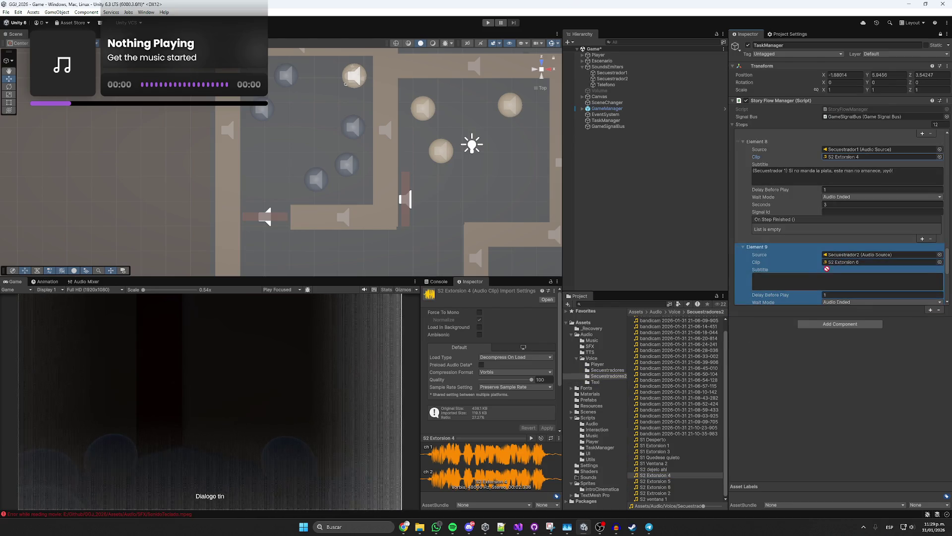
left_click(819, 277)
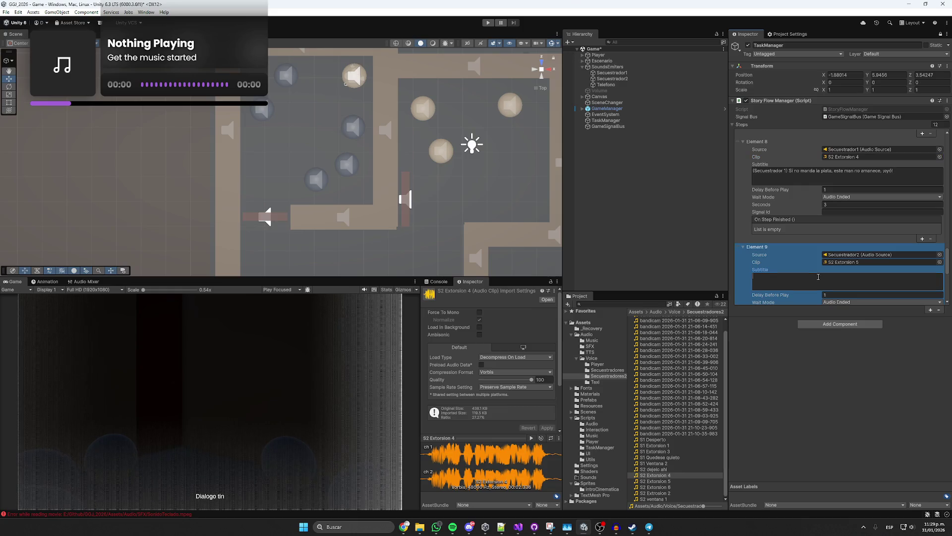
left_click(665, 482)
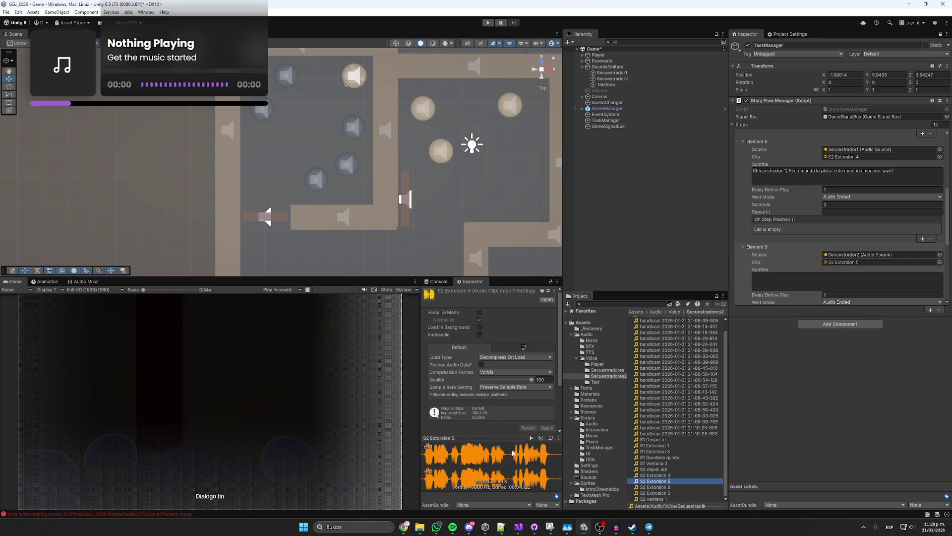
left_click(783, 279)
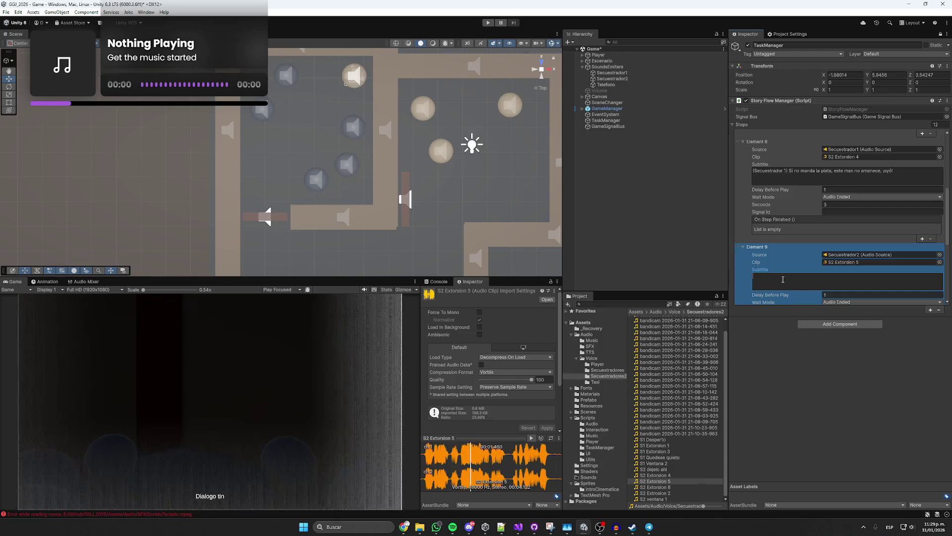
type("(secues")
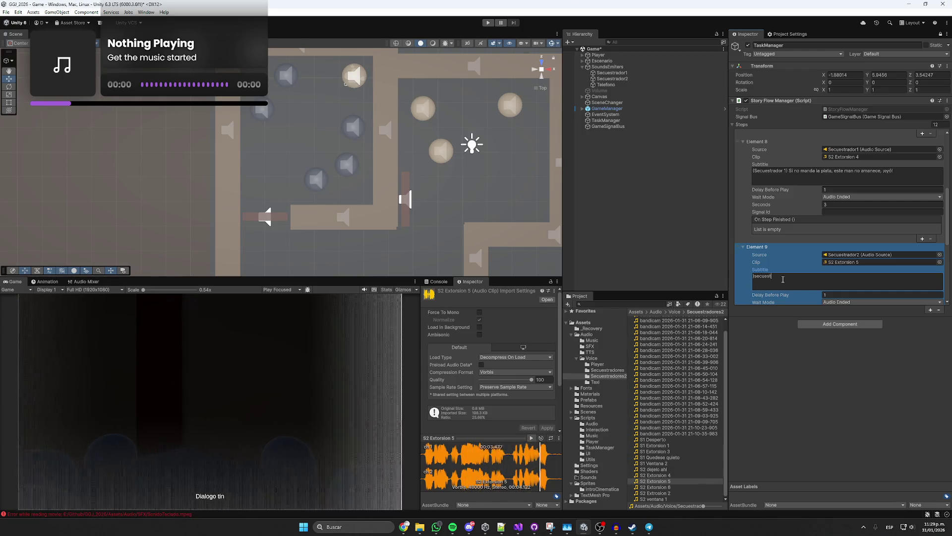
key("ctrl+a")
key("BackSpace")
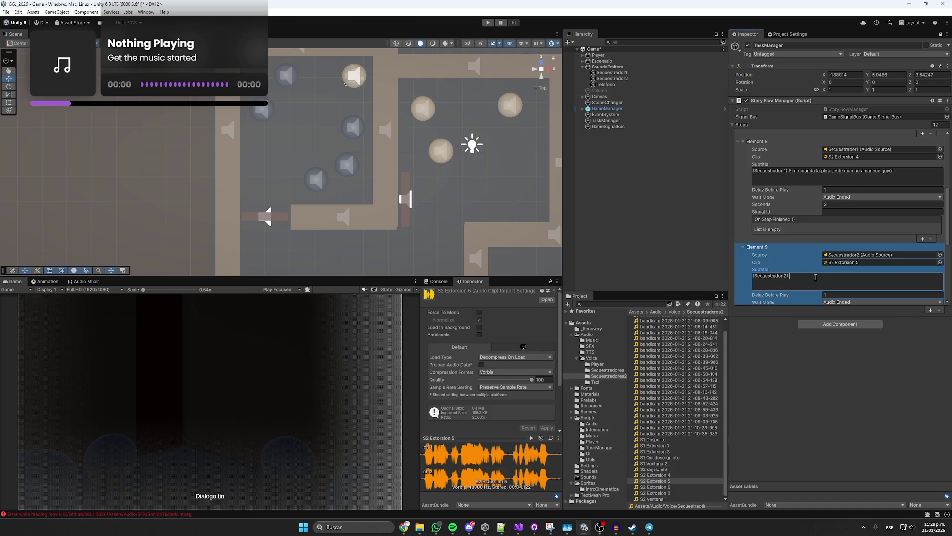
left_click(531, 437)
- Write Element 9's subtitle '(Secuestrador 2) Oe pirobo, tiene una hora, malparido; o lo picamos, ¿oyó?'
left_click(820, 281)
type("Oe")
type(" pirobo, tiene una hora, malparido; o lo picamos, oy")
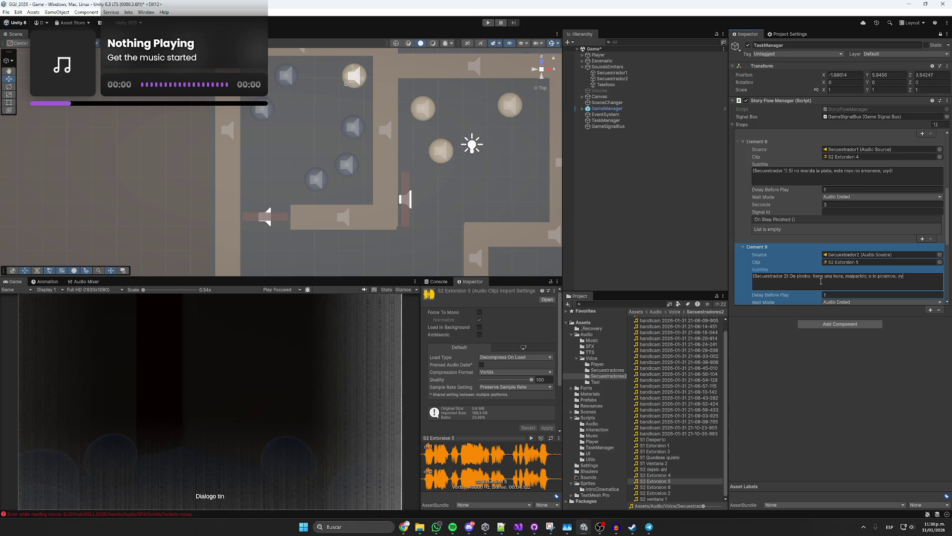
type("¡")
key("BackSpace")
key("Delete")
type("?¡=")
key("BackSpace")
key("BackSpace")
key("BackSpace")
type("¿")
- Spell-check the subtitle line in the browser corrector, reviewing suggestions for 'Oe' and 'pirobo'
left_click_drag(918, 278, 791, 279)
key("ctrl+c")
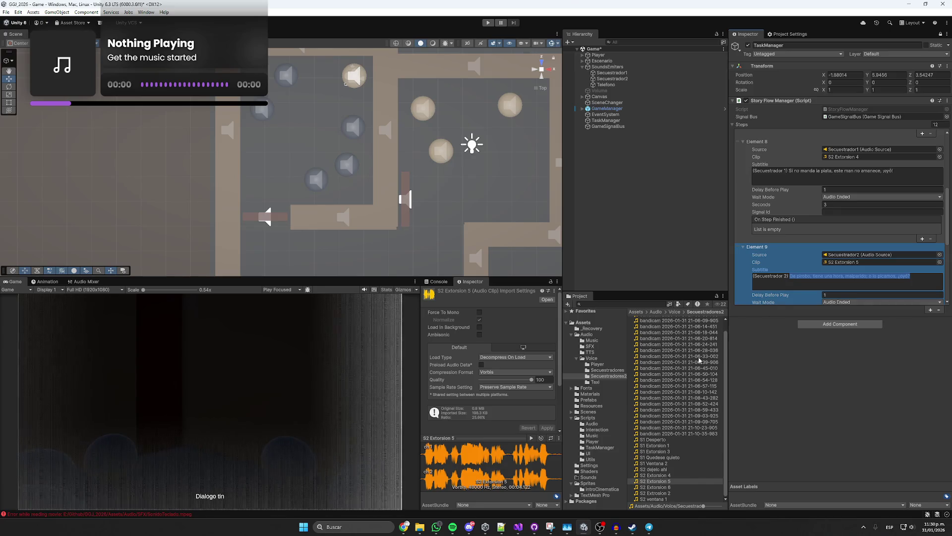
mouse_move(397, 532)
left_click(368, 491)
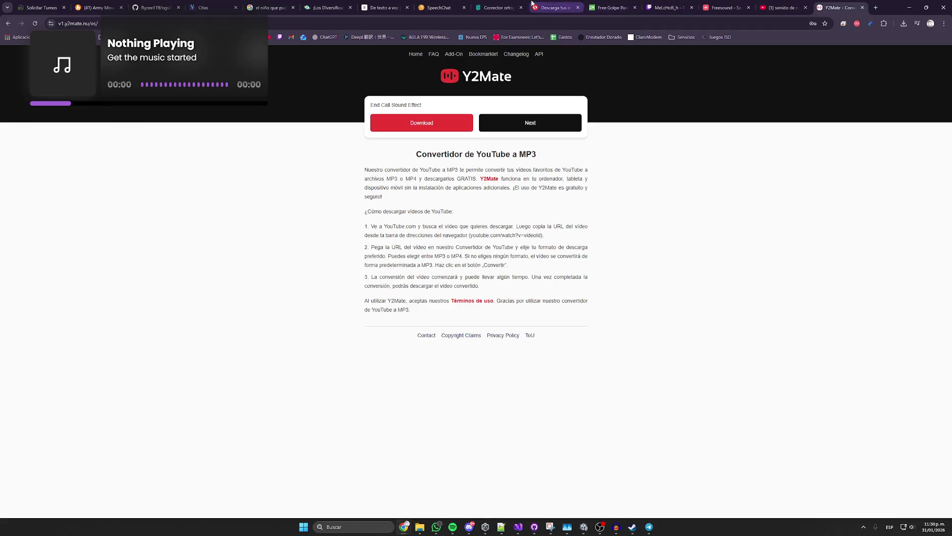
left_click(498, 8)
key("ctrl+a")
key("ctrl+v")
left_click(300, 304)
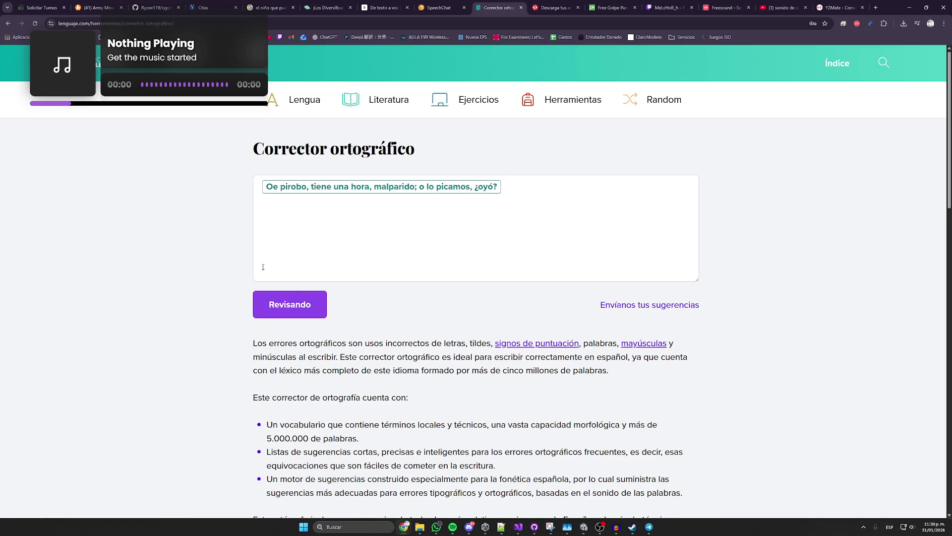
left_click(272, 186)
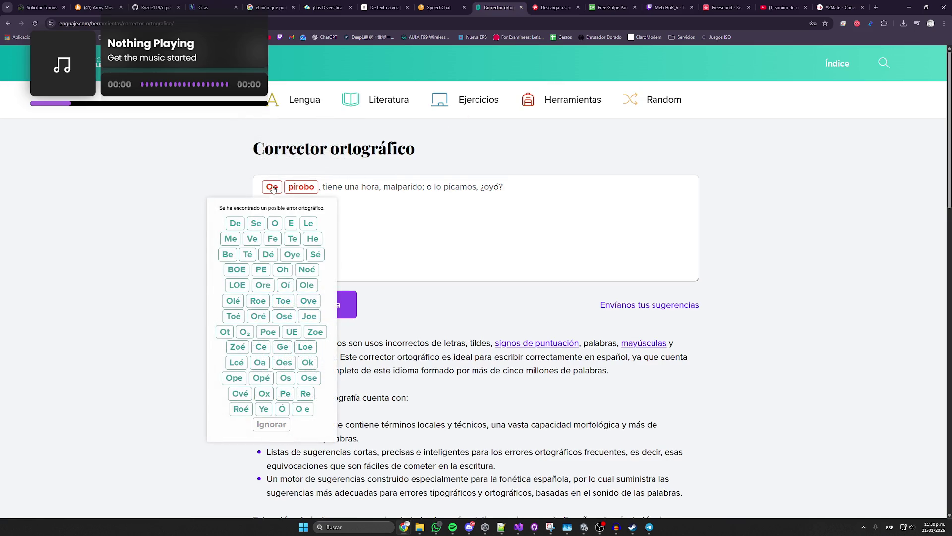
left_click(301, 186)
left_click(583, 527)
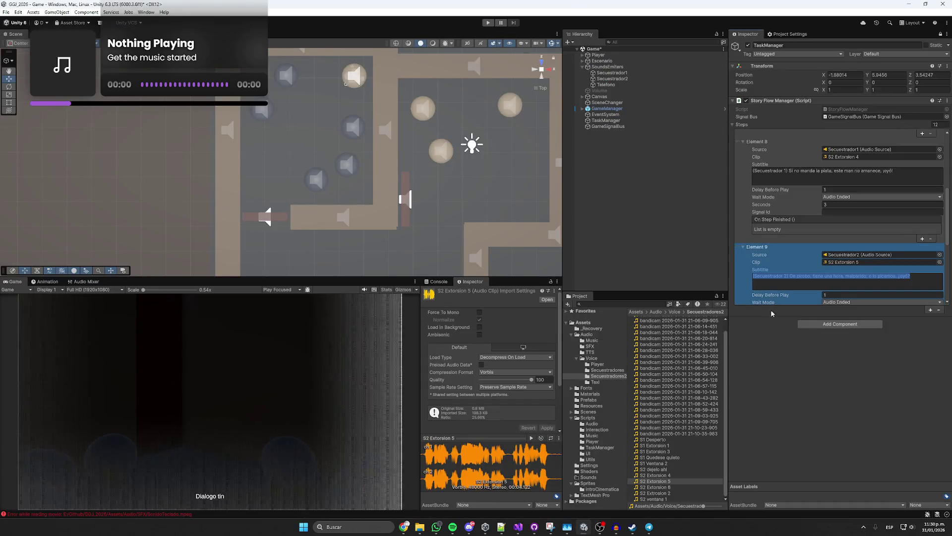
- Play the S2 Extorsion 6 clip and get Element 11's empty subtitle ready for writing
left_click(919, 280)
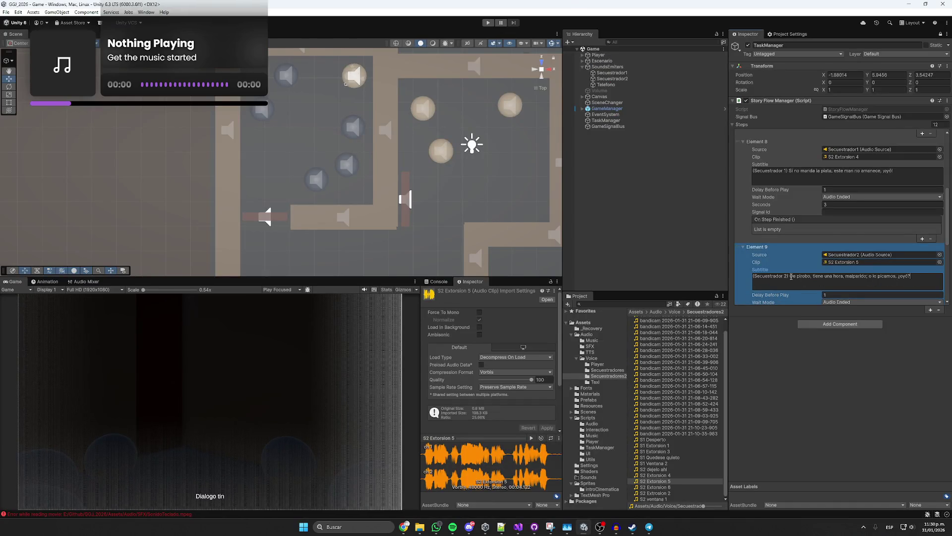
scroll(874, 281, "down", 5)
left_click(759, 254)
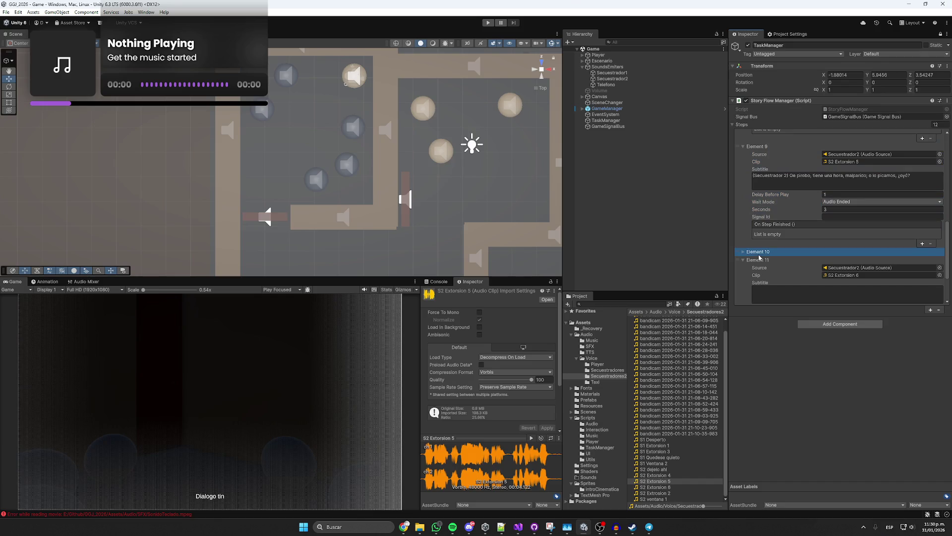
scroll(819, 276, "down", 2)
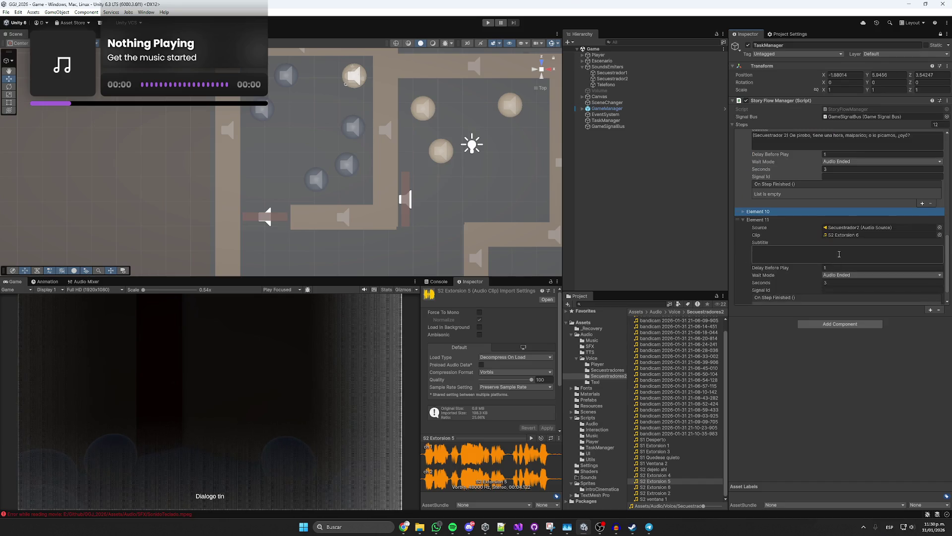
left_click(858, 235)
left_click(647, 486)
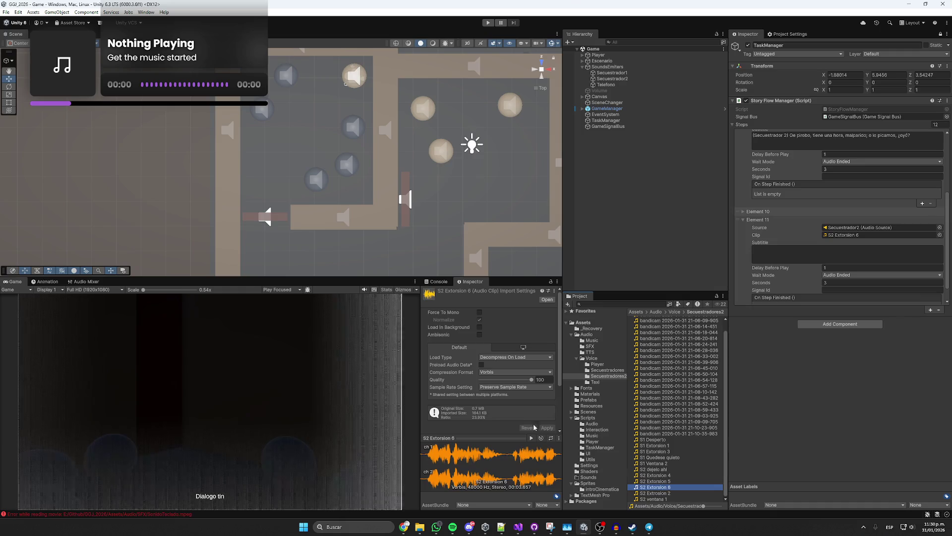
left_click(531, 438)
left_click(794, 254)
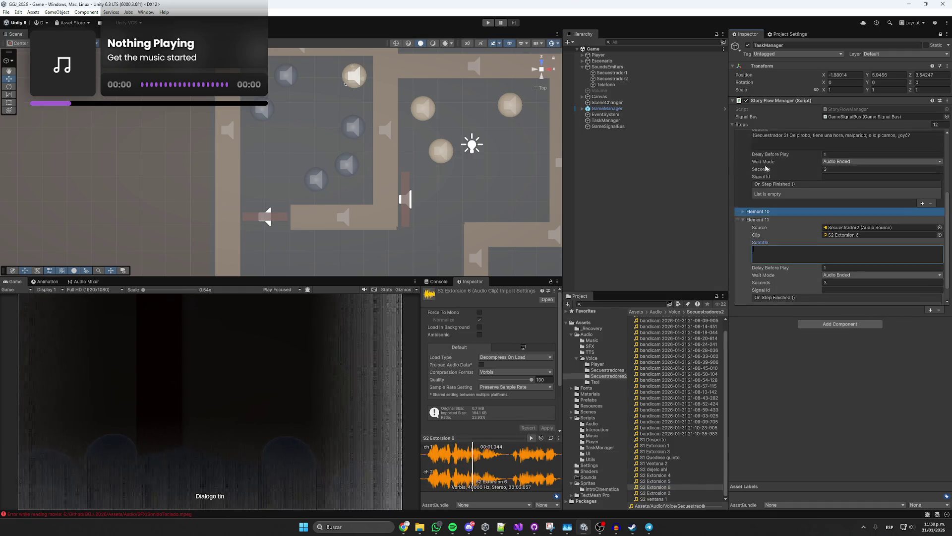
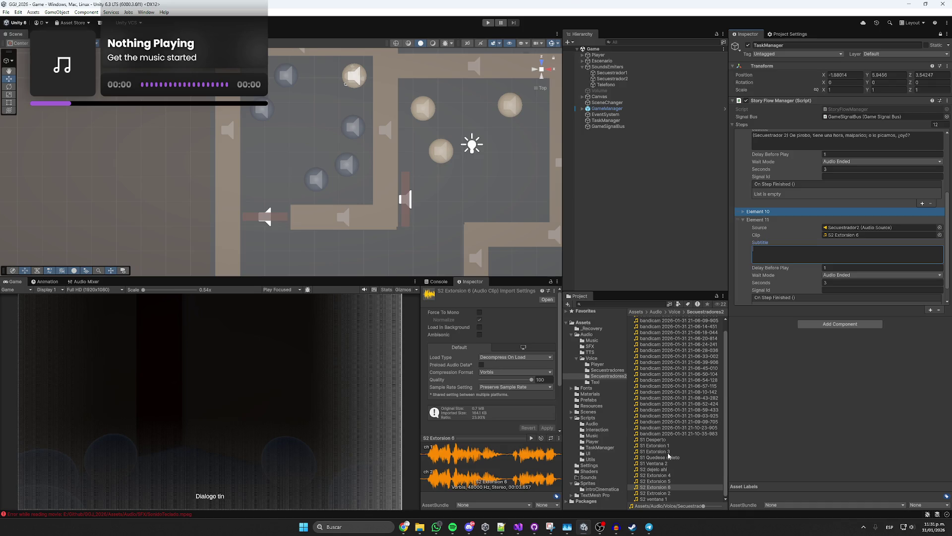
- Audition the first bandicam recordings, 21-06-06-753 through 21-06-20-814, in Secuestradores2
scroll(682, 414, "up", 1)
left_click(677, 319)
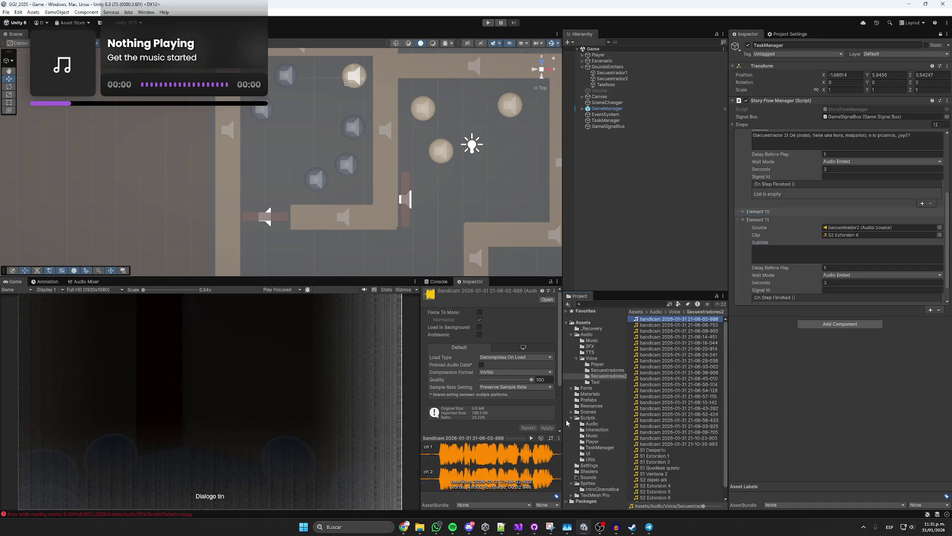
left_click(532, 439)
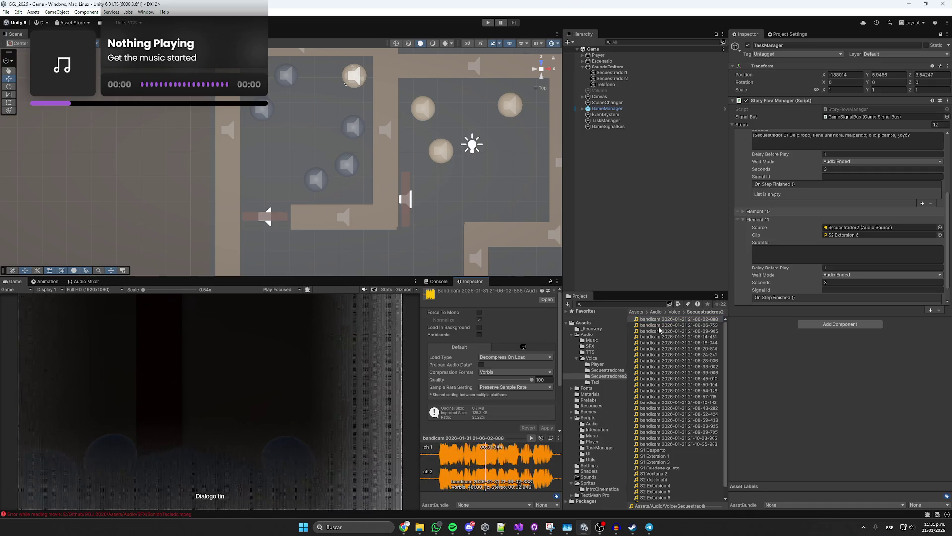
left_click(660, 325)
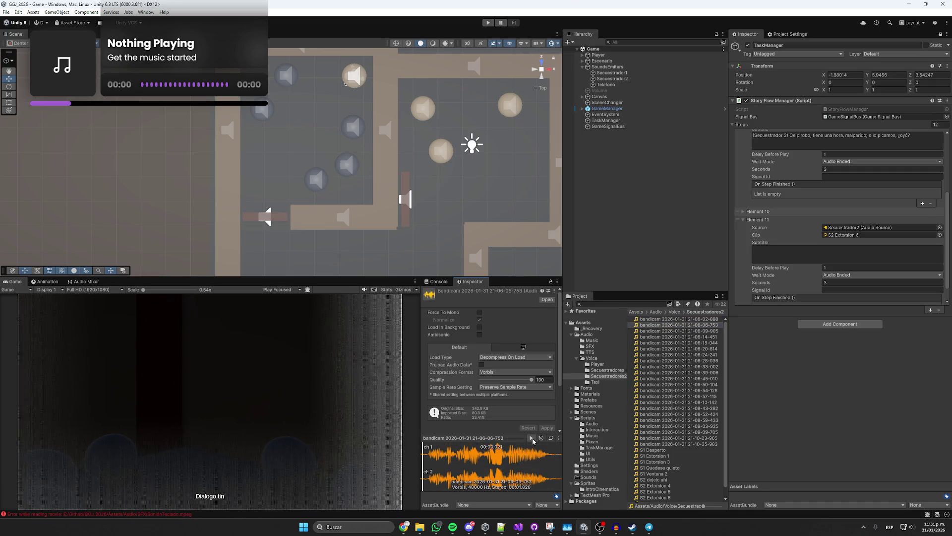
key("Down")
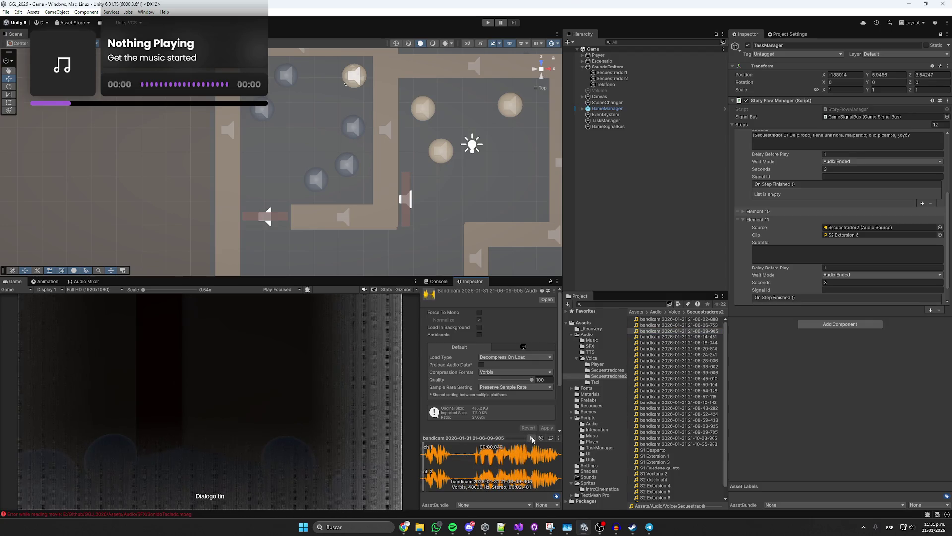
left_click(654, 338)
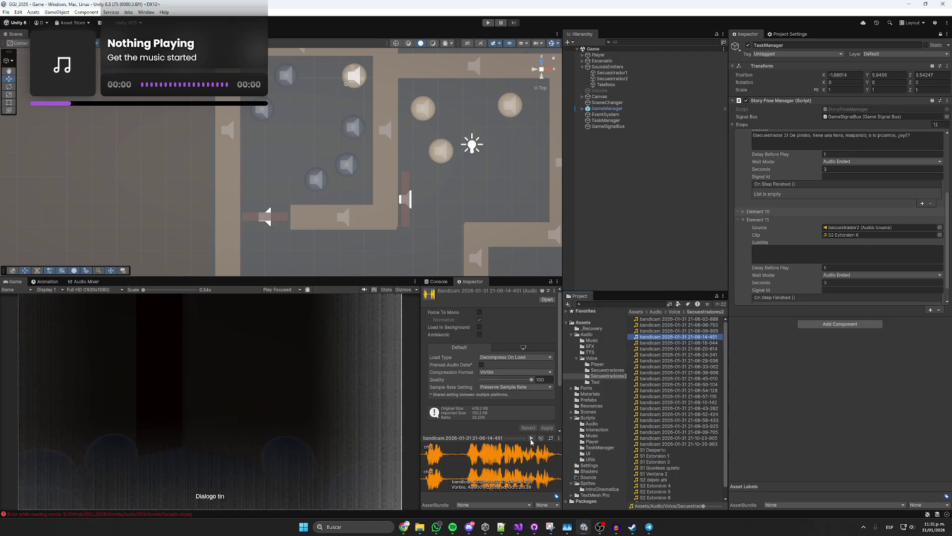
left_click(651, 343)
key("Down")
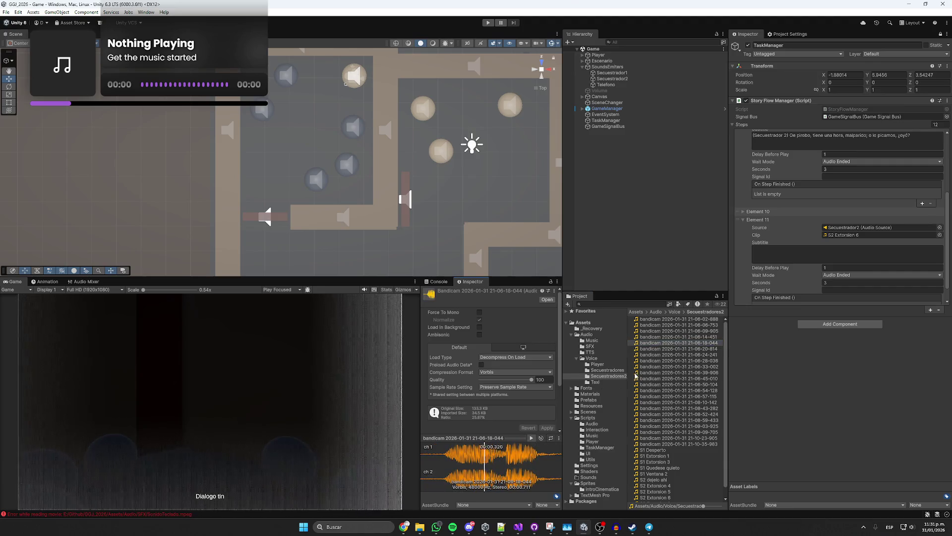
key("Down")
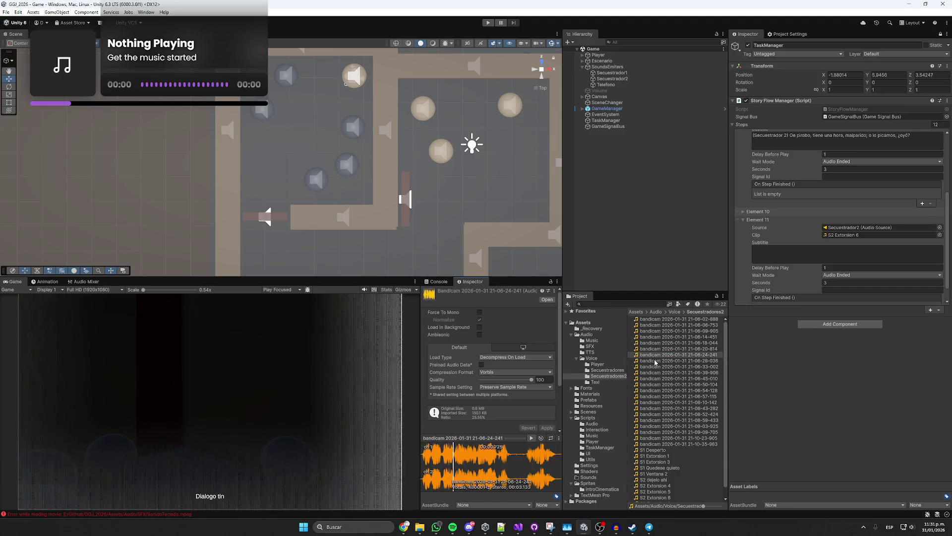
left_click(652, 350)
left_click(532, 438)
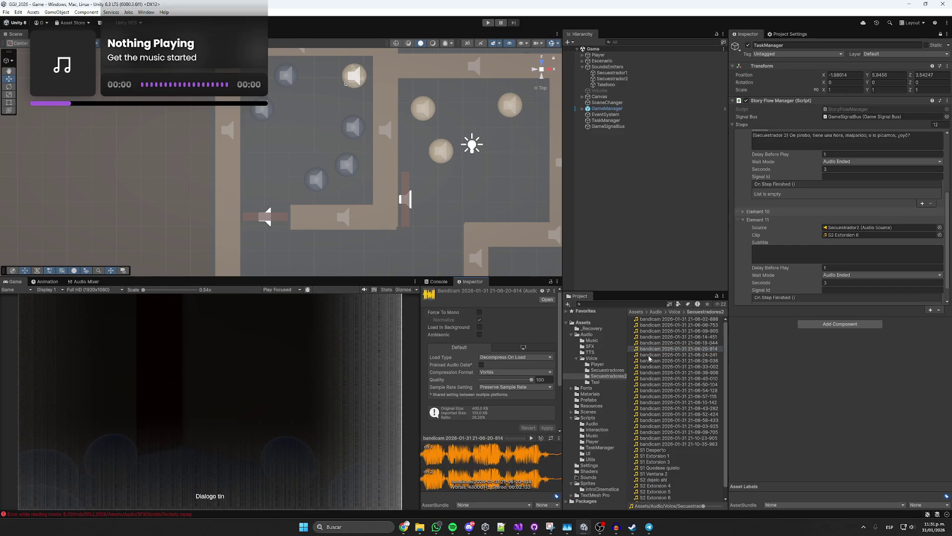
- Audition the bandicam recordings 21-06-24-241 through 21-08-10-142 one after another
left_click(648, 355)
left_click(649, 360)
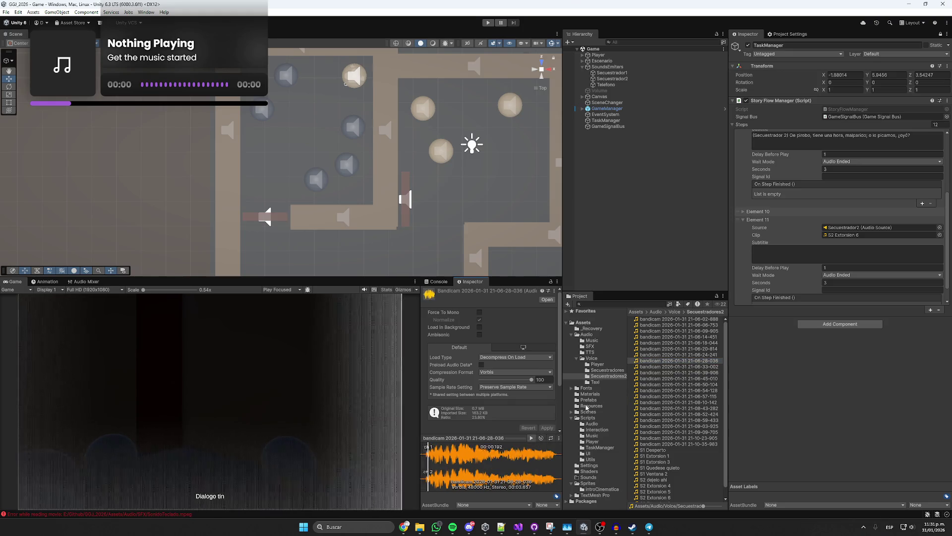
left_click(654, 367)
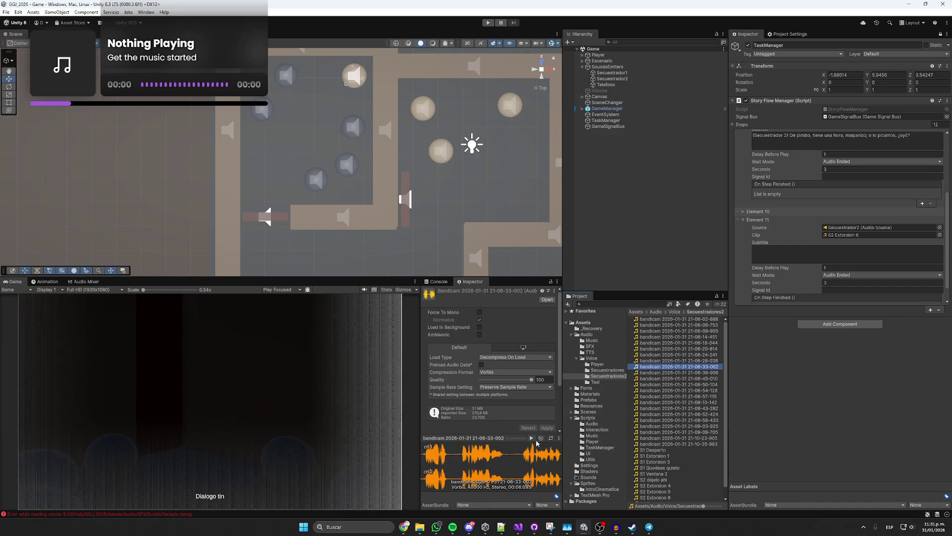
left_click(656, 373)
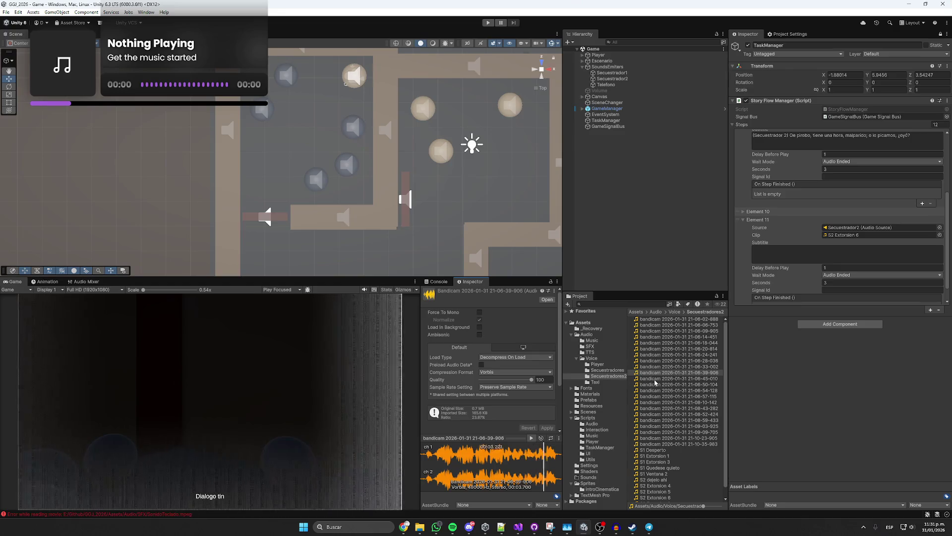
left_click(655, 379)
left_click(532, 438)
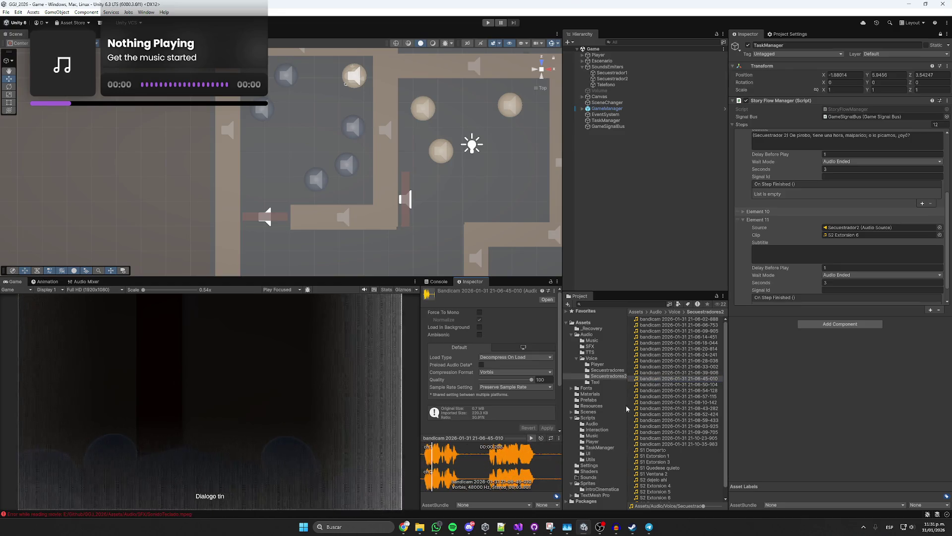
left_click(663, 385)
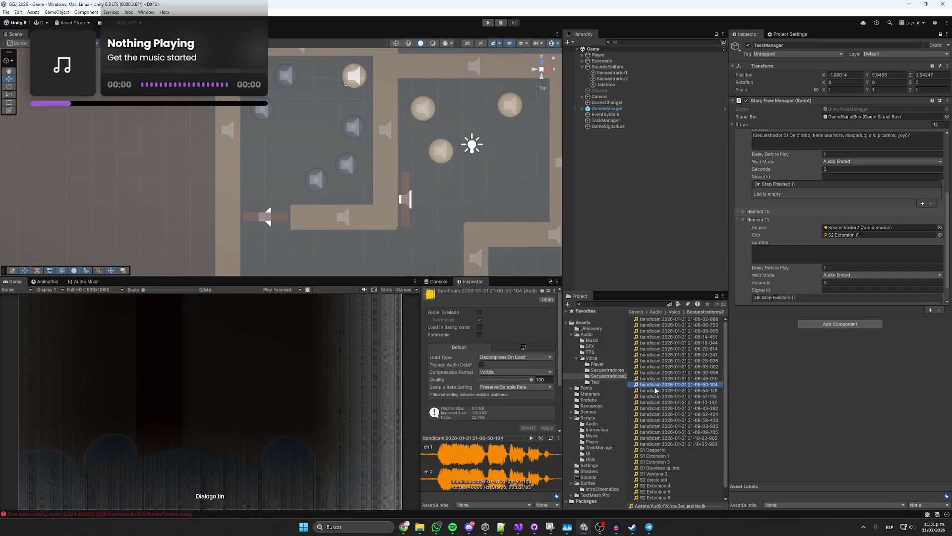
left_click(531, 438)
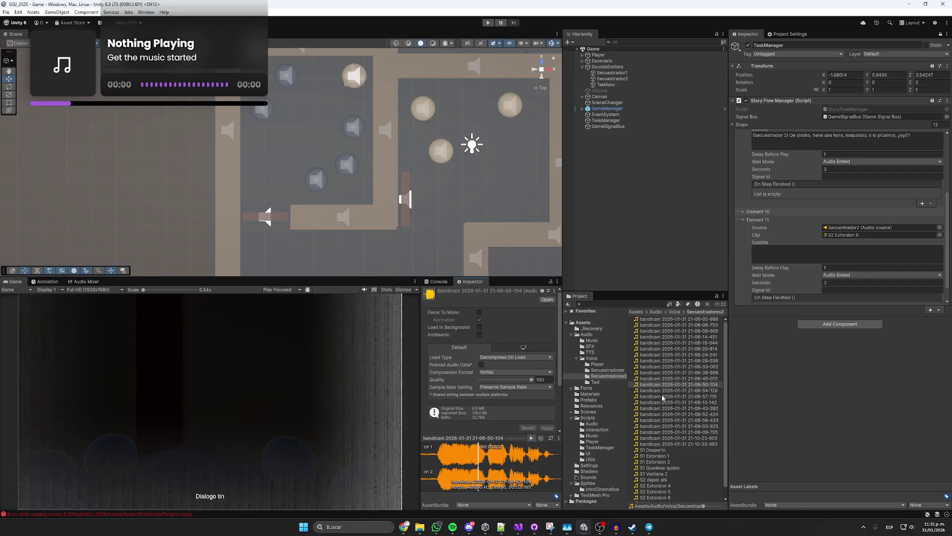
left_click(664, 390)
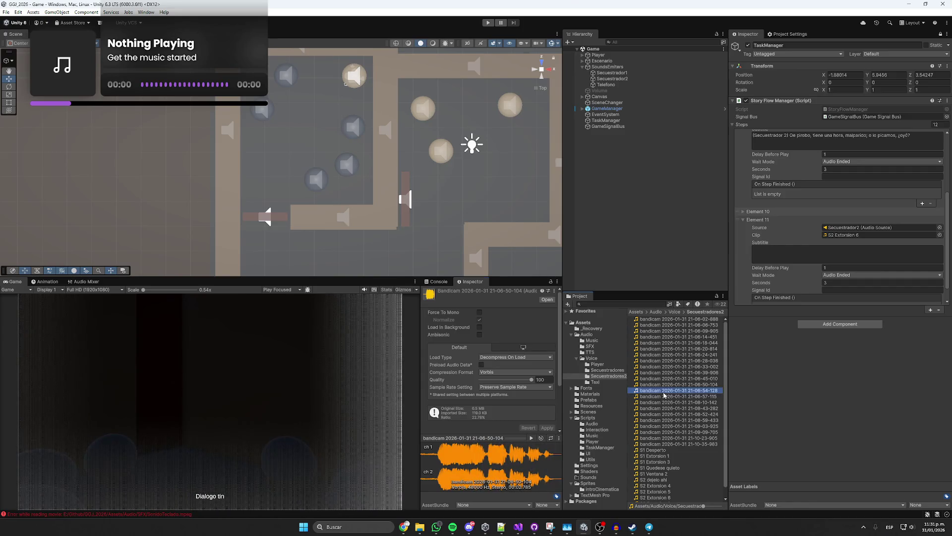
left_click(531, 438)
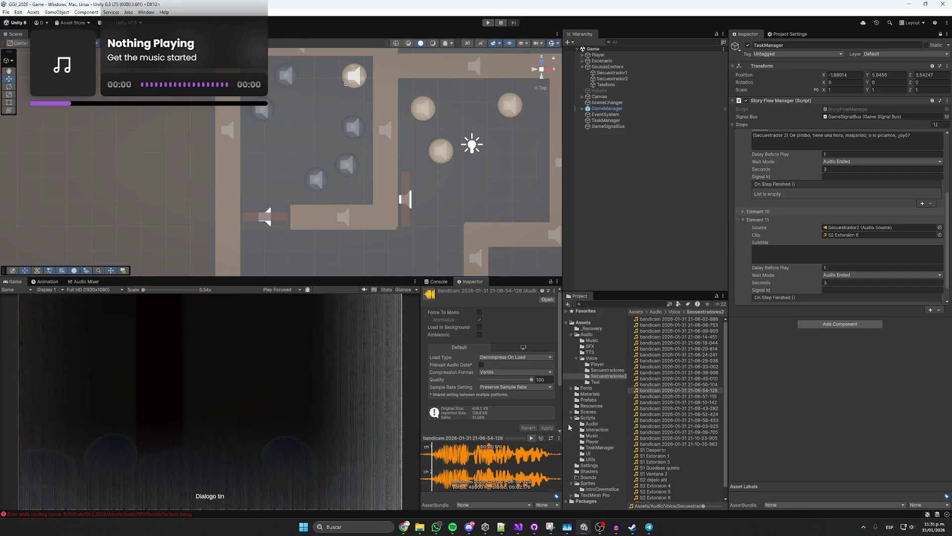
left_click(660, 397)
left_click(531, 438)
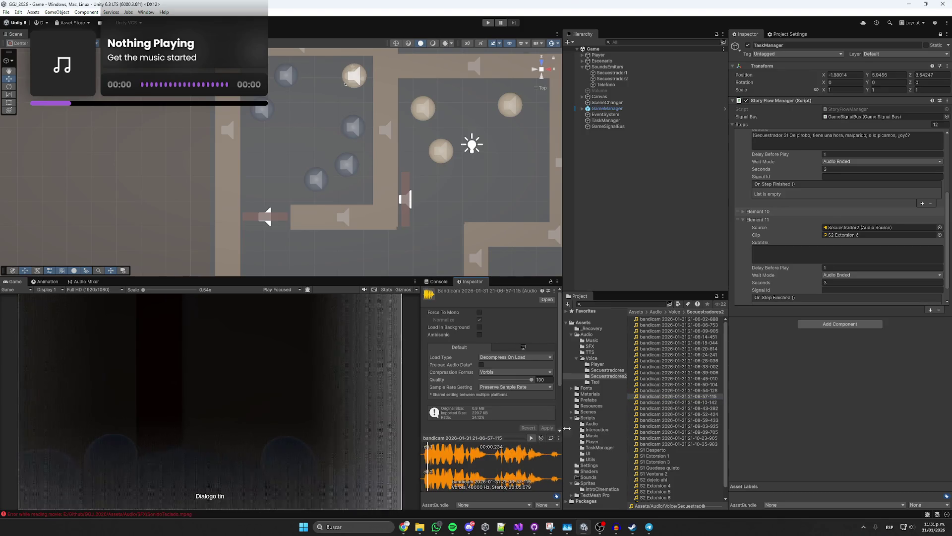
left_click(655, 402)
left_click(531, 438)
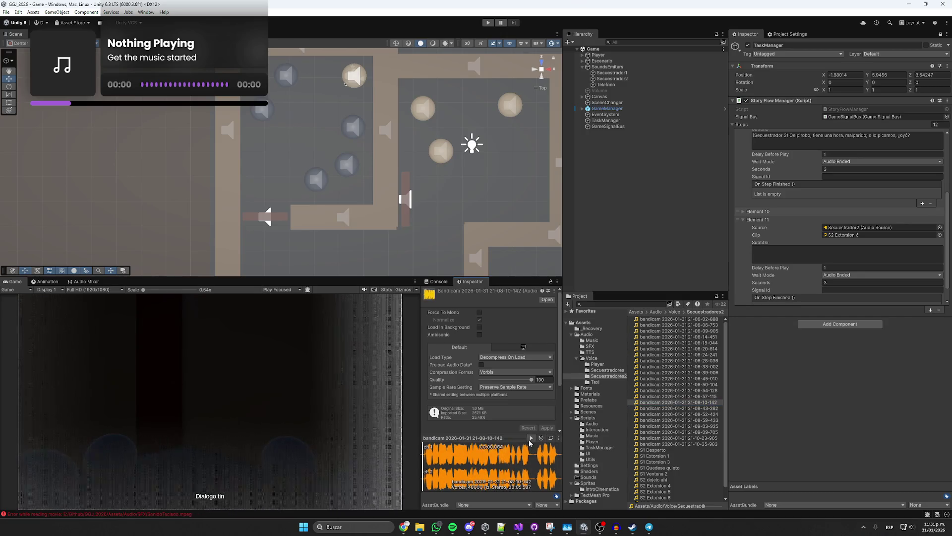
- Audition the bandicam recordings 21-08-43-282, 21-08-52-424, 21-08-59-433 and 21-09-03-925
left_click(657, 409)
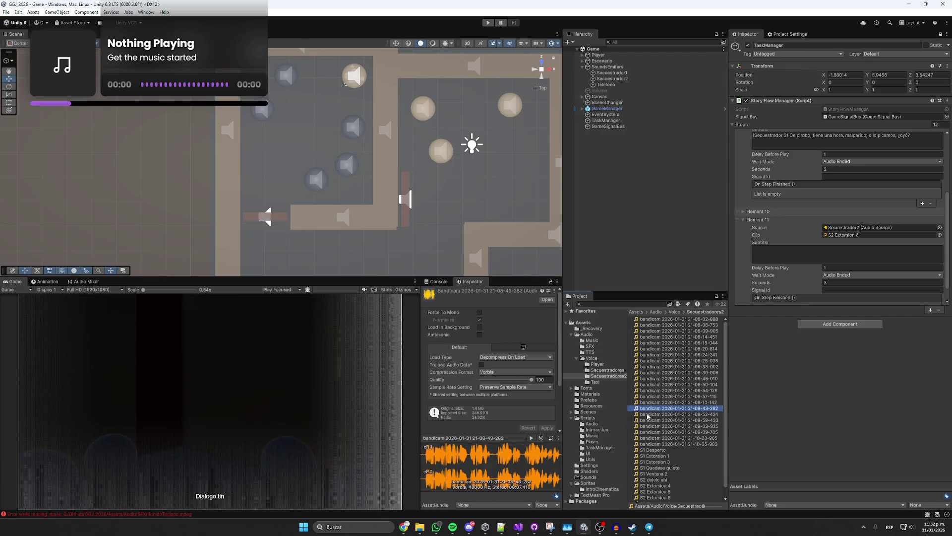
left_click(531, 439)
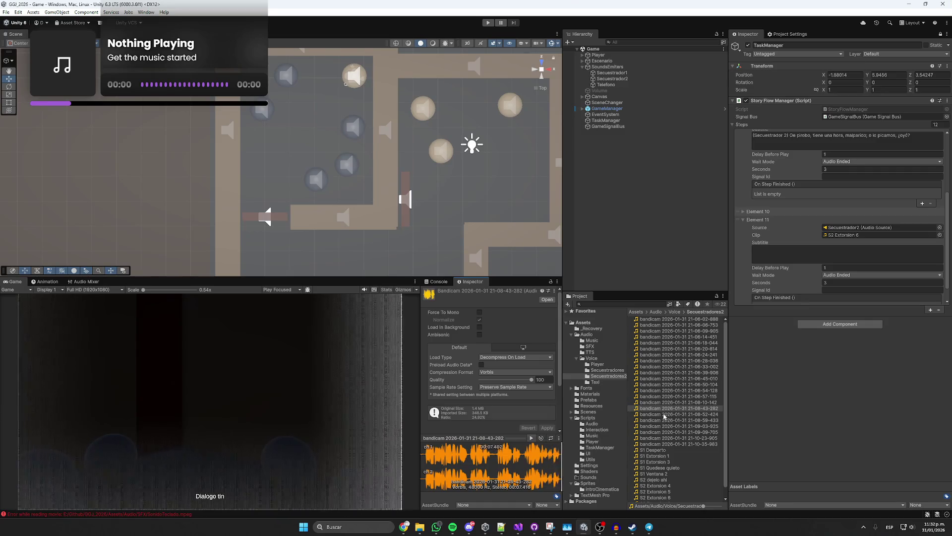
left_click(664, 415)
left_click(532, 438)
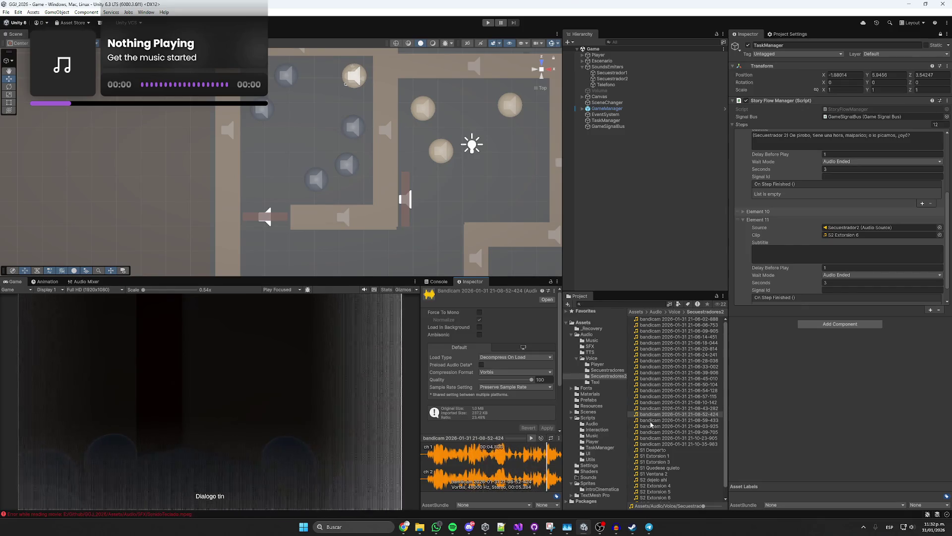
left_click(651, 420)
left_click(531, 438)
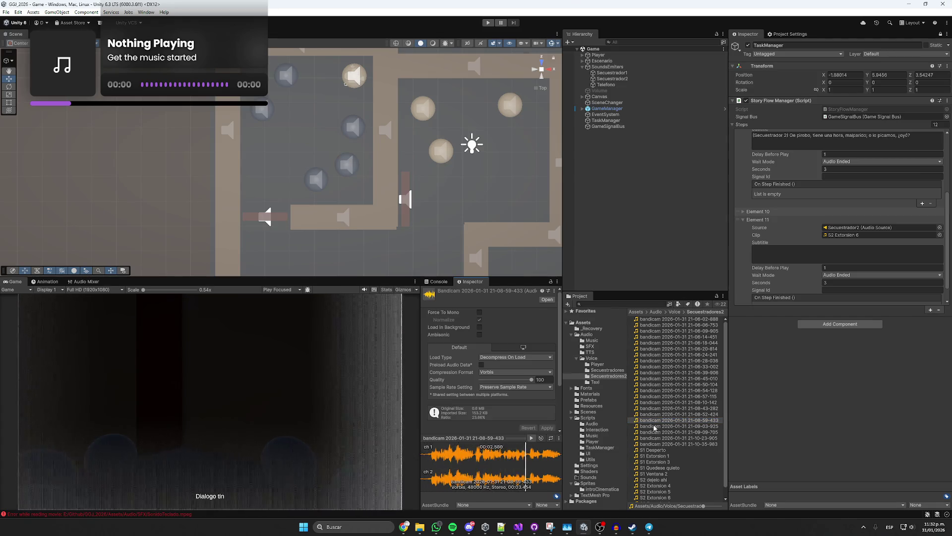
left_click(654, 426)
left_click(531, 438)
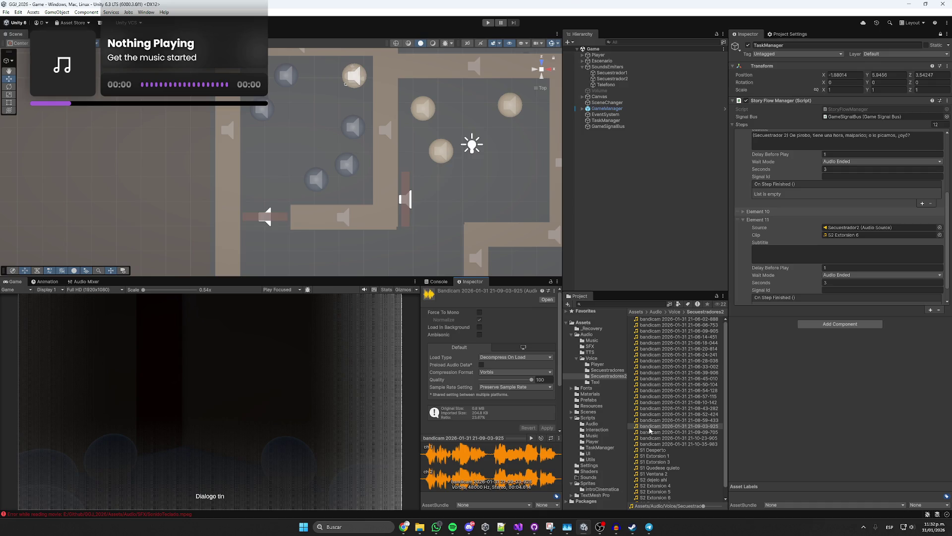
- Audition recordings 21-09-09-705, 21-10-23-905 and 21-10-35-983, then ping Element 11's S2 Extorsion 6 clip
left_click(650, 431)
left_click(531, 438)
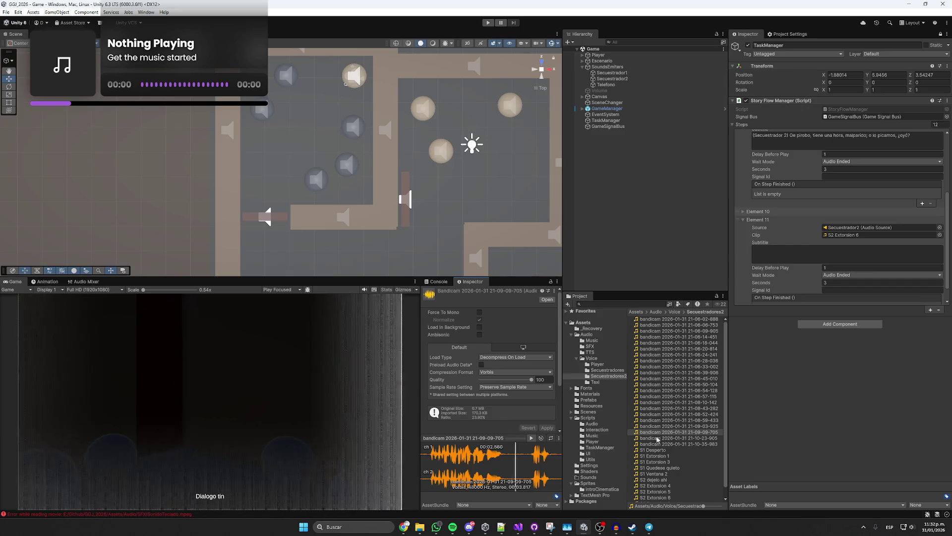
left_click(657, 439)
left_click(533, 438)
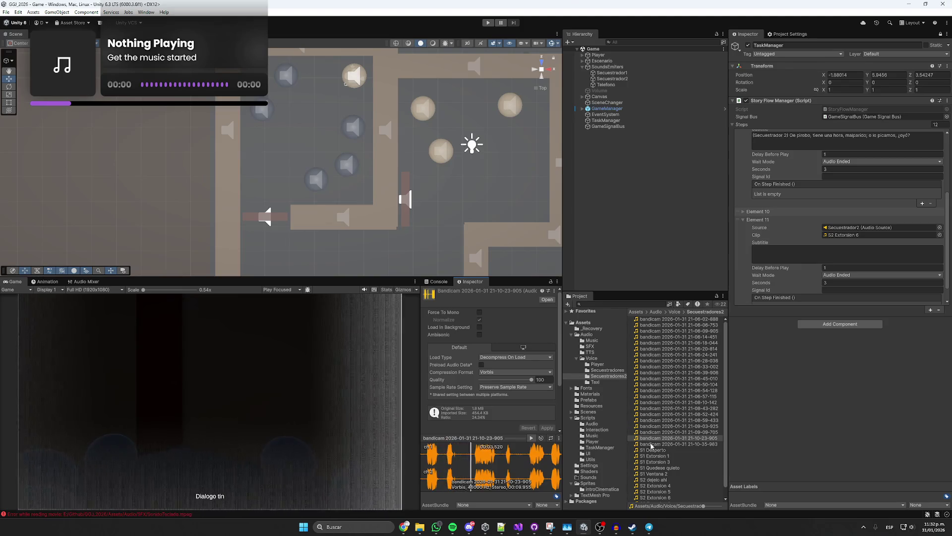
left_click(647, 445)
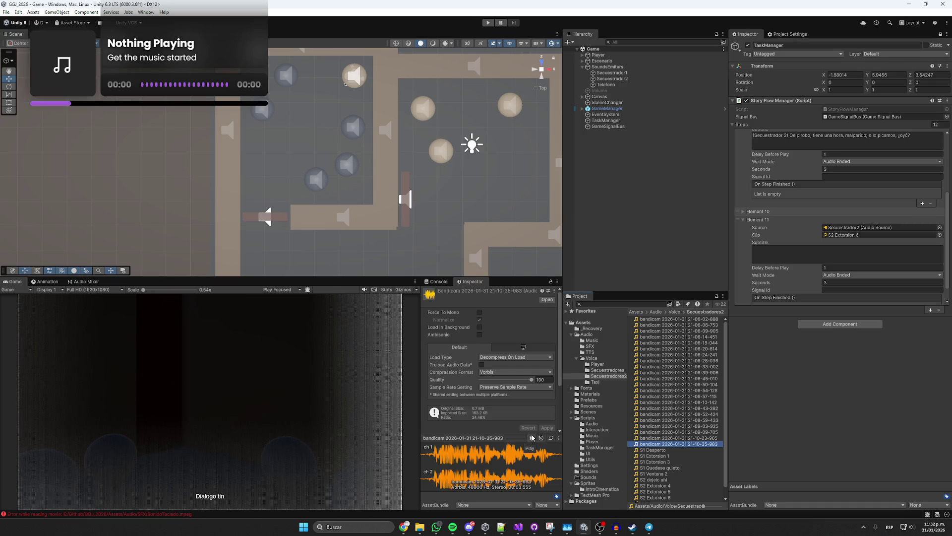
left_click(532, 438)
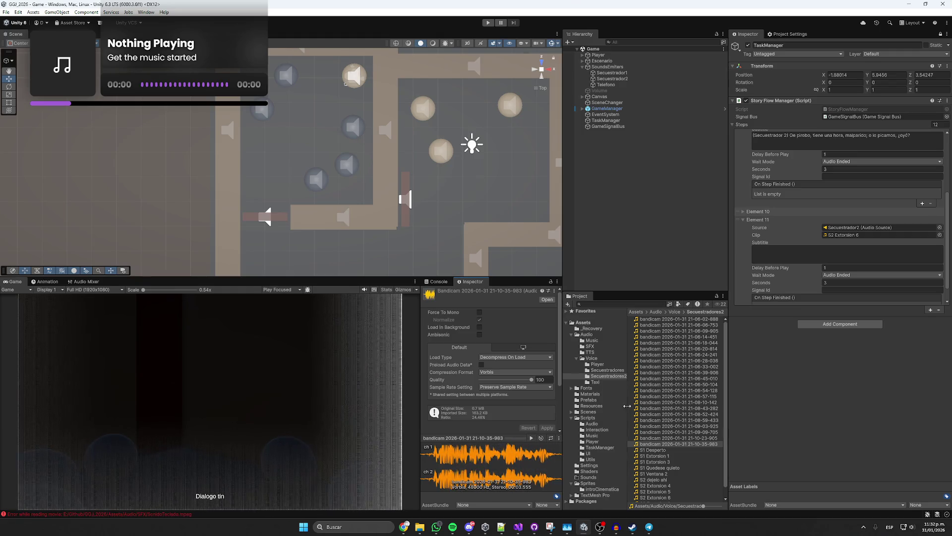
left_click(827, 237)
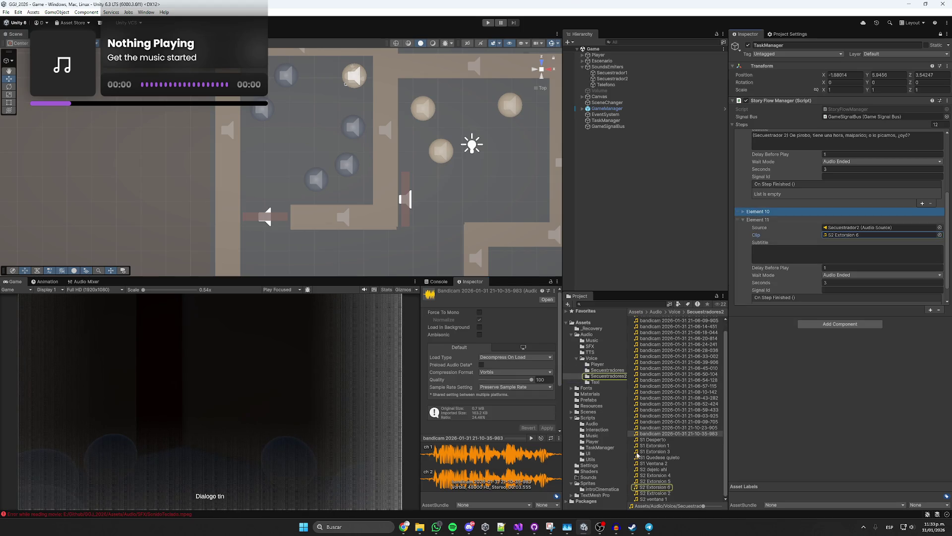
- Preview the S2 Extorsion 6 clip and review Element 11's subtitle and step entry
left_click(640, 486)
left_click(531, 438)
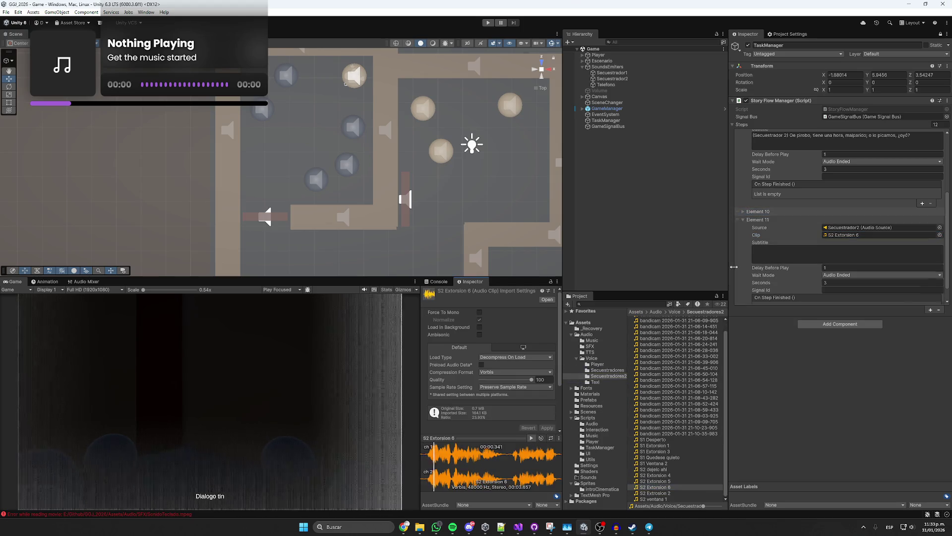
left_click(802, 253)
type("[Secues")
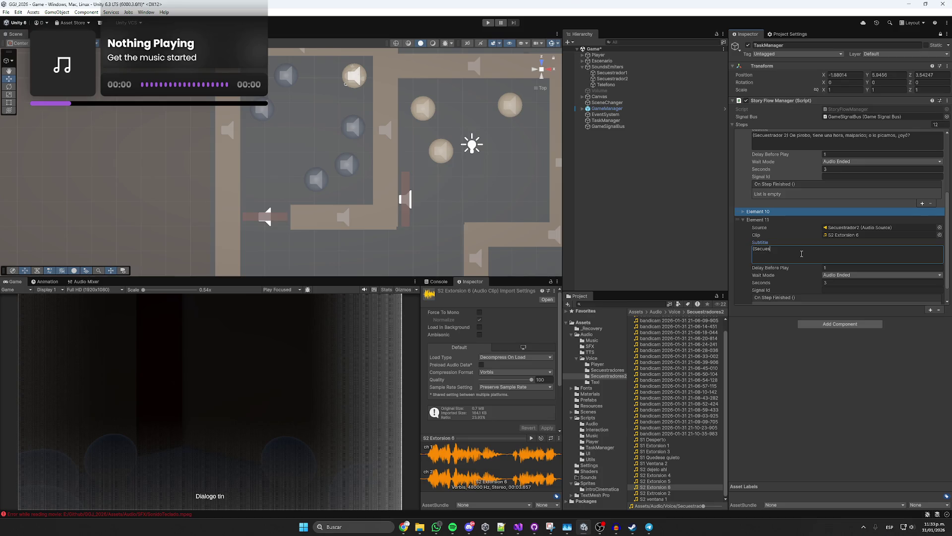
left_click(767, 230)
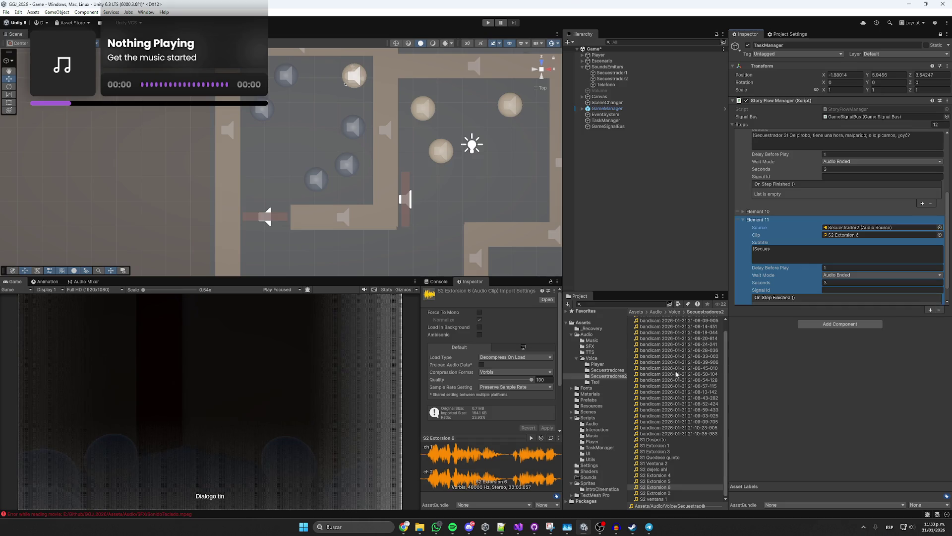
- Audition a few more Secuestradores2 recordings, then delete the unfinished Element 11 step
left_click(664, 362)
left_click(531, 437)
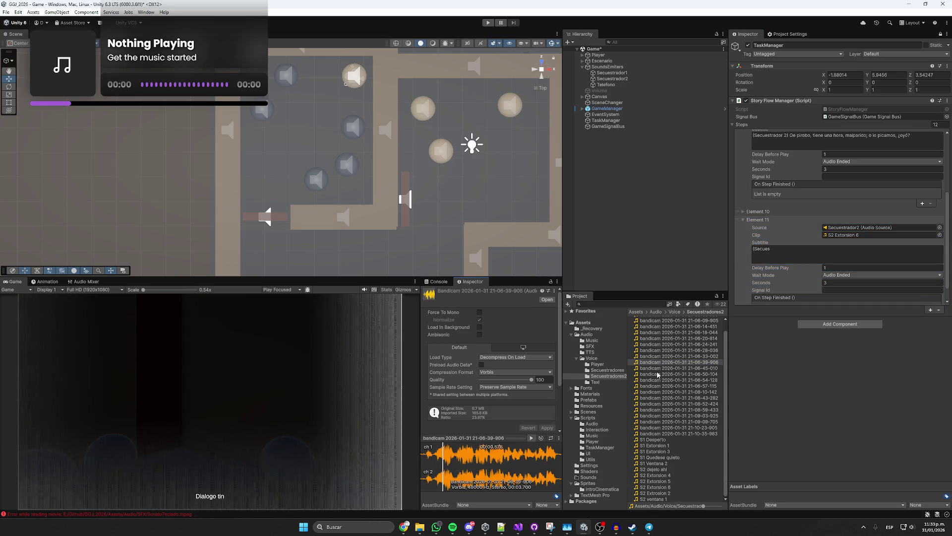
key("Down")
left_click(531, 438)
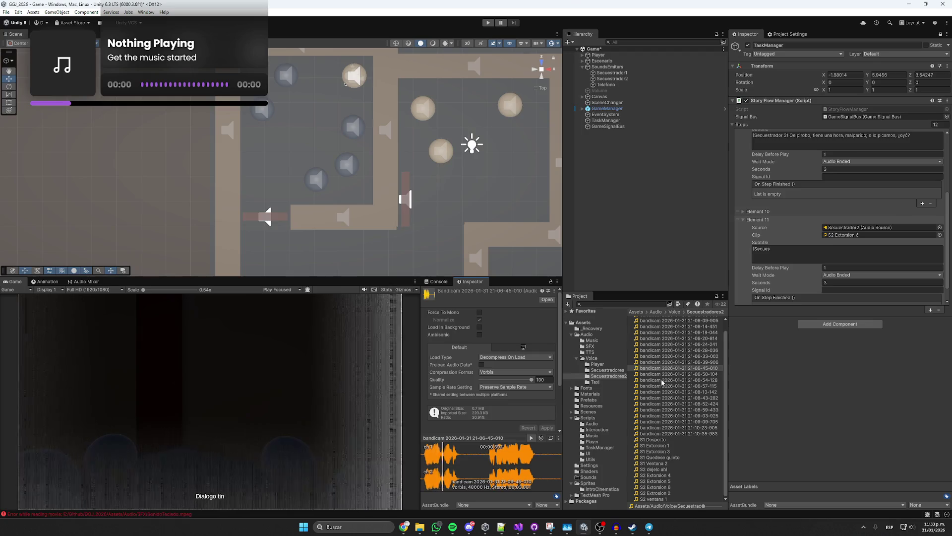
left_click(663, 345)
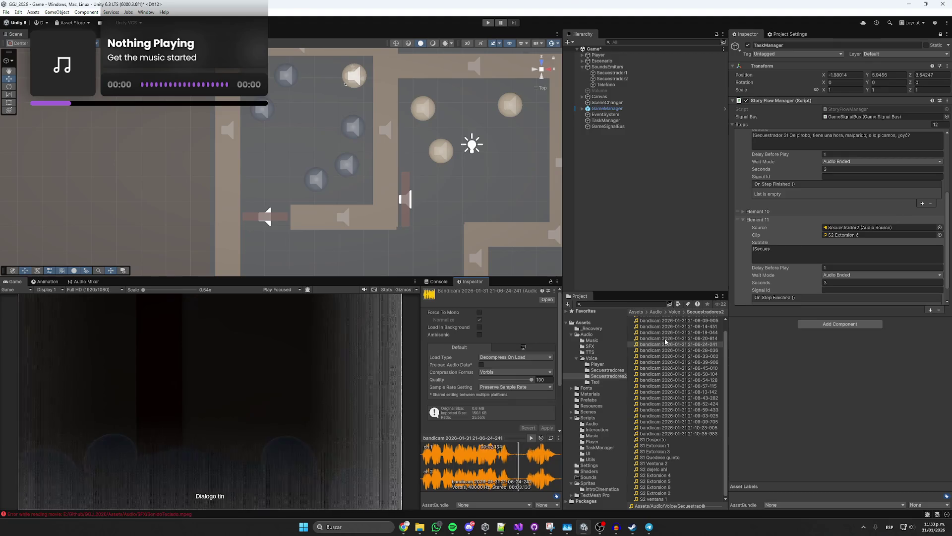
left_click(665, 340)
left_click(531, 437)
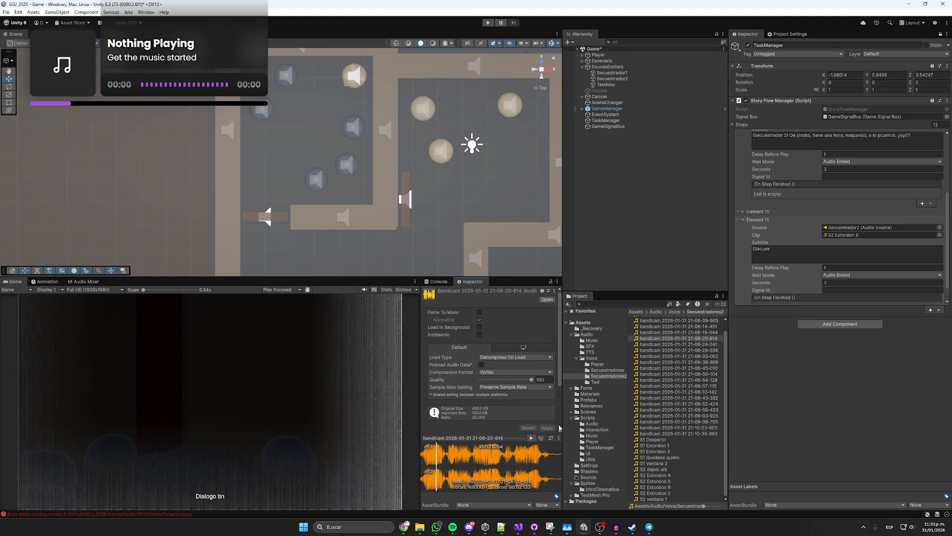
left_click(659, 342)
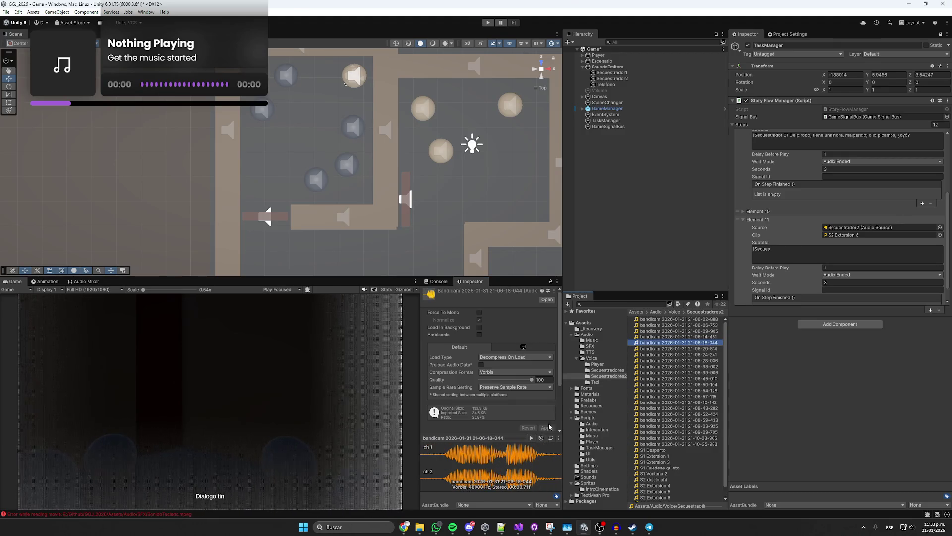
key("Up")
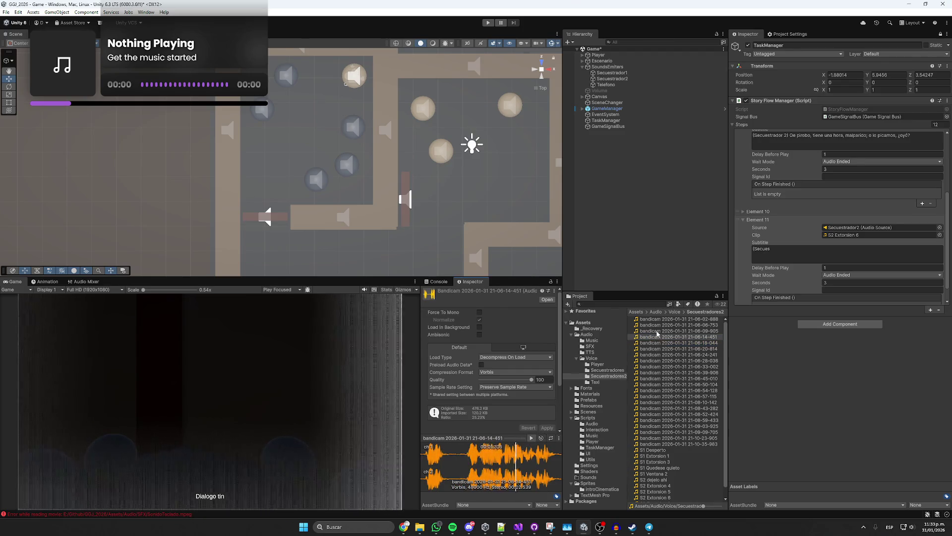
left_click(742, 259)
key("Delete")
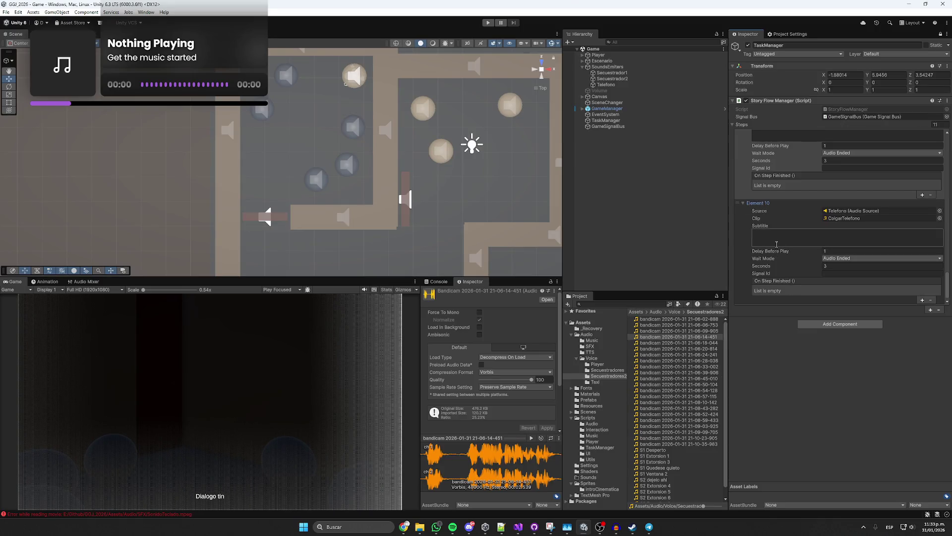
- Set Element 10's Wait Mode to Signal and save the scene
left_click(839, 258)
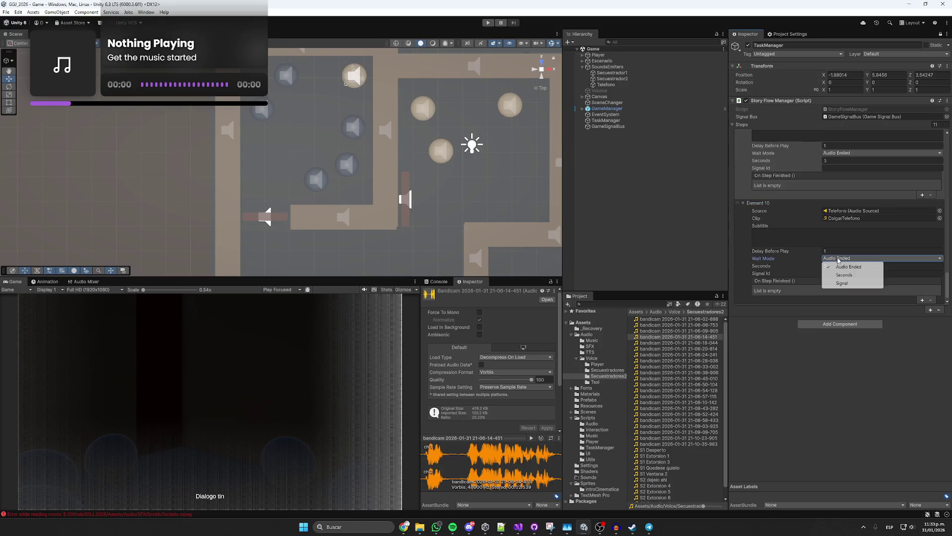
left_click(842, 283)
left_click(836, 273)
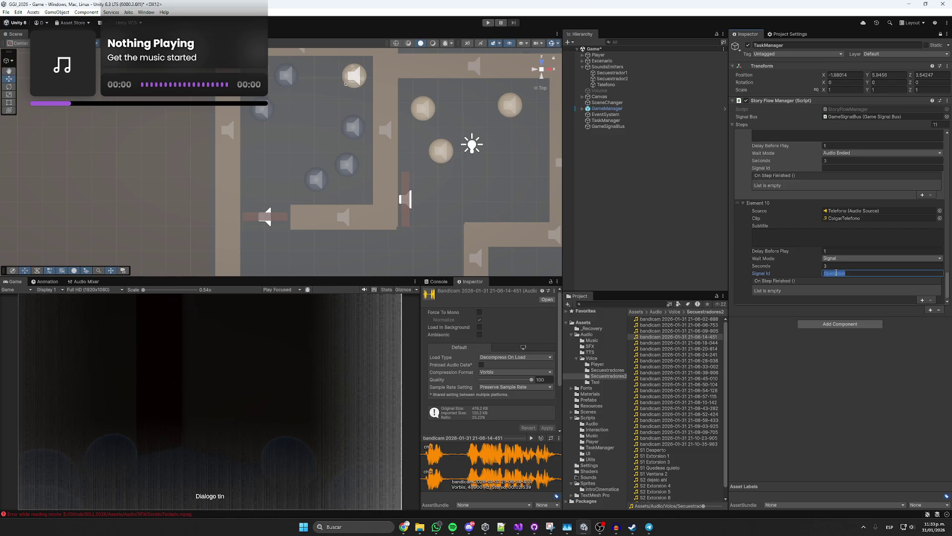
key("ctrl+s")
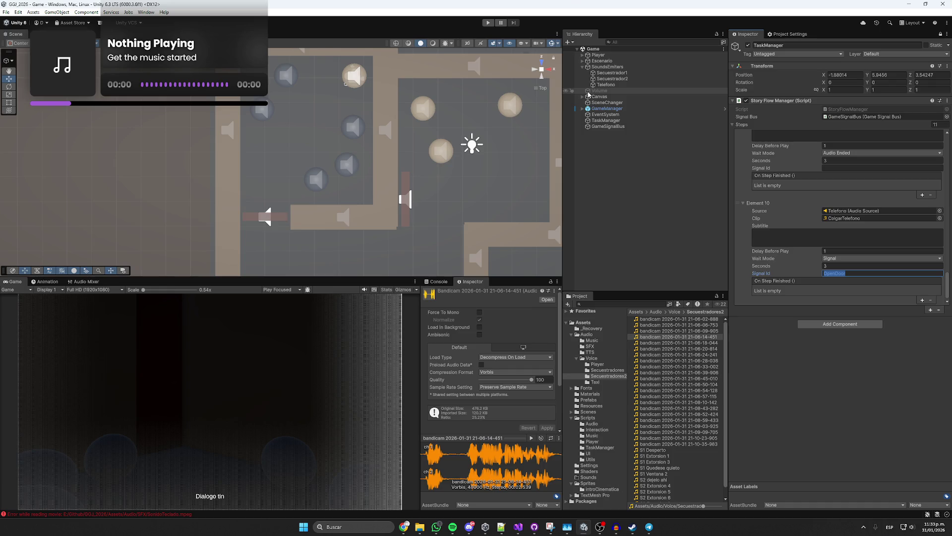
- Confirm the Door's Interactable Event sends the OpenDoor signal, then reselect TaskManager
left_click(582, 97)
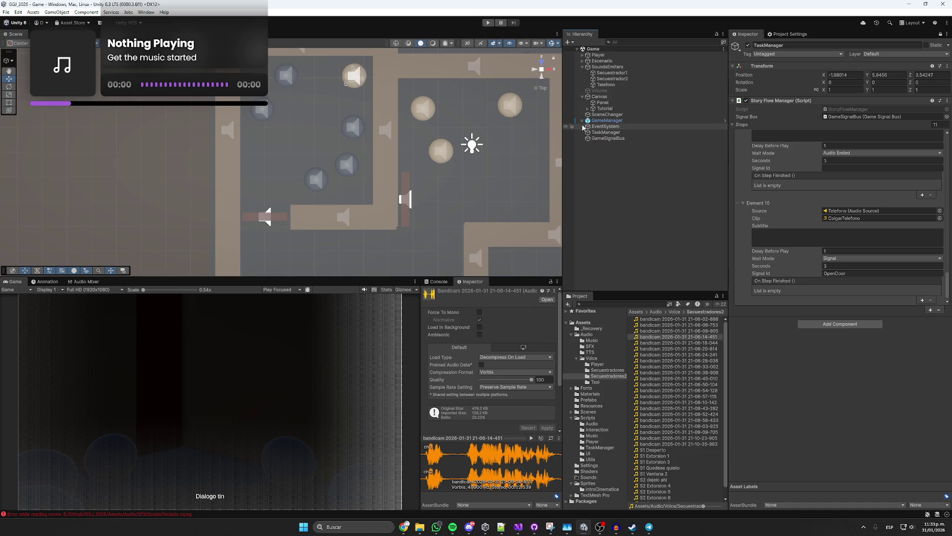
left_click(583, 61)
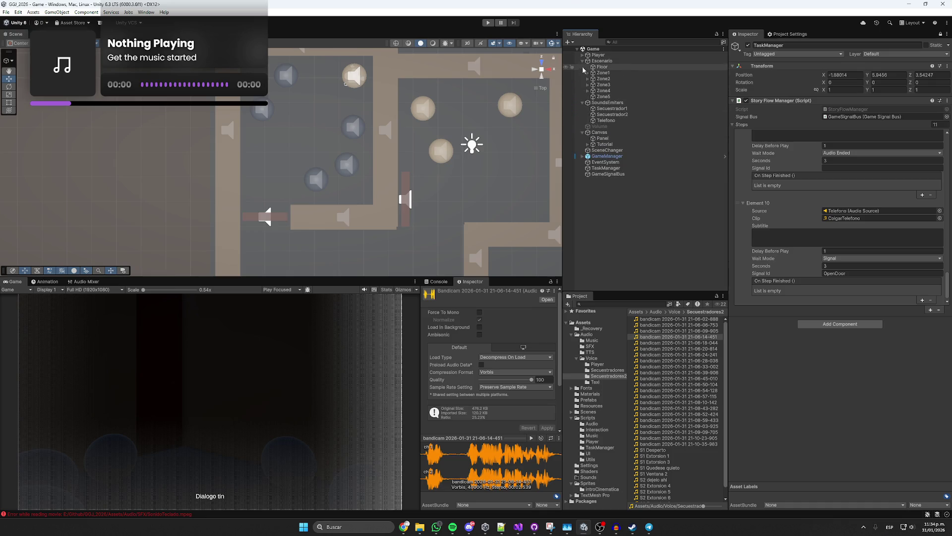
left_click(587, 73)
left_click(597, 103)
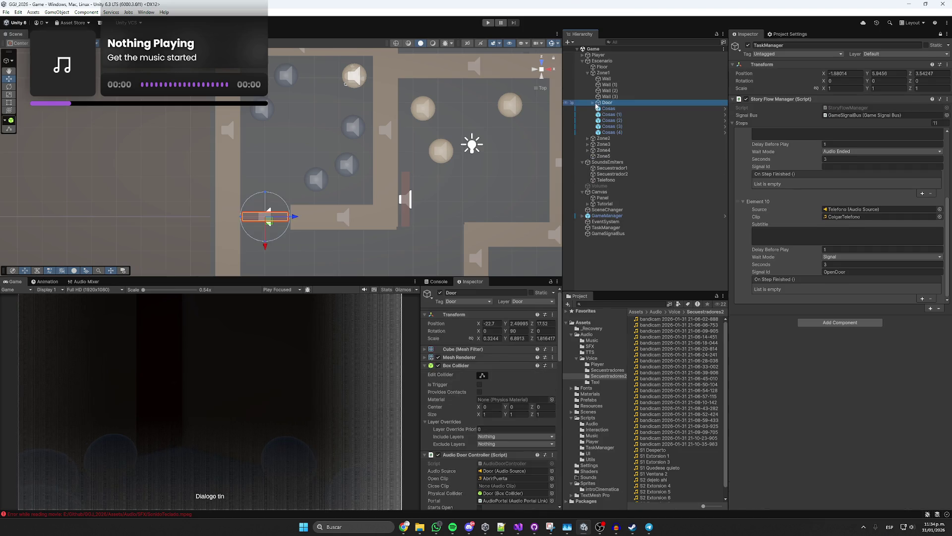
scroll(438, 392, "down", 15)
scroll(438, 391, "down", 1)
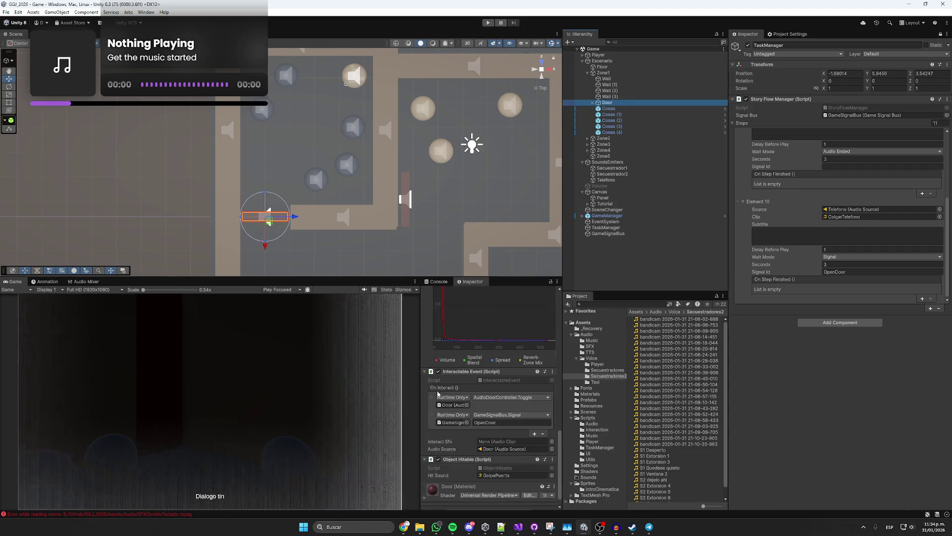
left_click(497, 422)
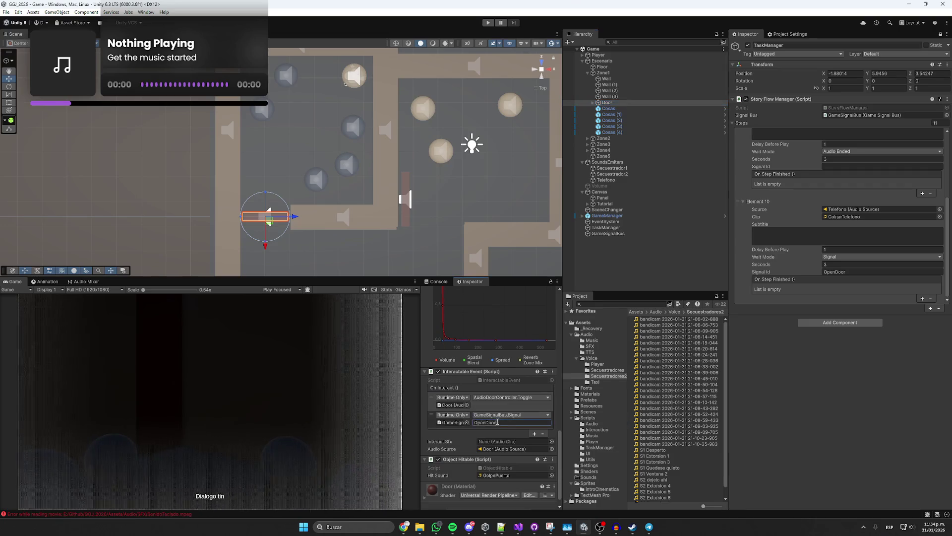
left_click(872, 272)
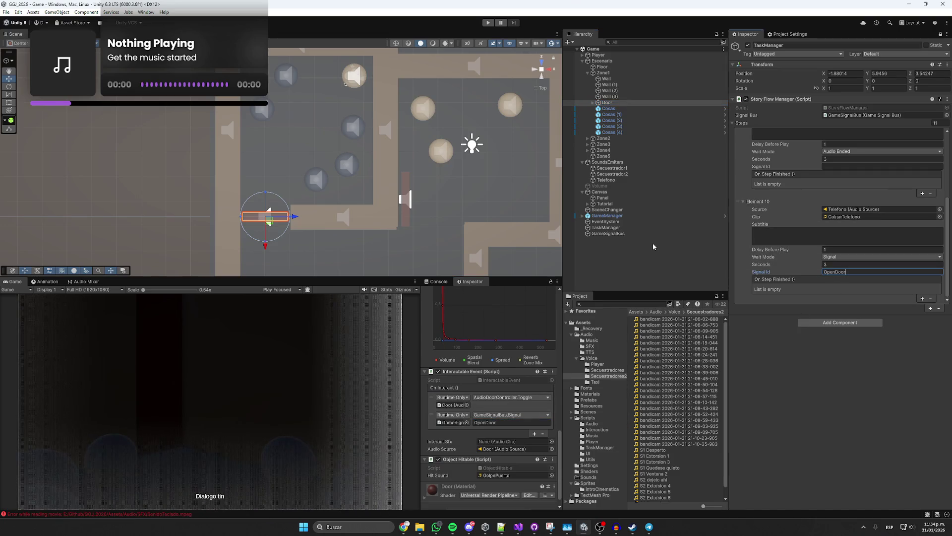
left_click(614, 228)
left_click(627, 229)
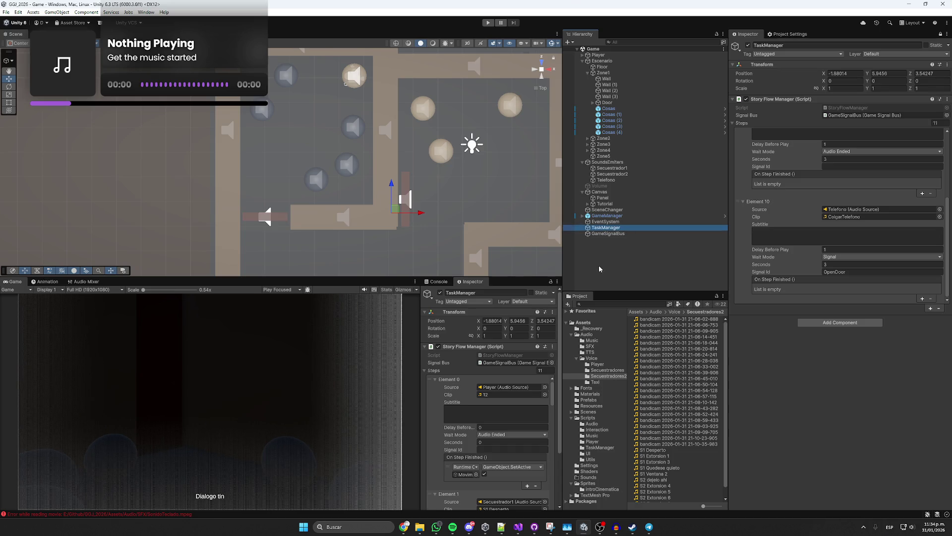
- Create an empty object in the Hierarchy named 'Steps'
right_click(610, 252)
left_click(641, 377)
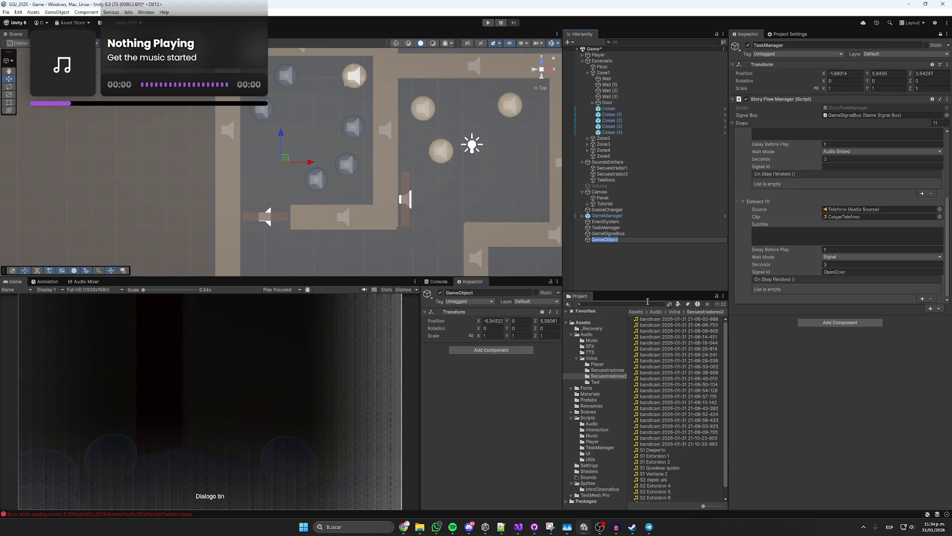
type("Steps")
key("Return")
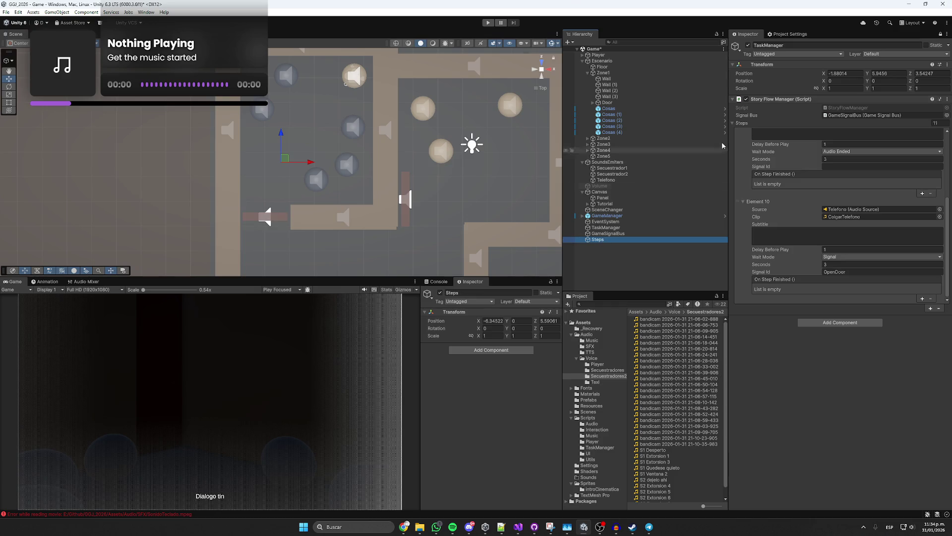
- Reset the Transforms of both TaskManager and Steps to the origin
right_click(782, 64)
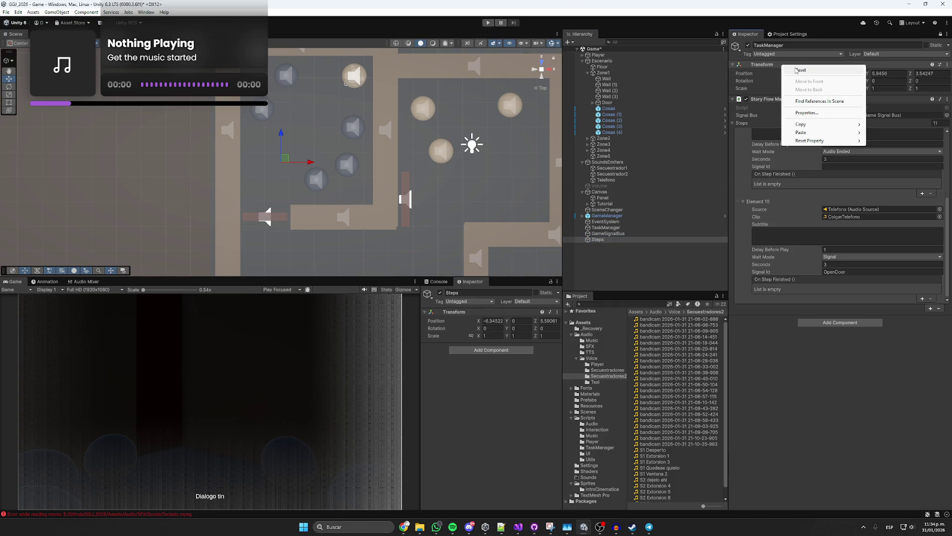
left_click(797, 70)
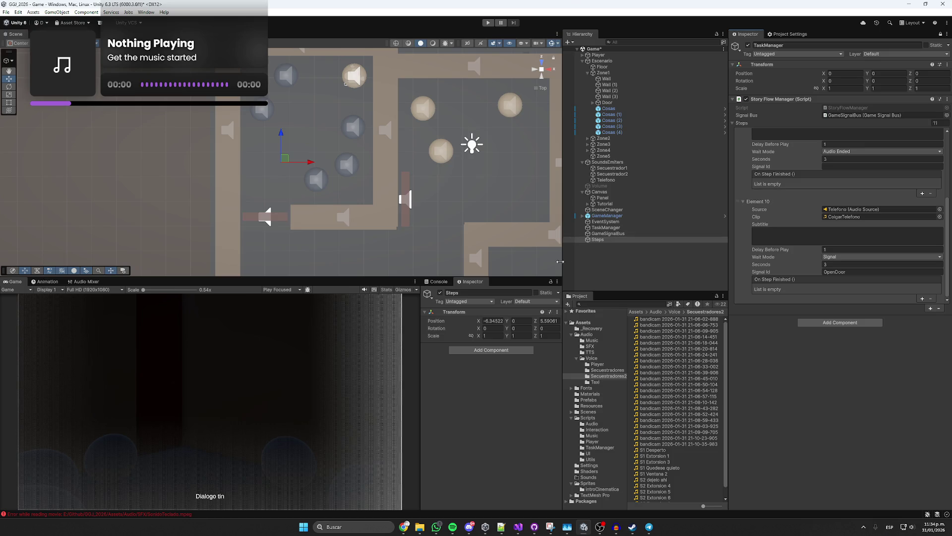
right_click(451, 311)
left_click(464, 319)
- Make TaskManager a child of Steps and begin renaming it
left_click(599, 236)
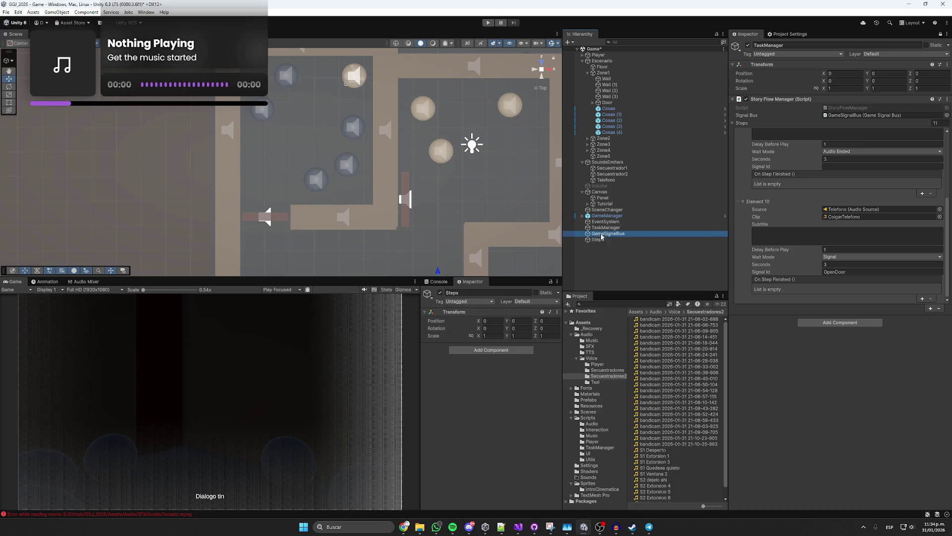
left_click(601, 228)
left_click_drag(601, 229, 601, 239)
left_click(602, 239)
left_click(793, 45)
type("FirtInteraction")
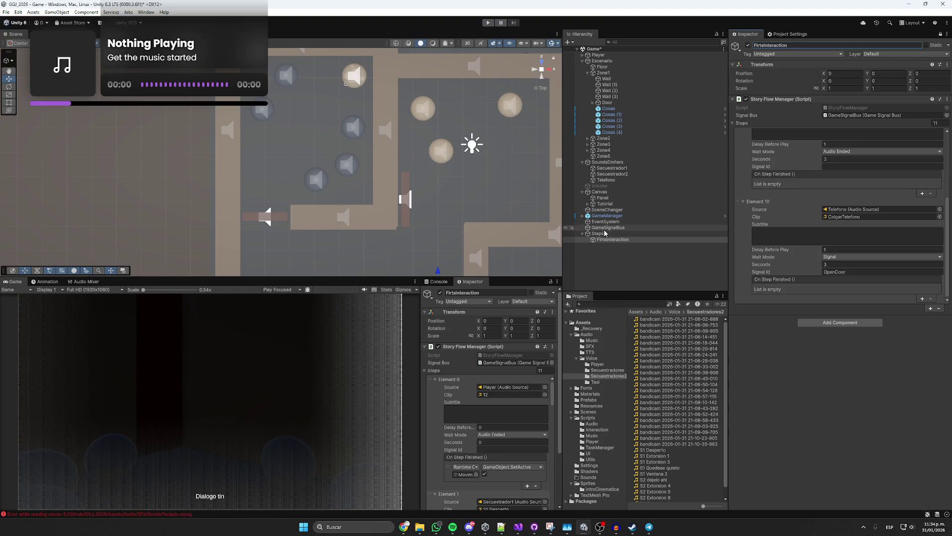
- Duplicate FirtsInteraction and name the copy 'SecondInteraction'
left_click(615, 239)
key("ctrl+d")
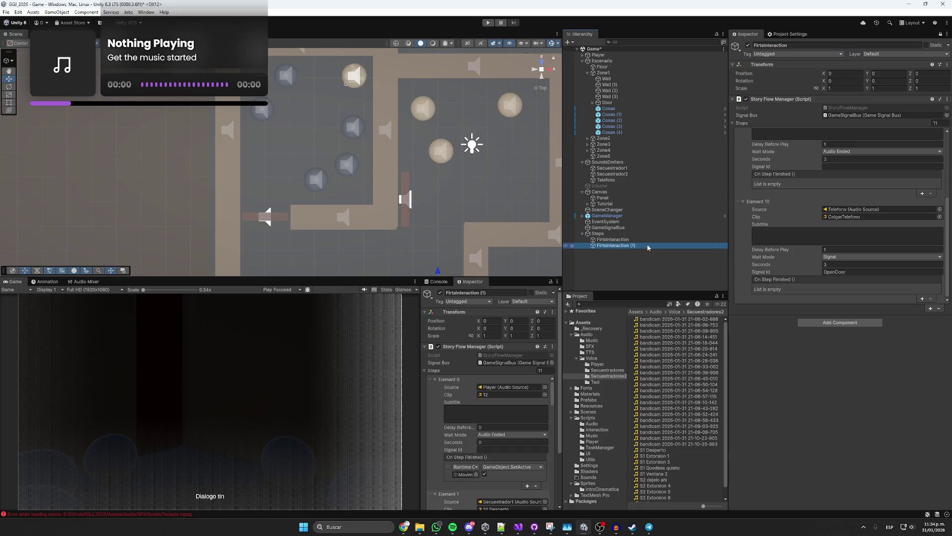
key("F2")
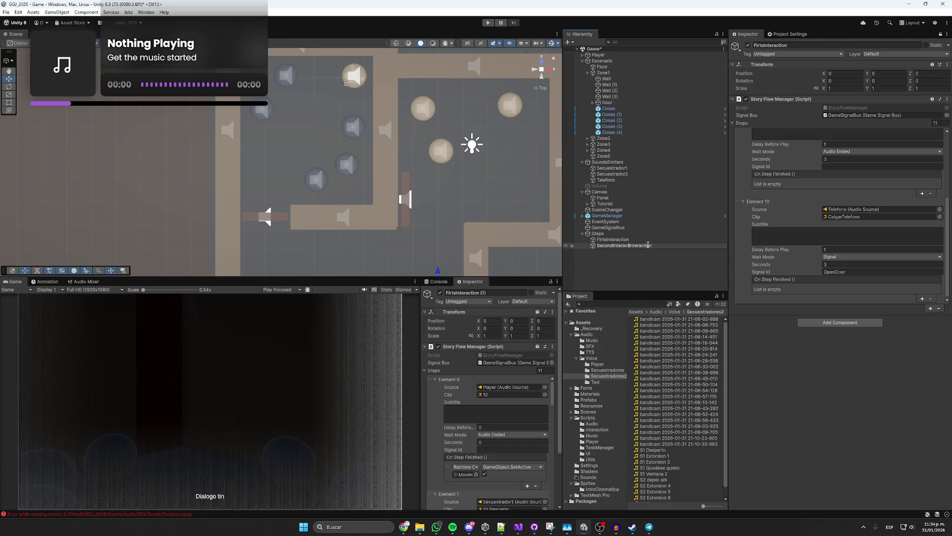
key("ctrl+Delete")
key("Return")
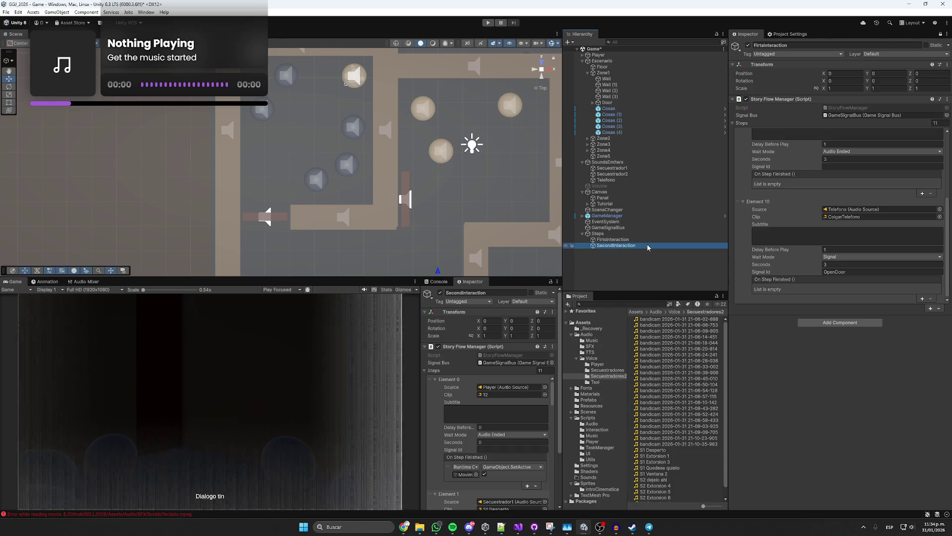
- Set FirtsInteraction's Steps list size to 0 and paste the 11 steps across
left_click(744, 226)
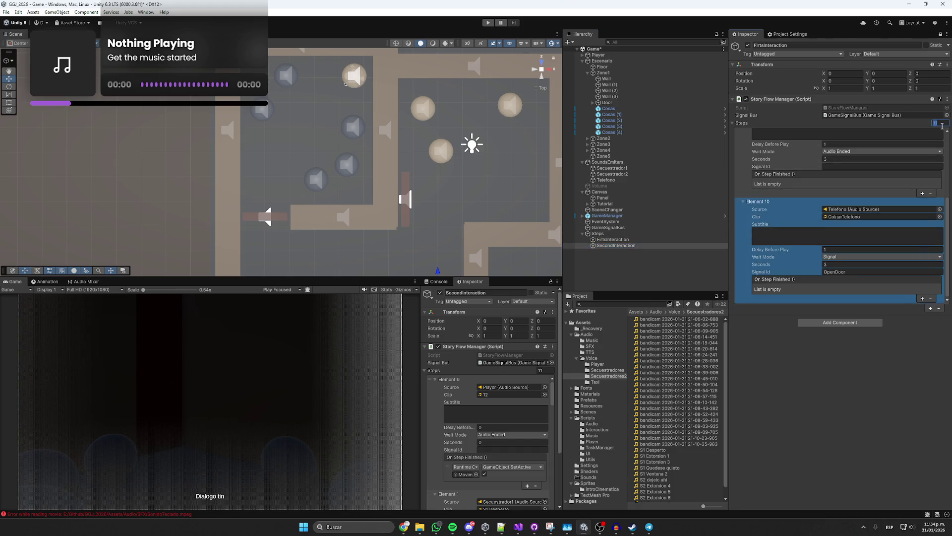
type("0")
key("Return")
left_click(619, 241)
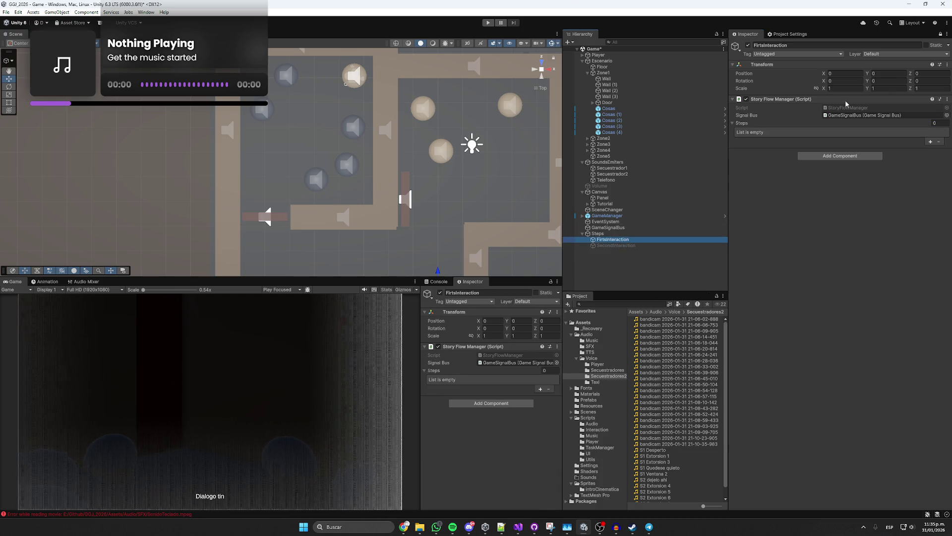
key("Down")
key("ctrl+v")
- Unlock the Inspector, show the Console, and select SecondInteraction's Steps size field
left_click(941, 33)
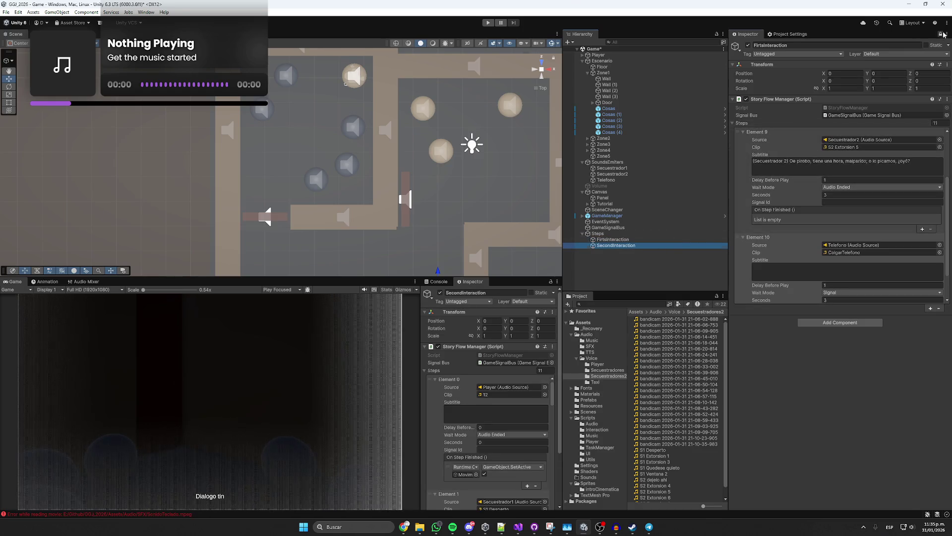
left_click(439, 281)
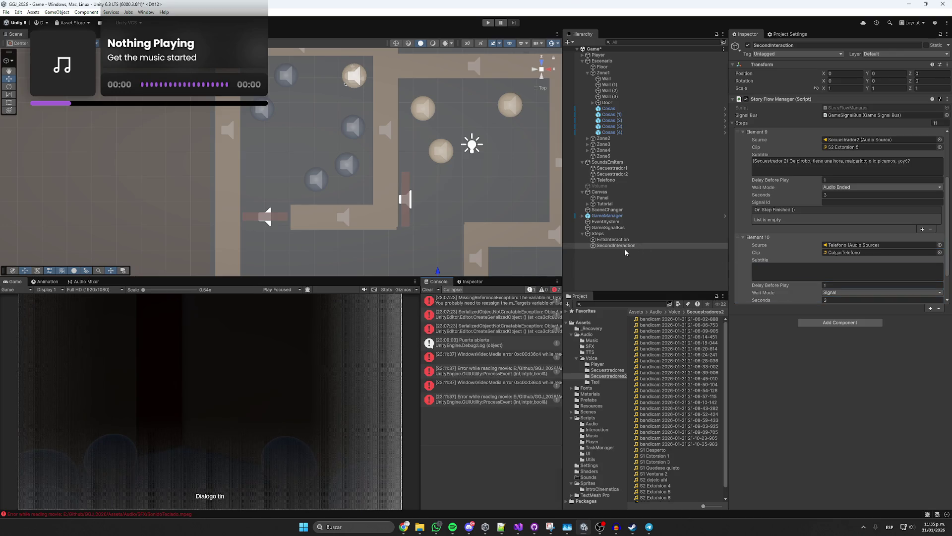
left_click(619, 243)
left_click(623, 245)
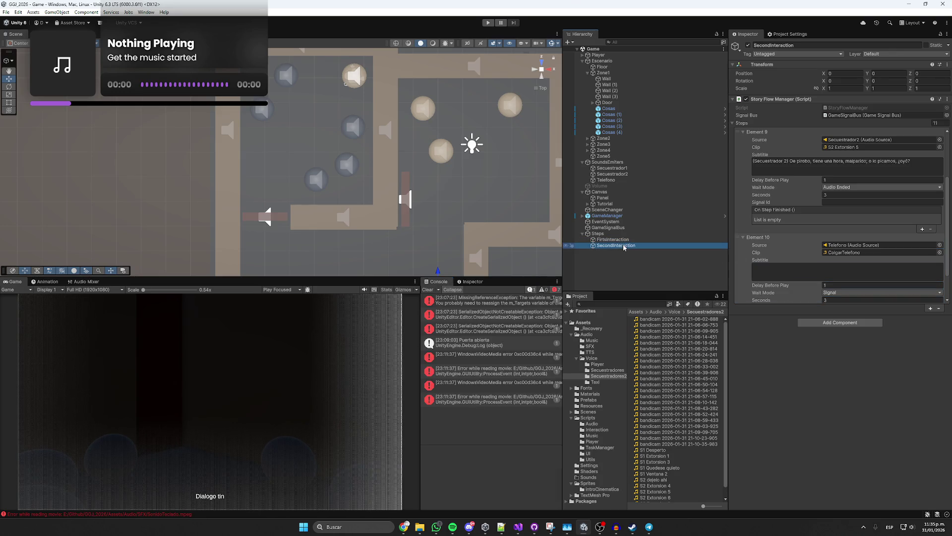
left_click(937, 123)
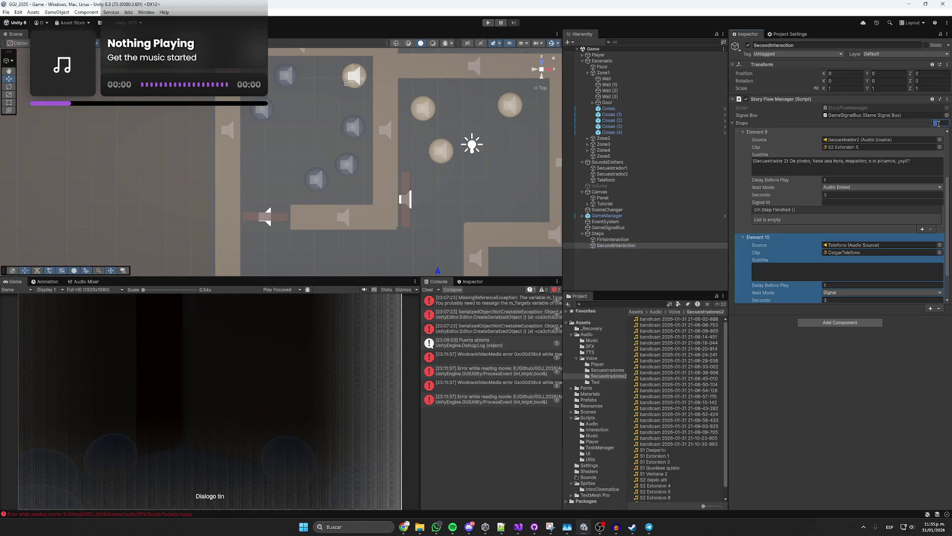
type("0")
- Add an On Step Finished entry to FirtsInteraction's Element 10 calling GameObject.SetActive on SecondInteraction
left_click(613, 240)
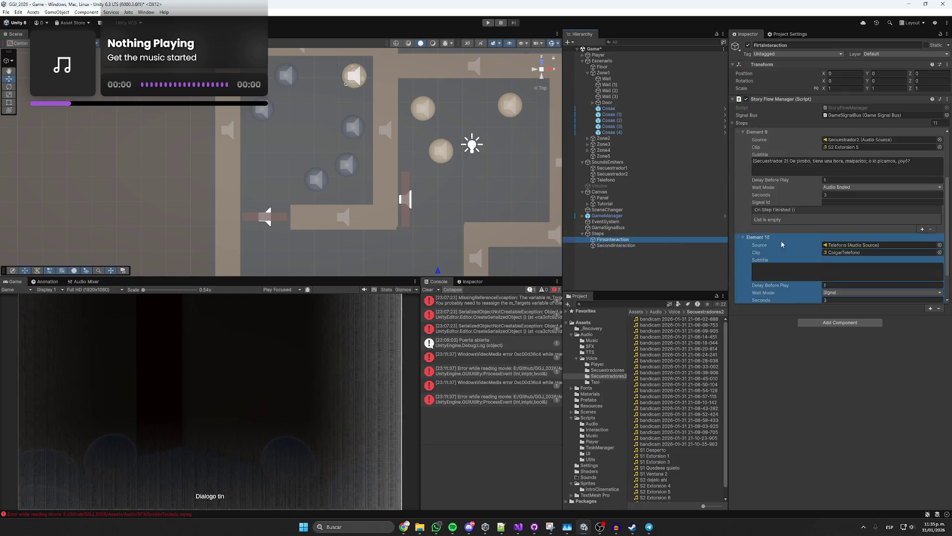
scroll(788, 248, "down", 3)
left_click(921, 299)
left_click_drag(617, 246, 786, 287)
left_click(837, 280)
mouse_move(839, 300)
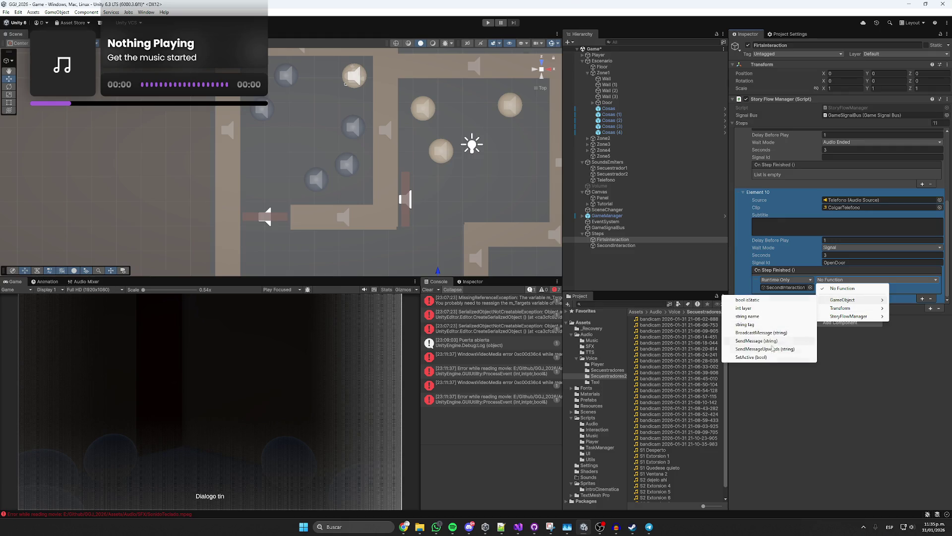
left_click(794, 339)
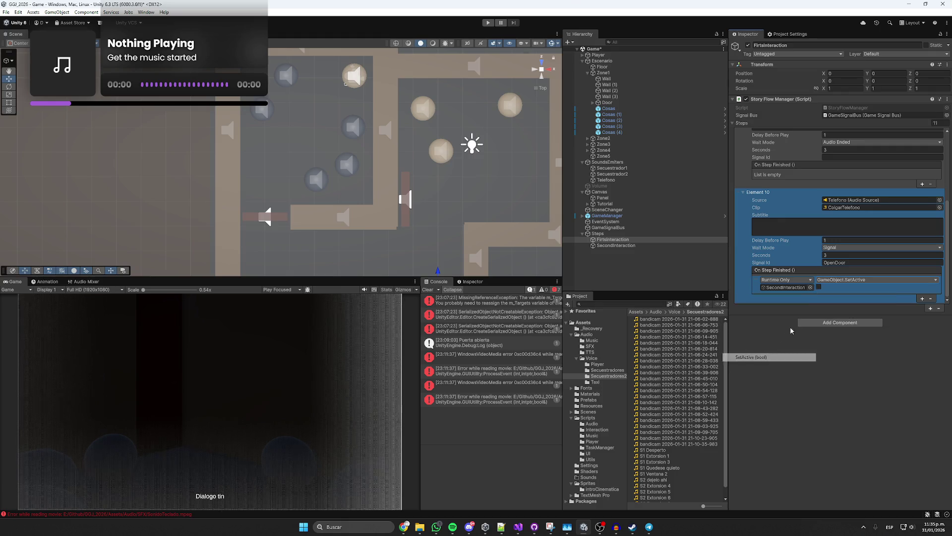
- Add a second finished entry targeting FirtsInteraction, and give SecondInteraction one empty step
left_click(922, 299)
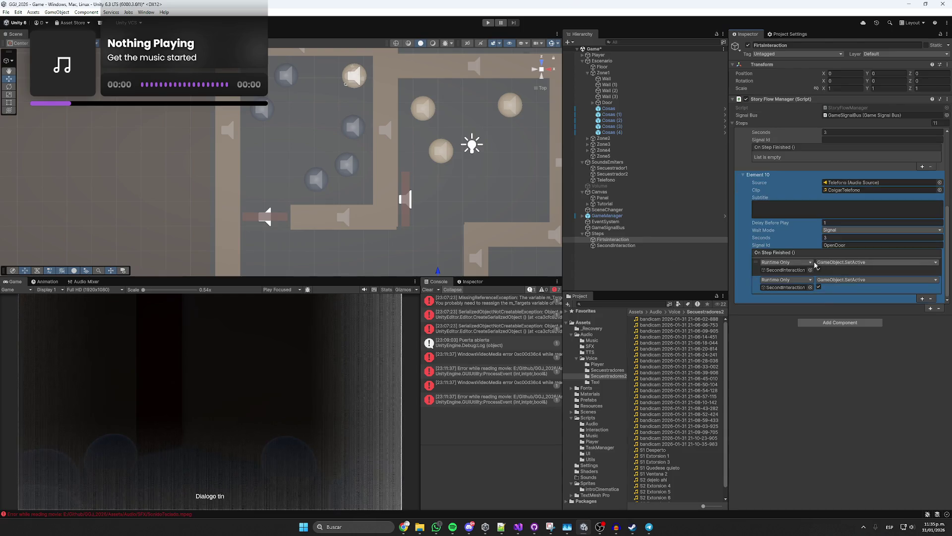
left_click_drag(765, 281, 786, 287)
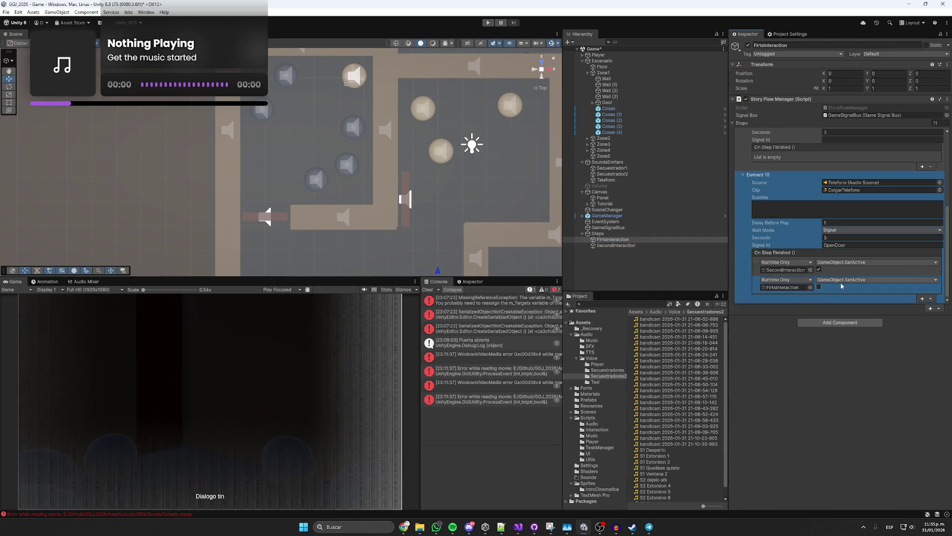
left_click(610, 246)
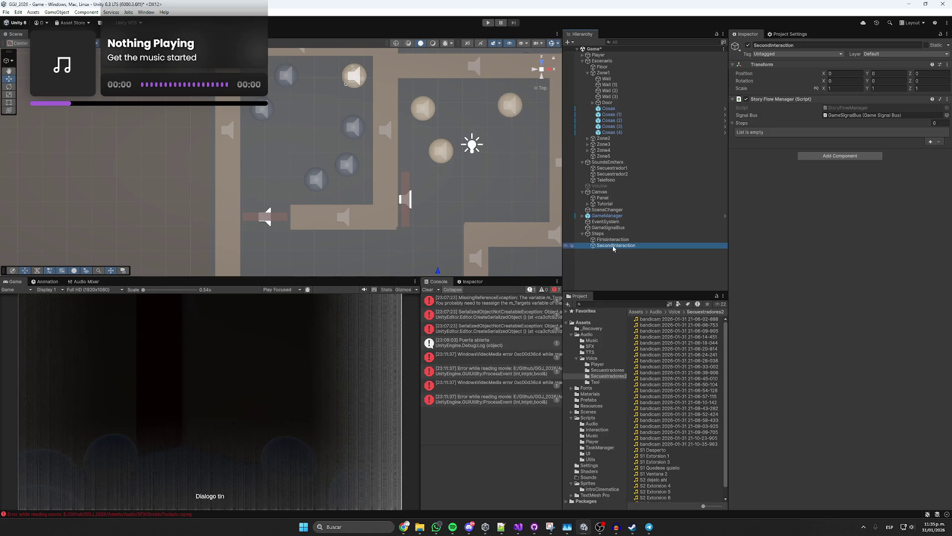
left_click(930, 143)
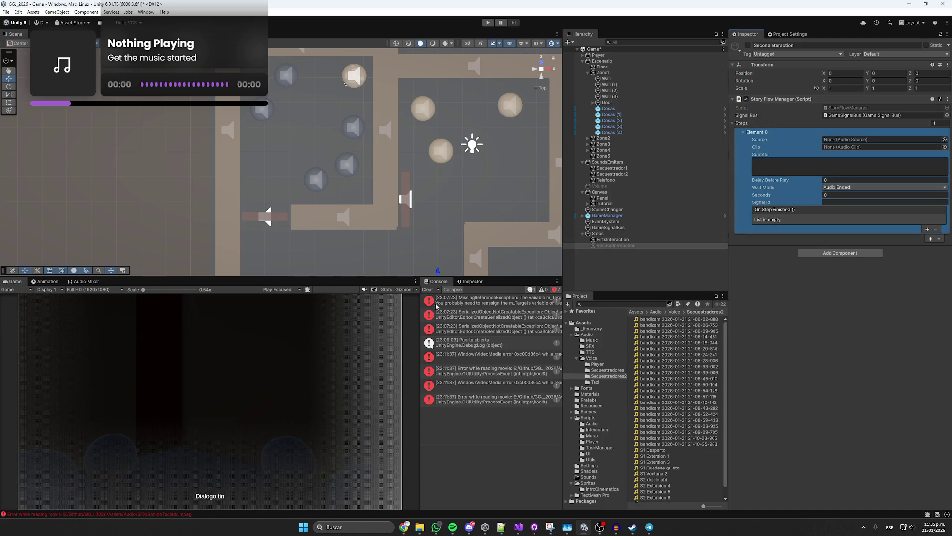
left_click(428, 289)
left_click(669, 318)
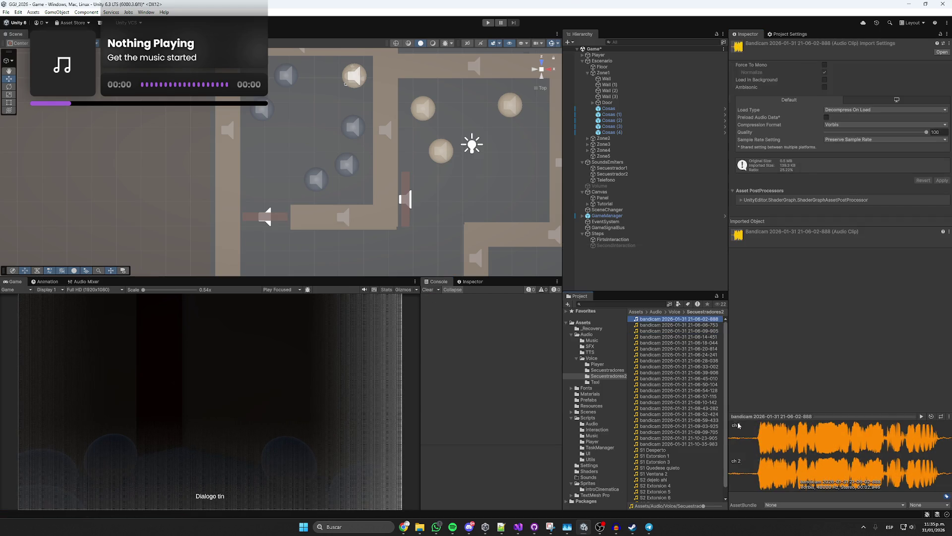
- Preview two voice clips and rename them 'Loco no duerme' and 'Loco confundido'
left_click(921, 416)
left_click(677, 319)
type("Loco no duerme")
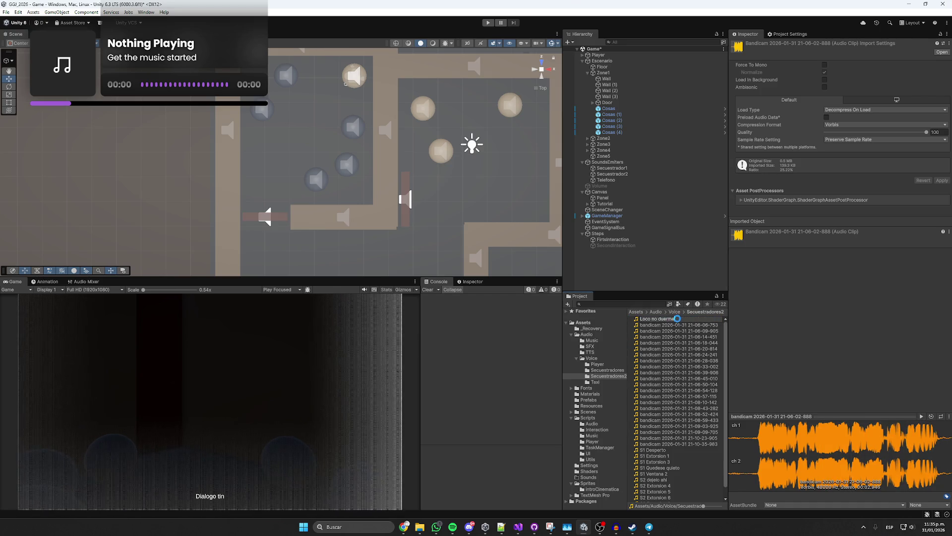
key("Return")
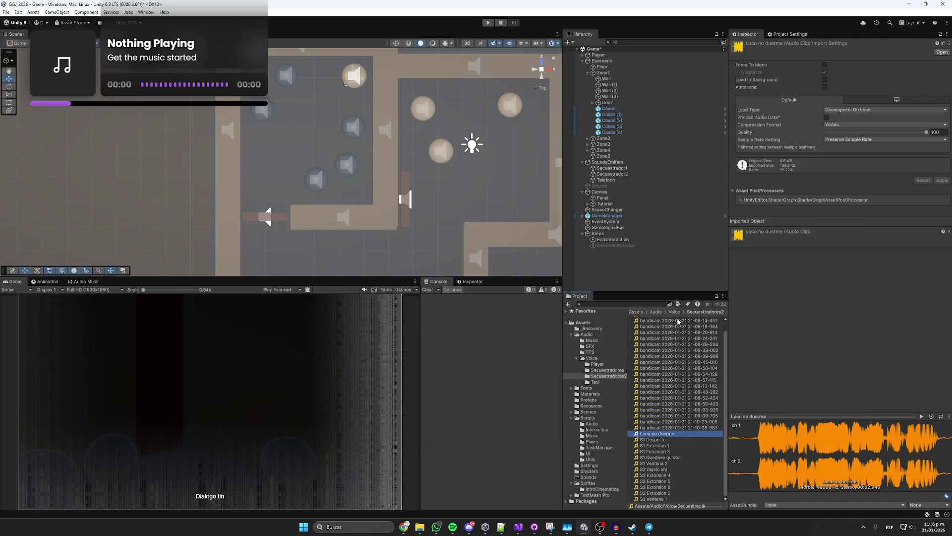
left_click(674, 320)
left_click(920, 417)
left_click(668, 319)
type("Loco COnt")
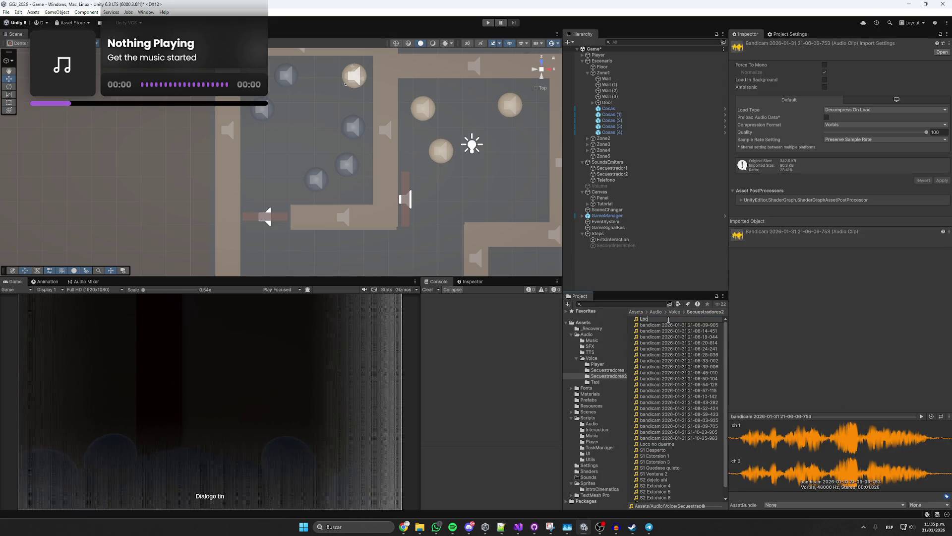
key("BackSpace")
key("BackSpace")
key("BackSpace")
type("confundido")
key("Return")
- Rename the next two clips 'LocoMiracabeza' and 'LocoAyuda' after previewing them
left_click(665, 319)
left_click(921, 416)
left_click(662, 319)
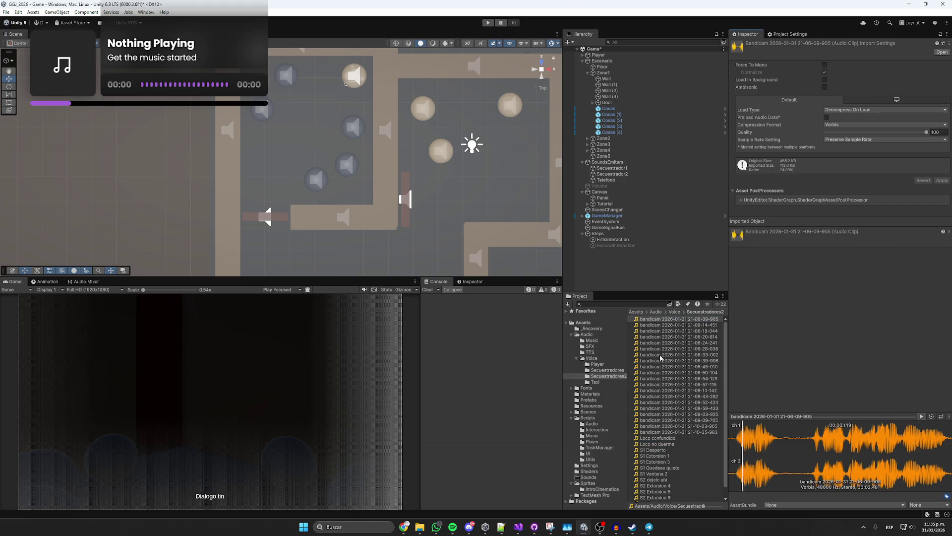
type("LocoMiraCabeza")
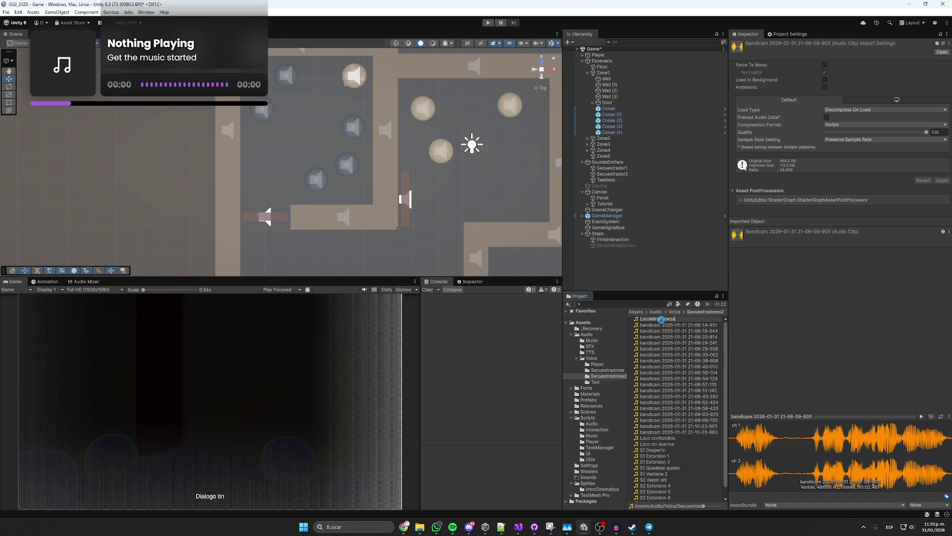
key("Return")
left_click(699, 319)
left_click(684, 320)
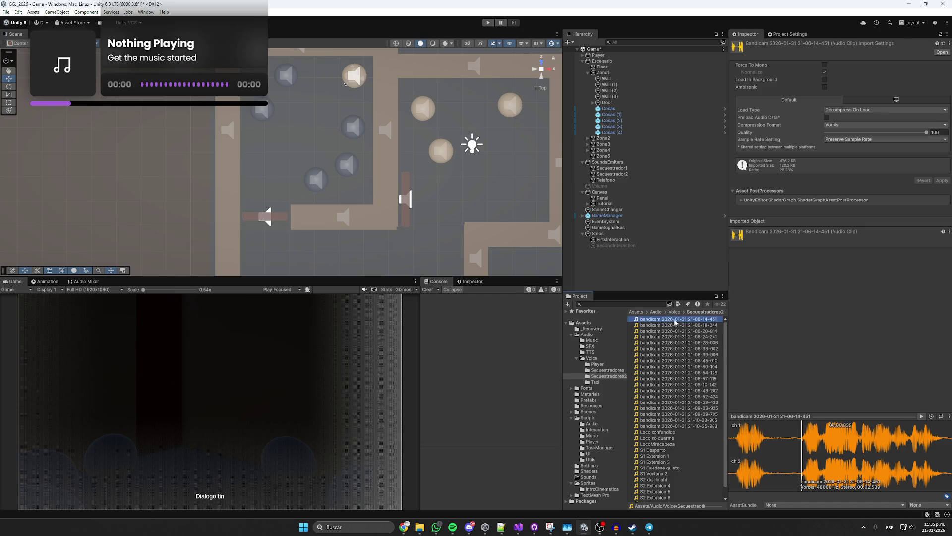
type("LocoAyuda")
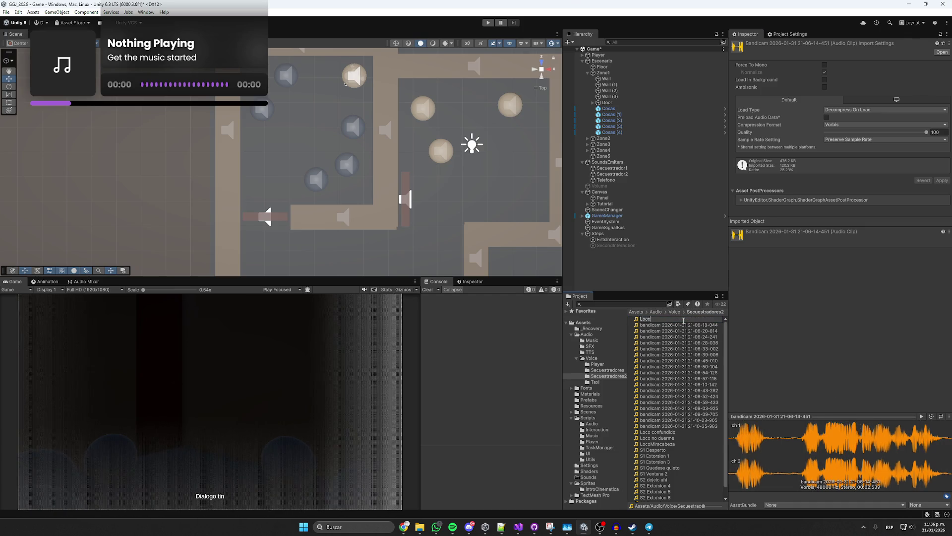
key("Return")
- Rename the following two clips 'LocoAgresivo' and 'LocoAcuerdo'
left_click(689, 320)
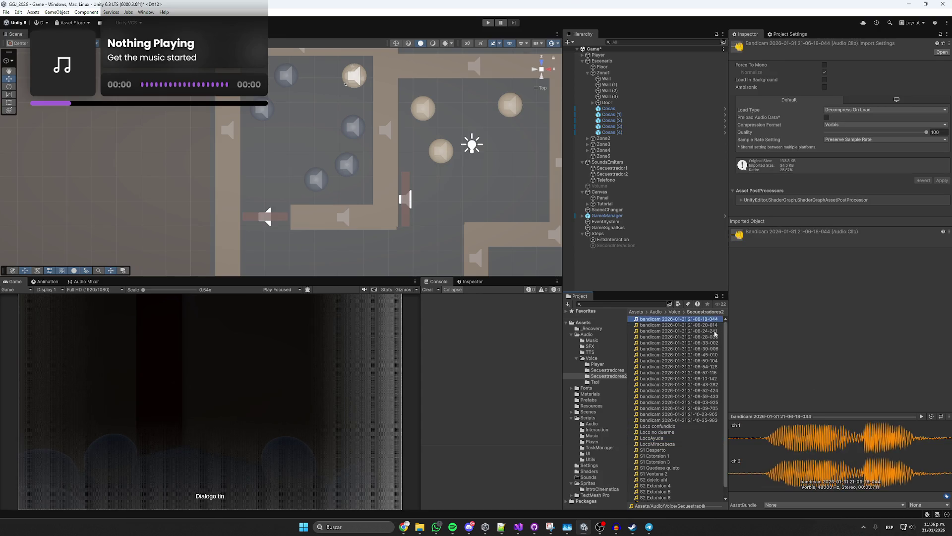
left_click(923, 416)
left_click(681, 320)
type("LocoA")
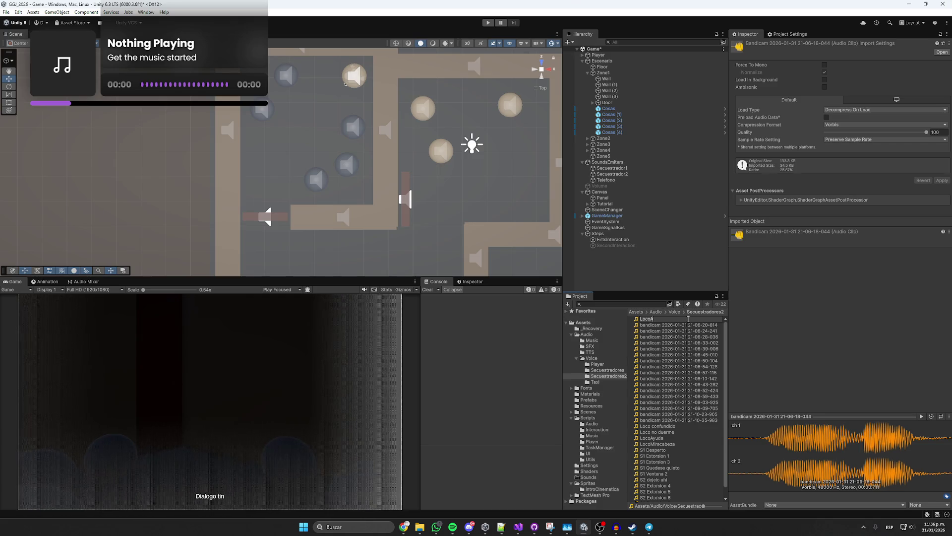
type("gresivo")
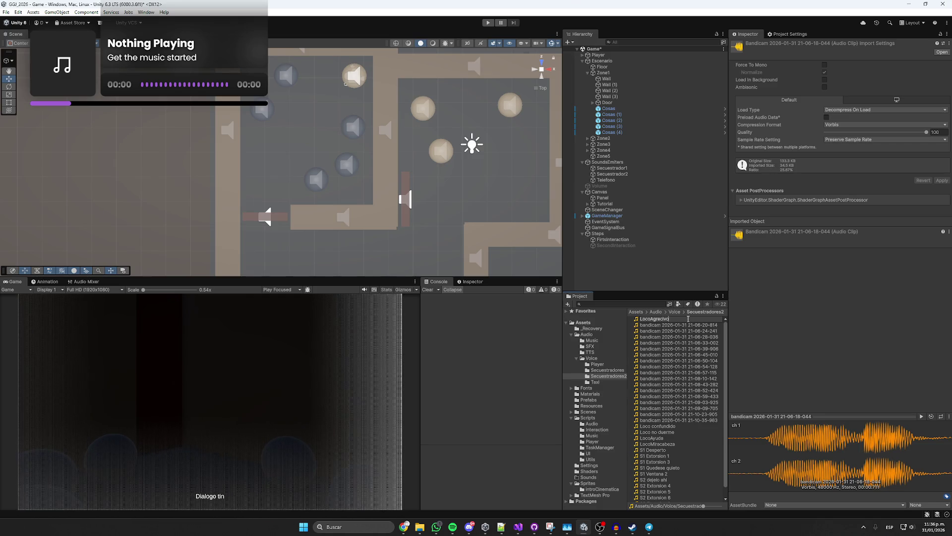
key("Return")
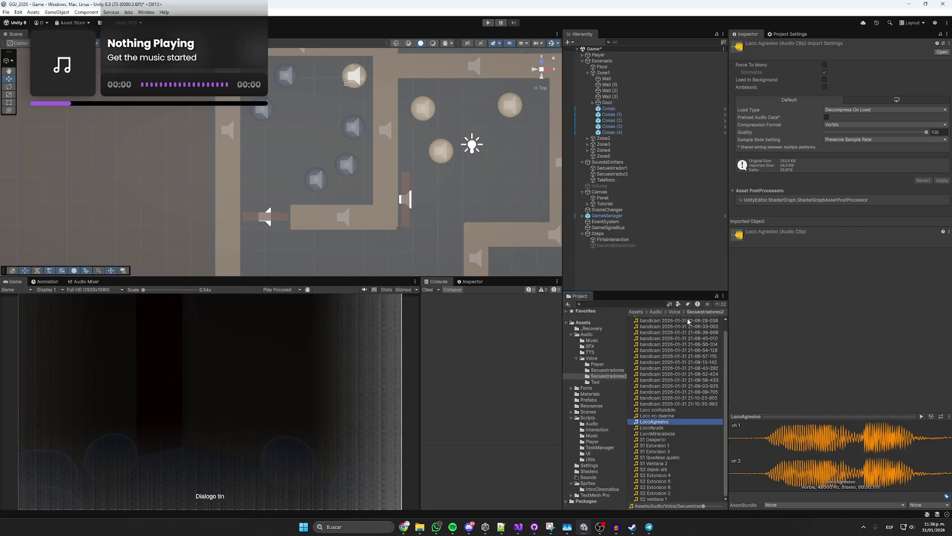
left_click(689, 320)
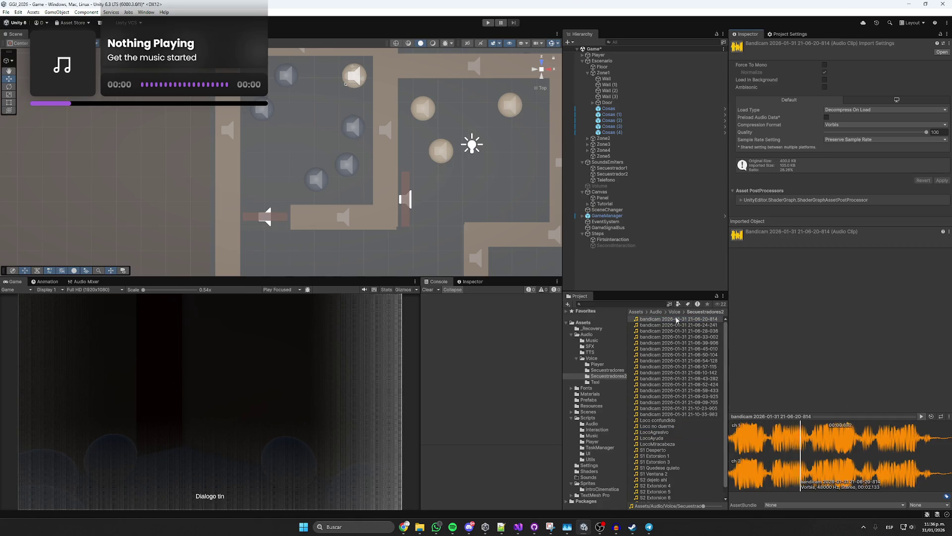
left_click(692, 320)
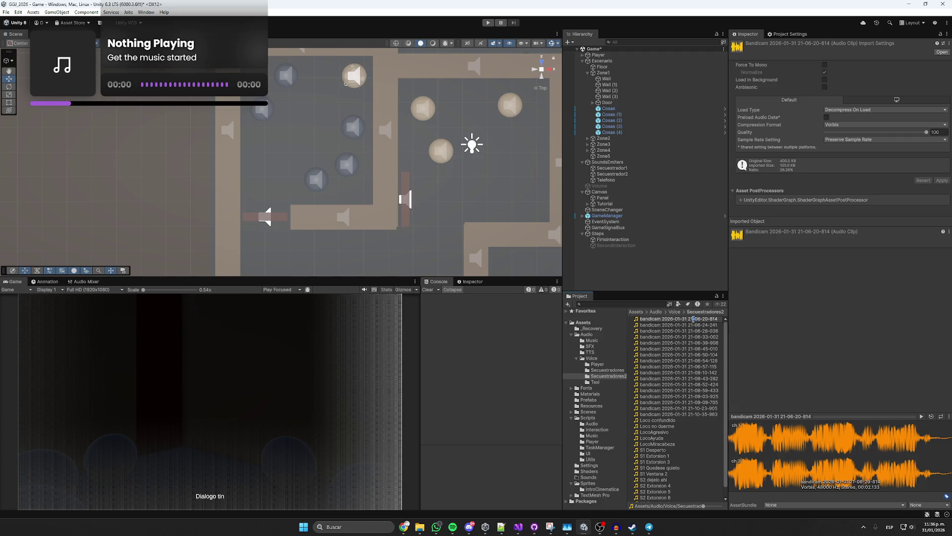
type("L")
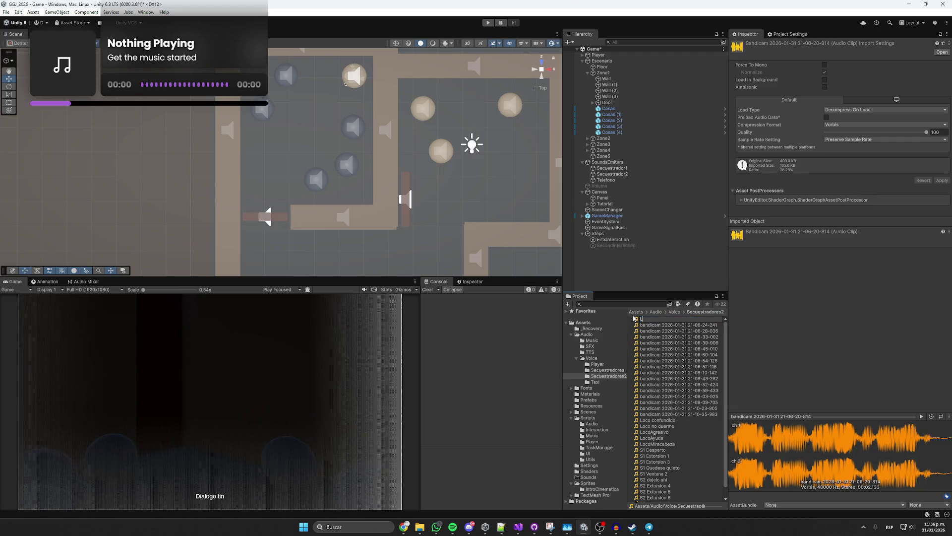
type("ocoAcuerdo")
left_click(633, 318)
- Rename clips to 'S2 PreguntaPorJugador' and the top bandicam clip to 'S2 No oye nada'
left_click(922, 416)
left_click(670, 320)
type("S2")
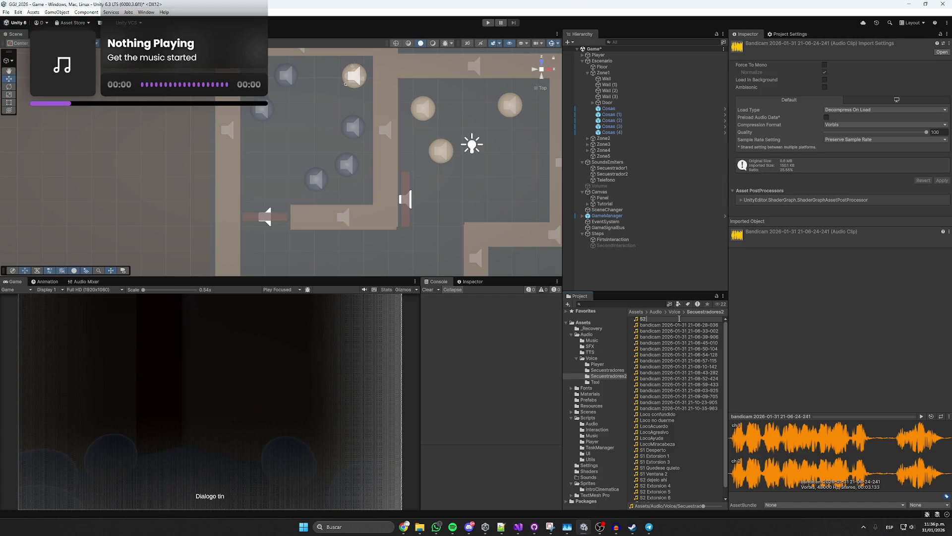
type(" Preguntapor")
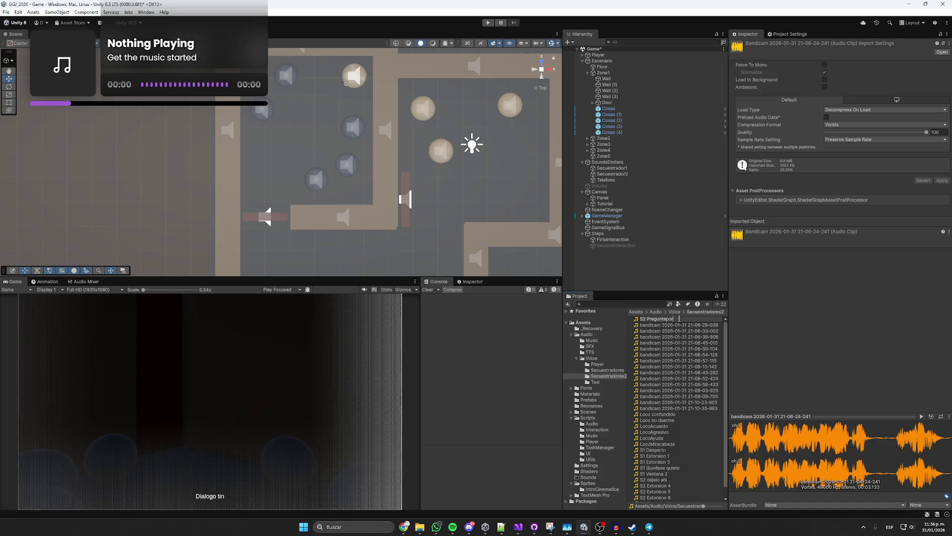
key("BackSpace")
key("BackSpace")
key("BackSpace")
type("Po")
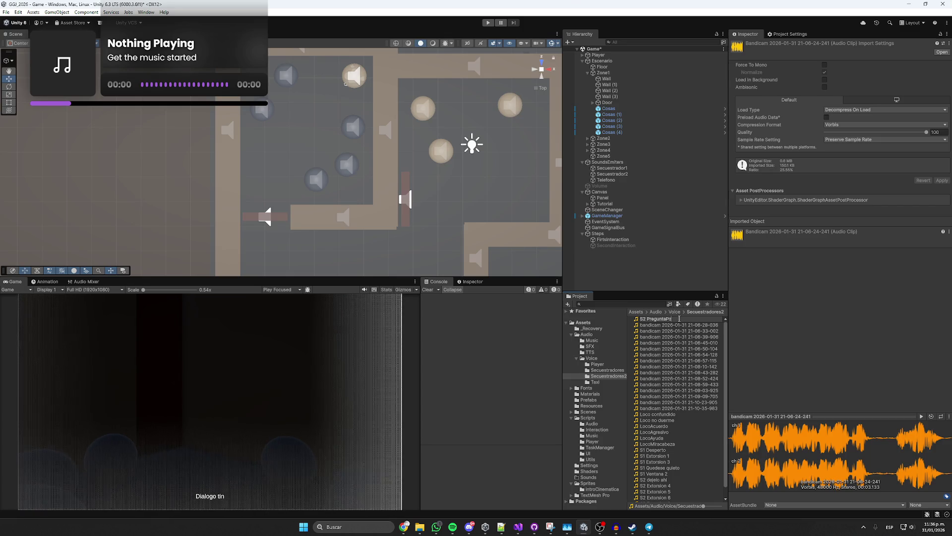
type("rJugador")
key("Return")
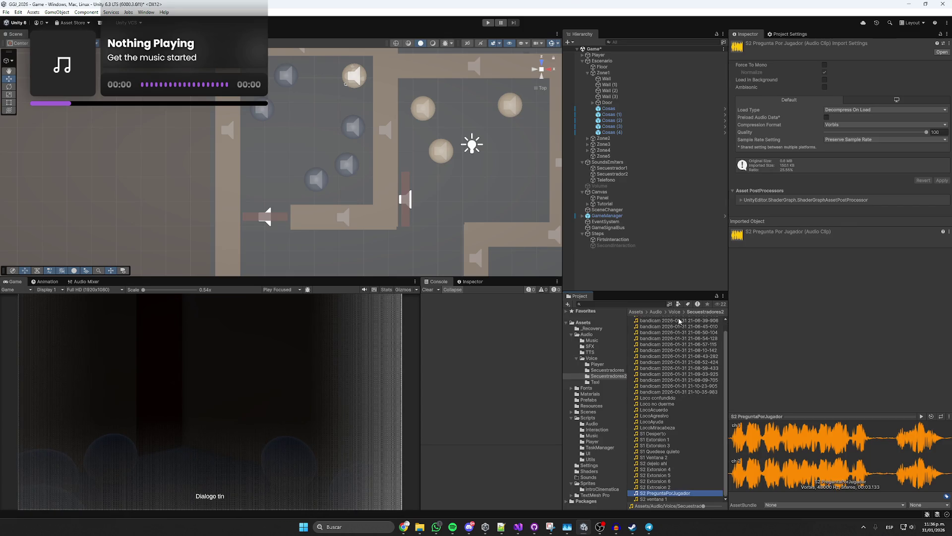
scroll(675, 311, "up", 1)
left_click(669, 319)
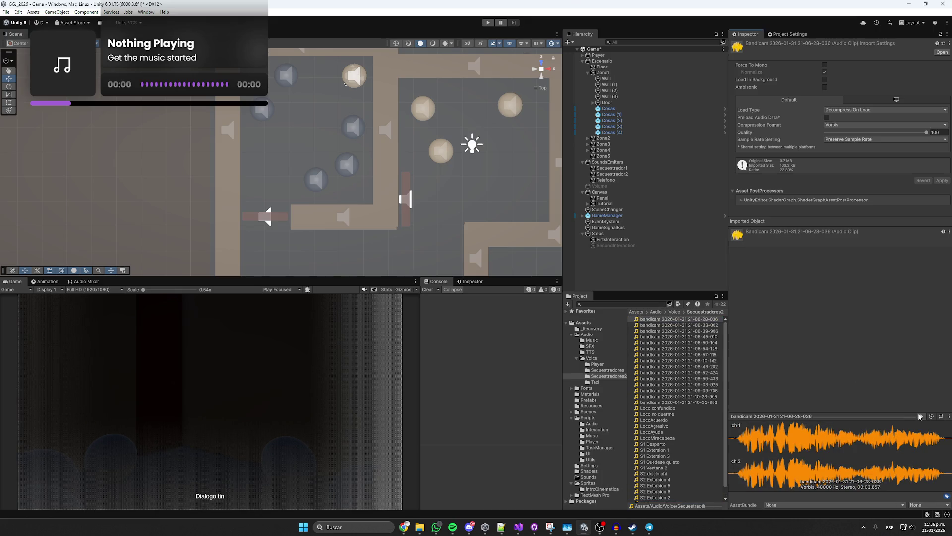
left_click(686, 319)
type("S2 Nd")
type(" oye nada")
key("Return")
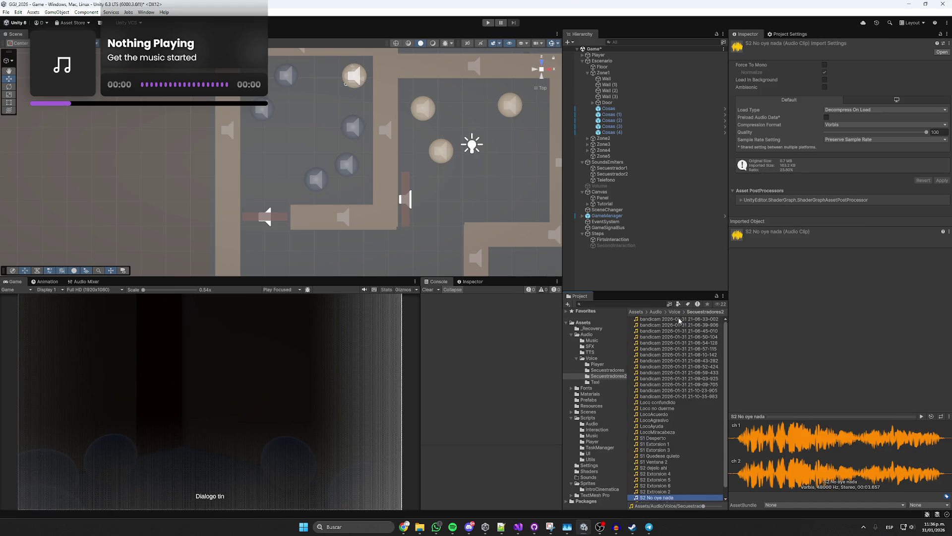
- Rename the 21-06-33-002 and 21-06-39-906 clips 'S2 Ese se murio' and 'S1 que va ese esta ahi'
left_click(680, 319)
left_click(922, 416)
left_click(672, 319)
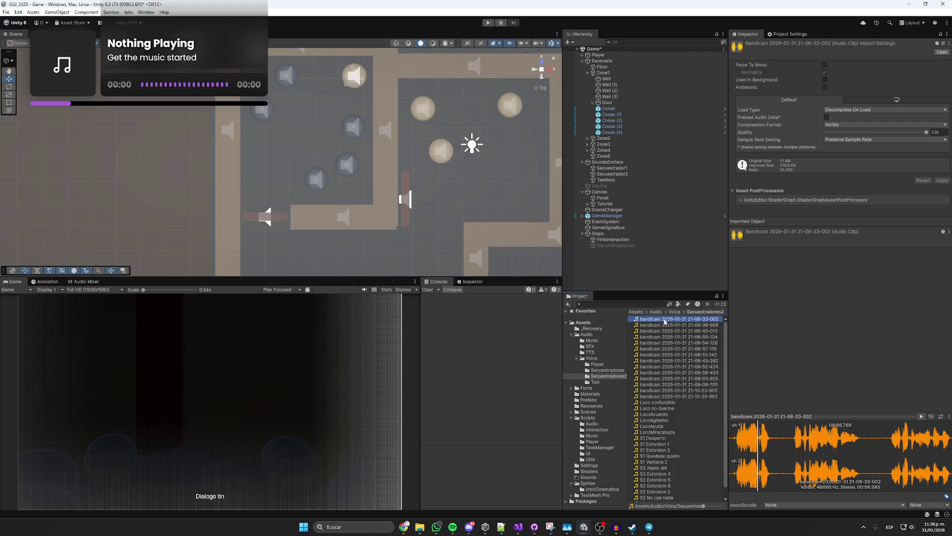
type("S2")
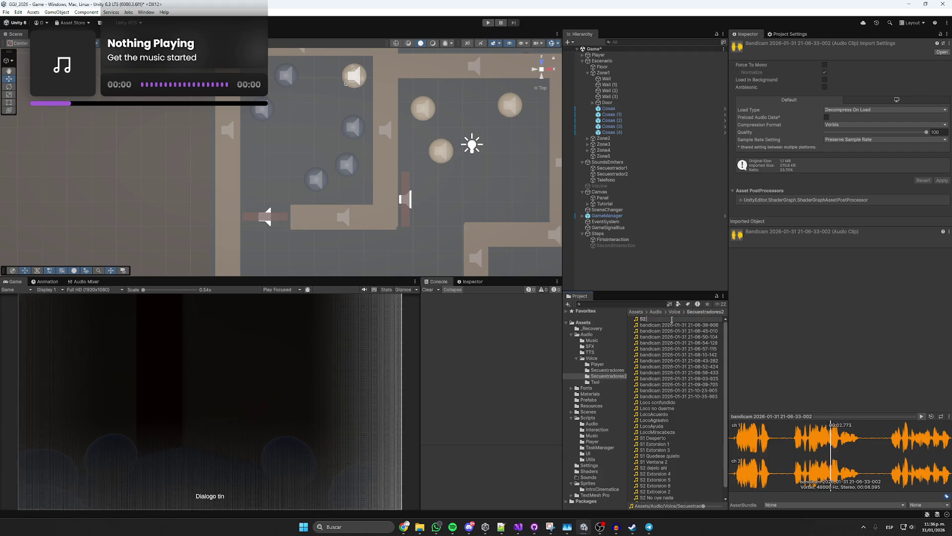
type(" E")
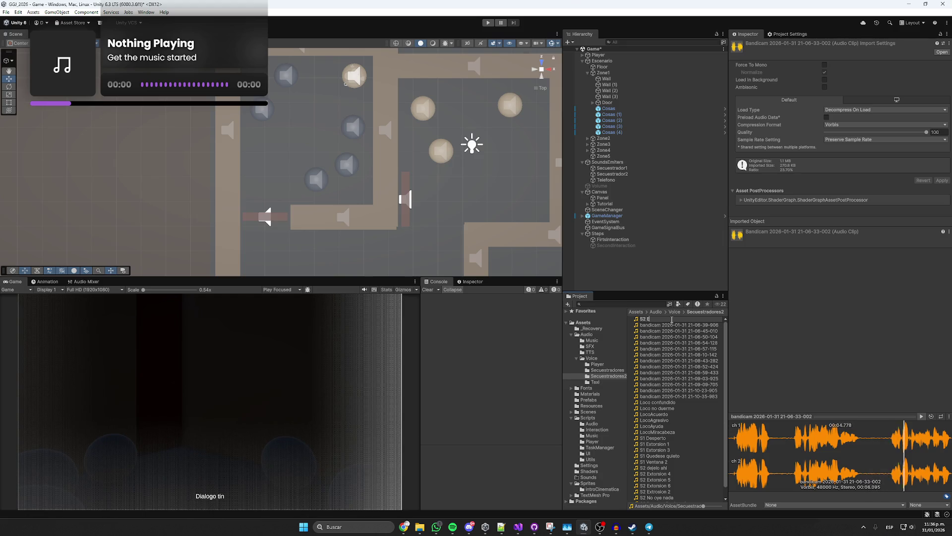
type("se se murio")
key("Return")
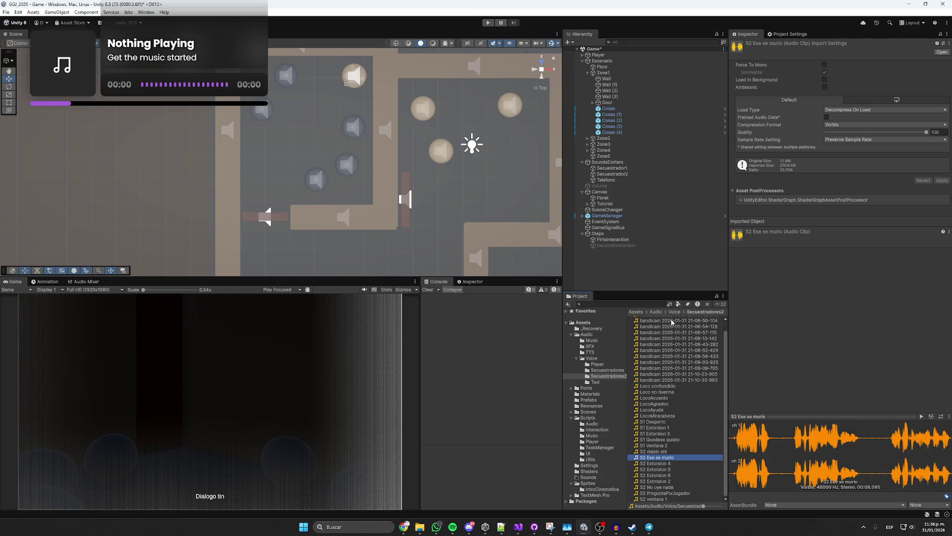
key("Home")
left_click(920, 416)
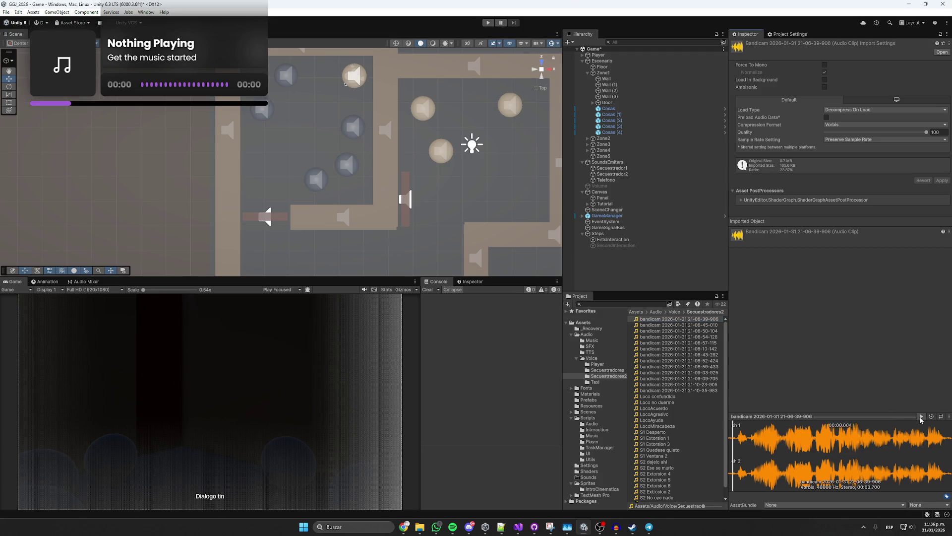
key("F2")
type("S")
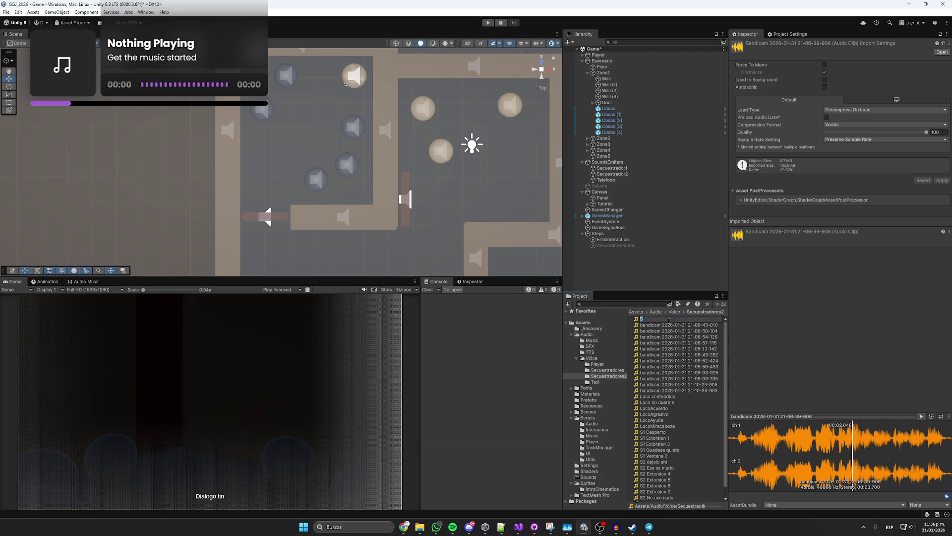
type("1 q")
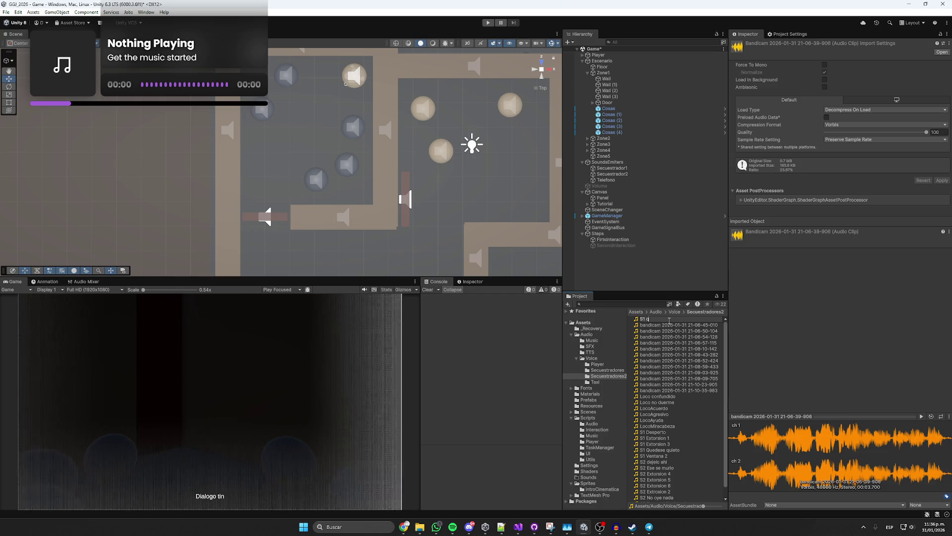
type("ue va ese esta ahi")
key("Return")
- Preview the 21-06-45-010 clip and rename it 'S2 ese pirobo se movio'
scroll(668, 323, "up", 1)
left_click(670, 319)
left_click(921, 416)
left_click(679, 319)
type("S")
type("1")
key("BackSpace")
type("2")
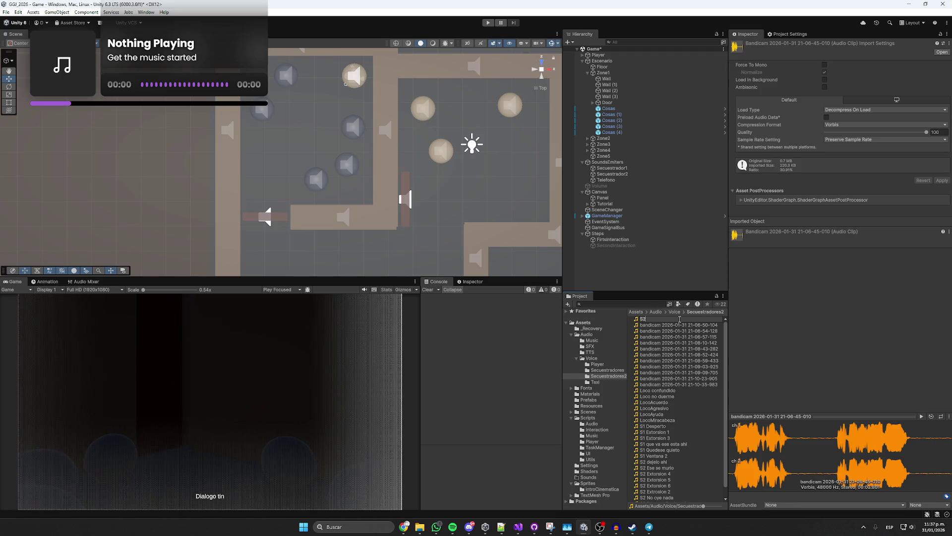
type(" ese se")
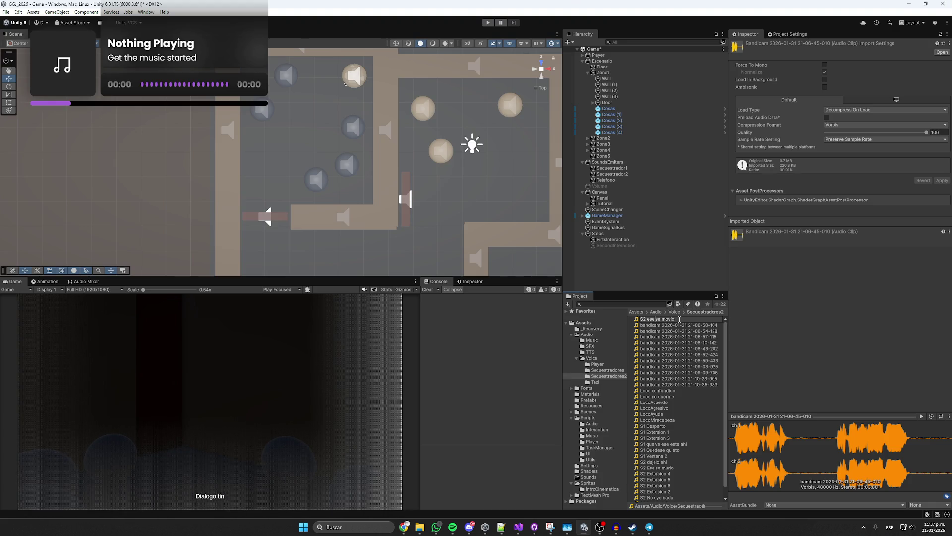
type("pirob")
key("Return")
- Rename the 21-06-50-104 and 21-06-54-128 clips 'S1 parebolas' and 'S1 que va fue el piso'
left_click(679, 319)
left_click(921, 416)
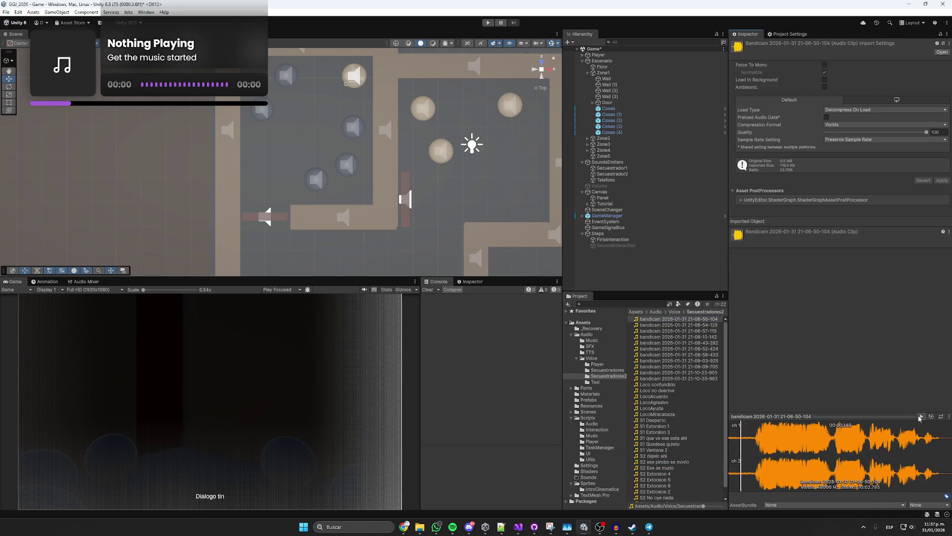
left_click(699, 318)
type("S1 pare")
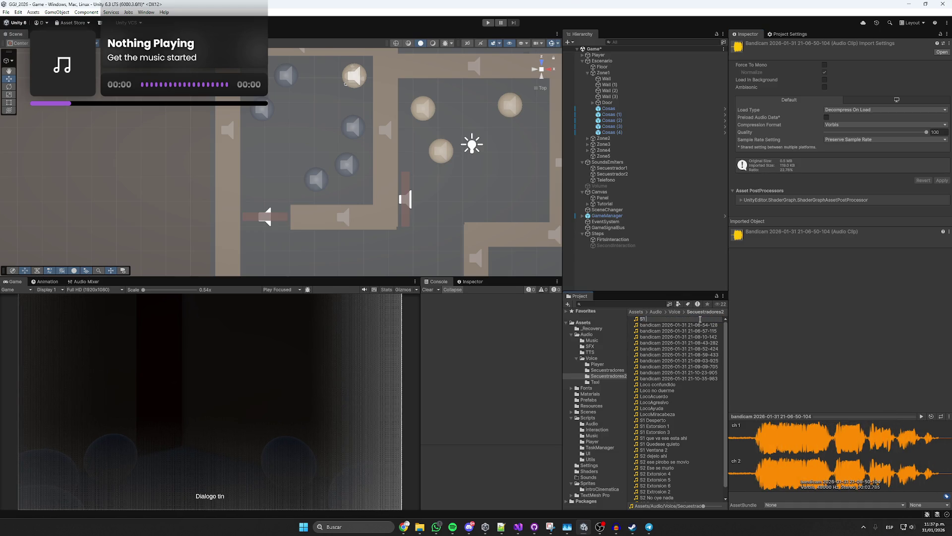
type("bolas")
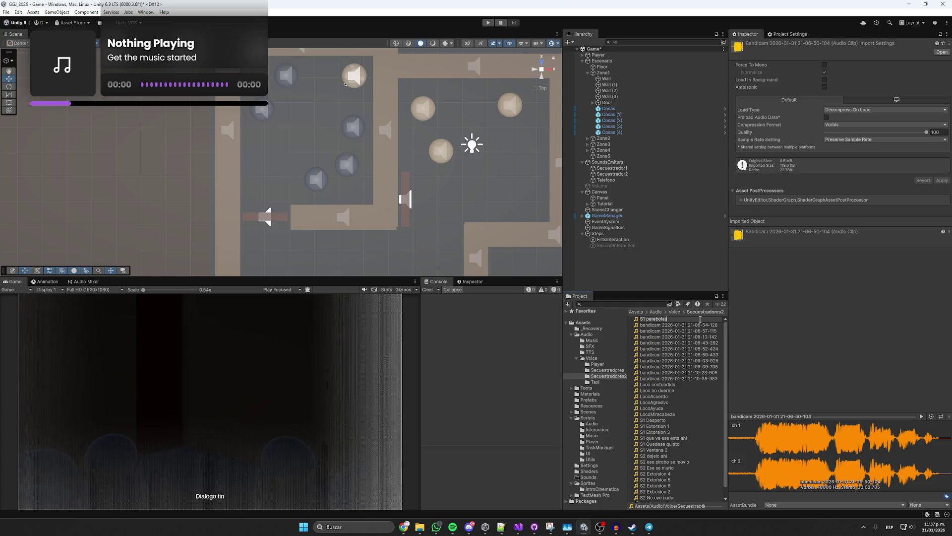
key("Return")
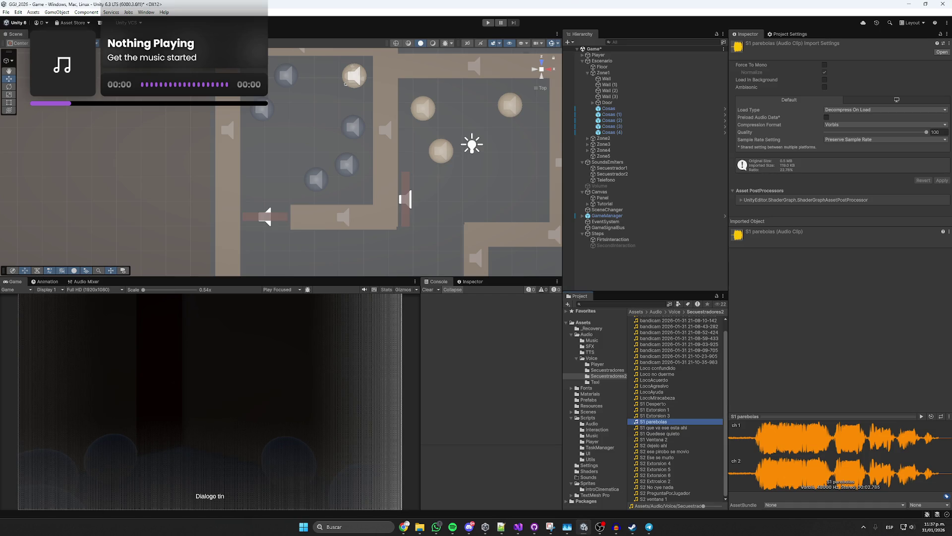
scroll(668, 322, "up", 1)
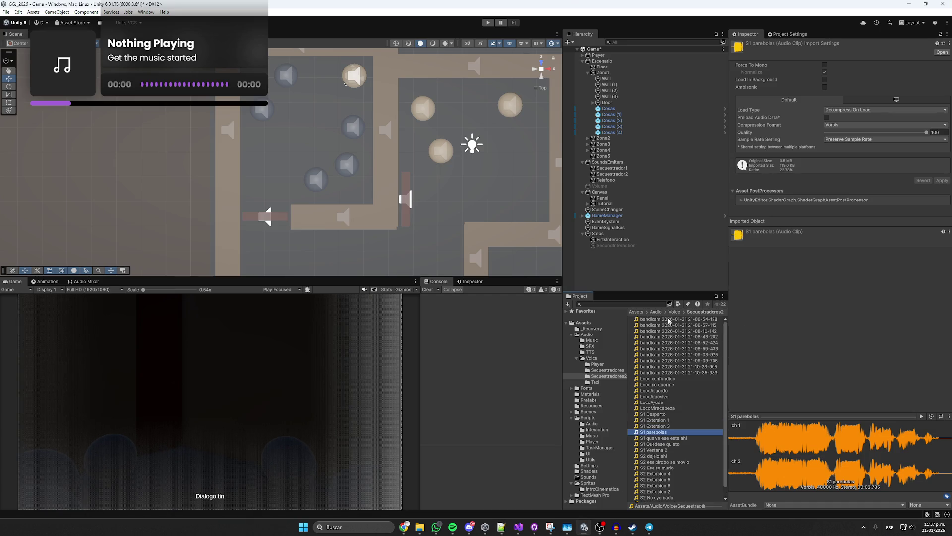
left_click(669, 320)
left_click(921, 416)
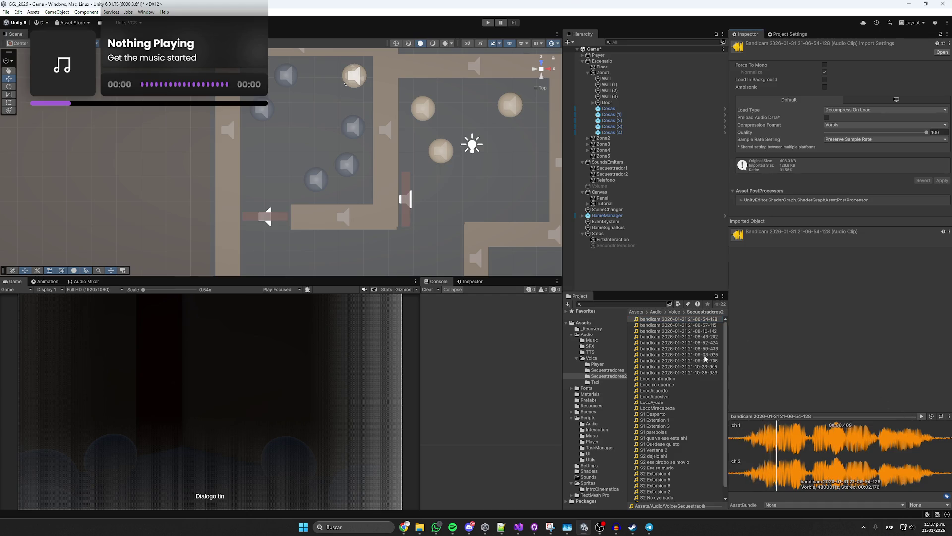
left_click(678, 320)
type("S")
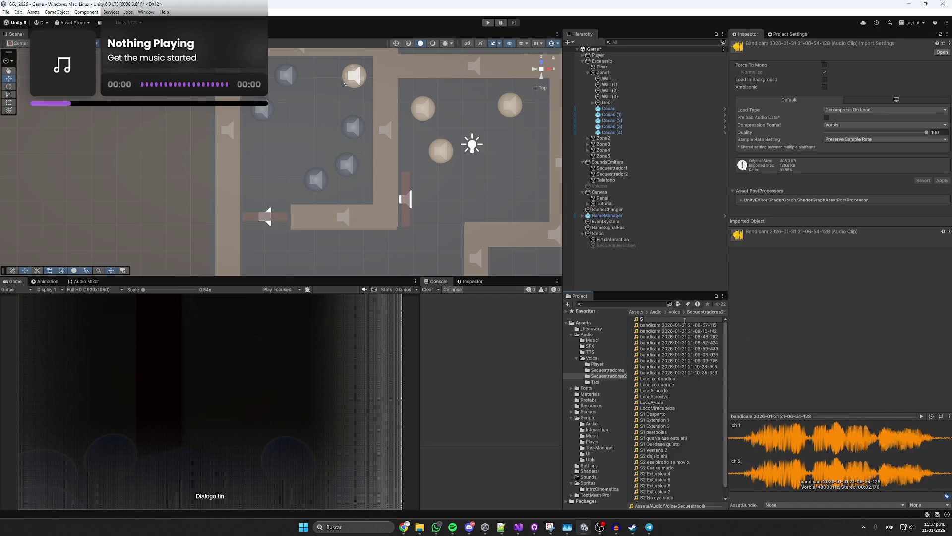
type("1 que va")
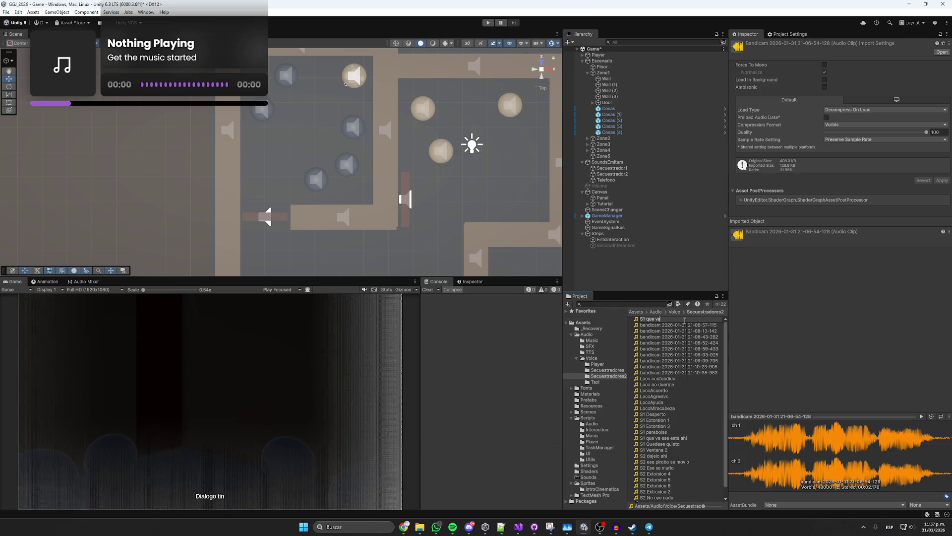
type(" fue el piso")
key("Return")
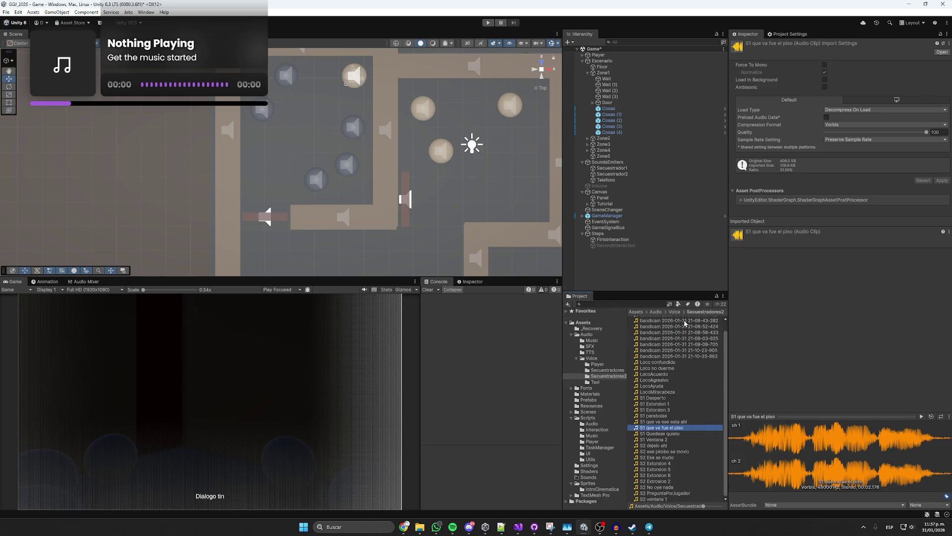
- Rename the 21-06-57-115 and 21-08-10-142 clips 'S1 ese esta dormido' and 'S2 quedese quieto'
key("Home")
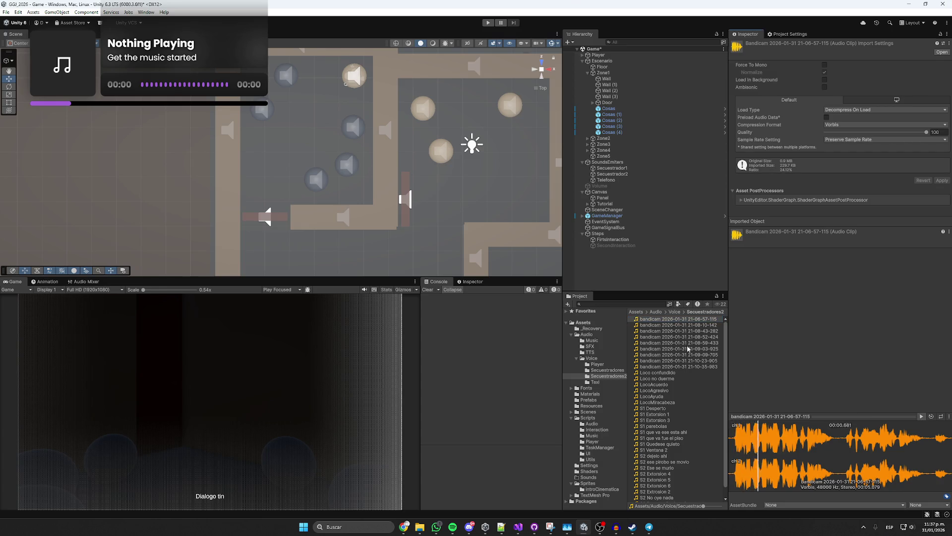
key("F2")
type("S1 ese esta dormido")
left_click(689, 320)
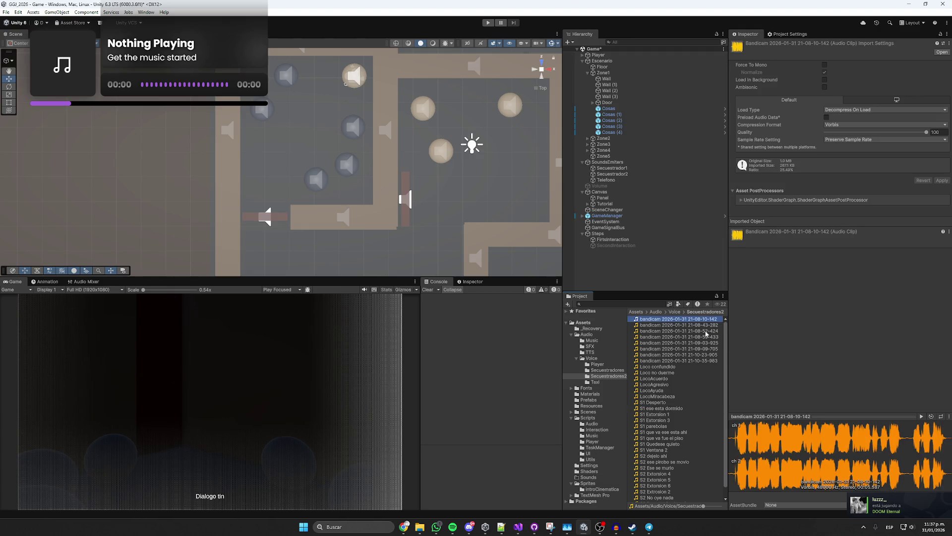
left_click(683, 319)
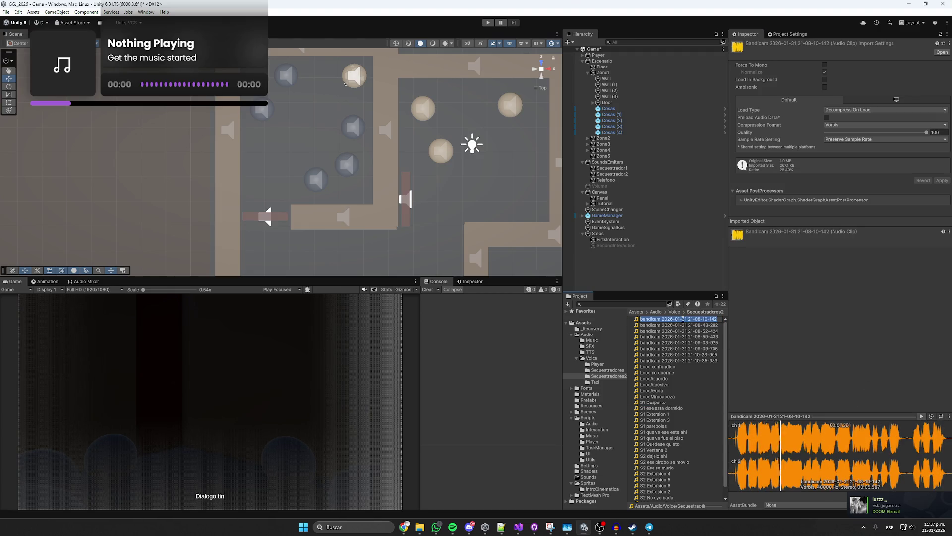
type("S2 q")
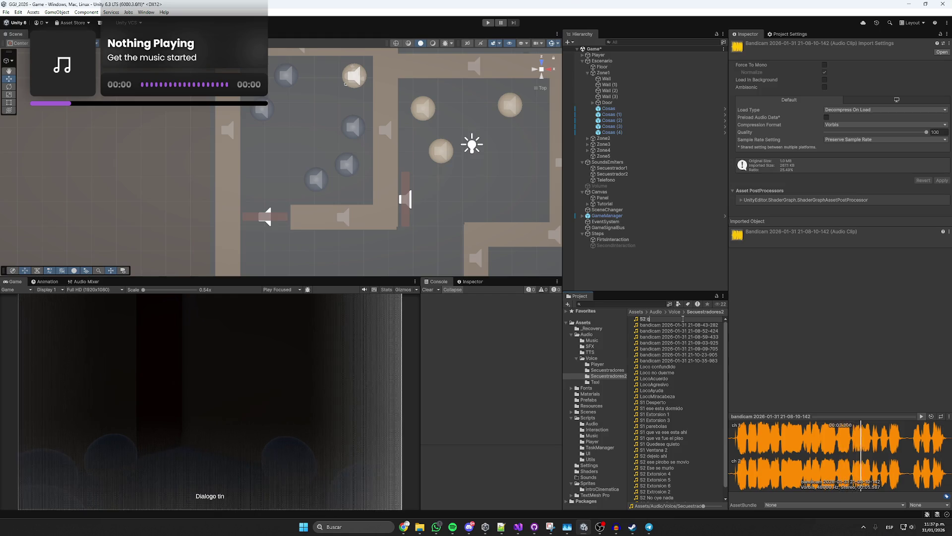
type("uedese quieto")
key("Return")
- Preview the 21-08-43-282 clip and rename it 'S2 Extorsion 7'
scroll(683, 322, "up", 1)
left_click(679, 319)
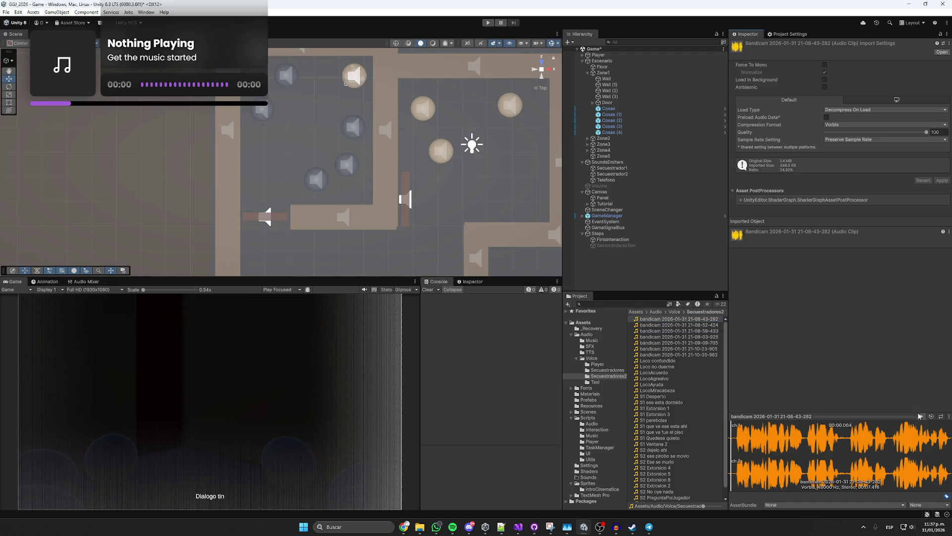
left_click(682, 321)
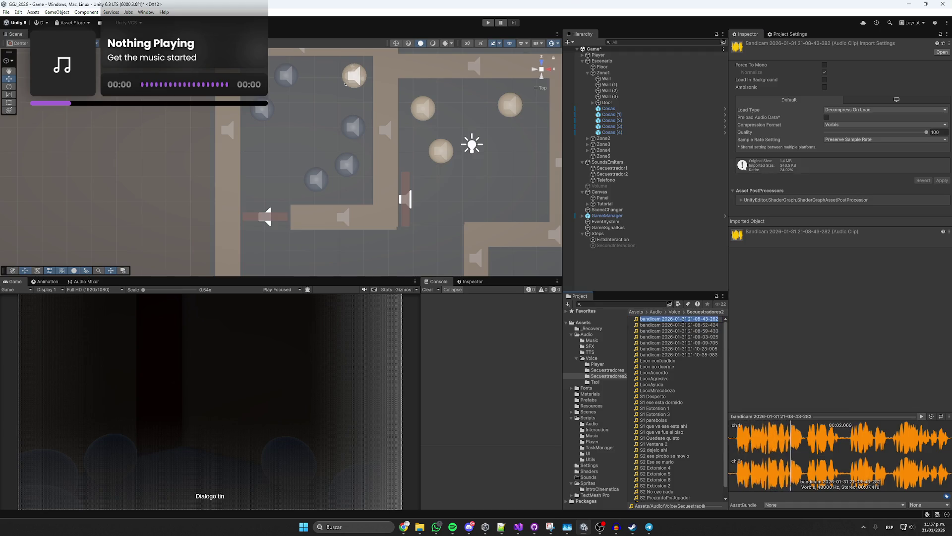
type("S2")
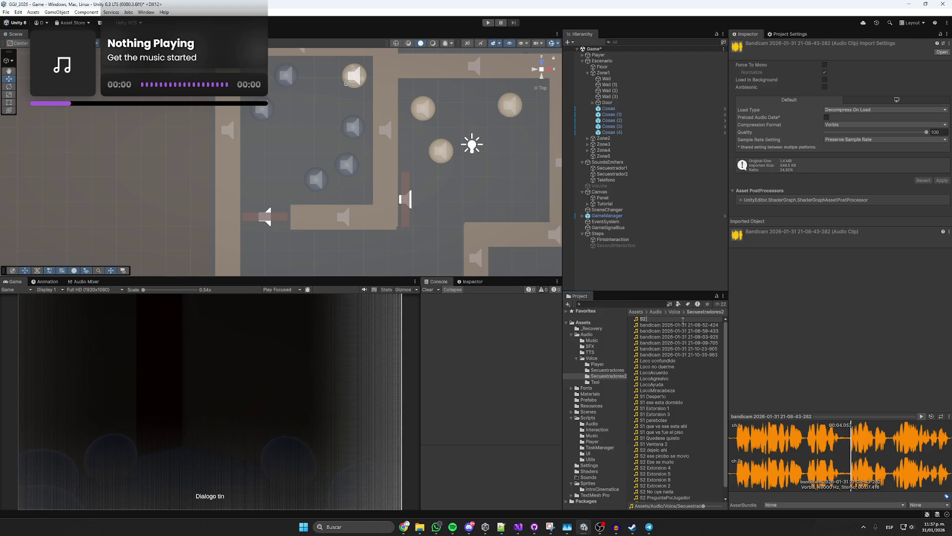
type(" Extorsion 7")
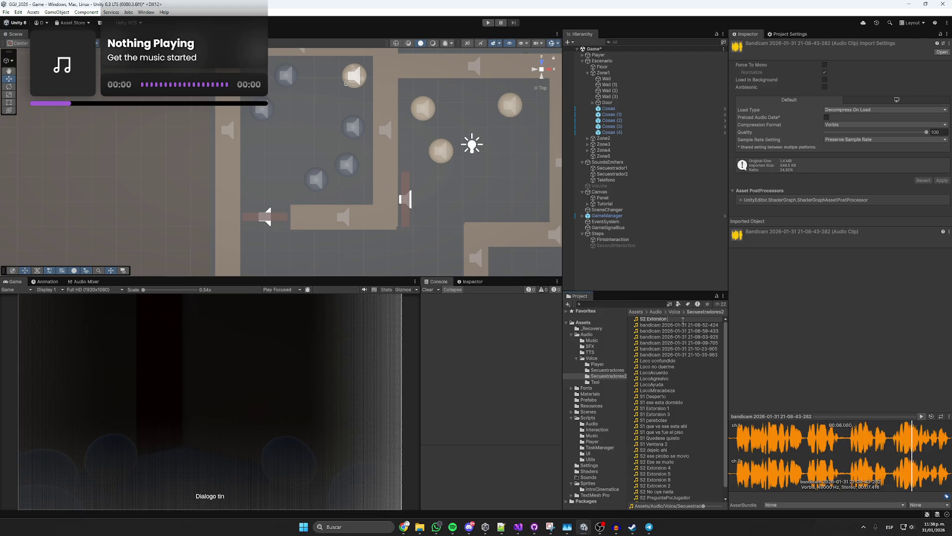
key("Return")
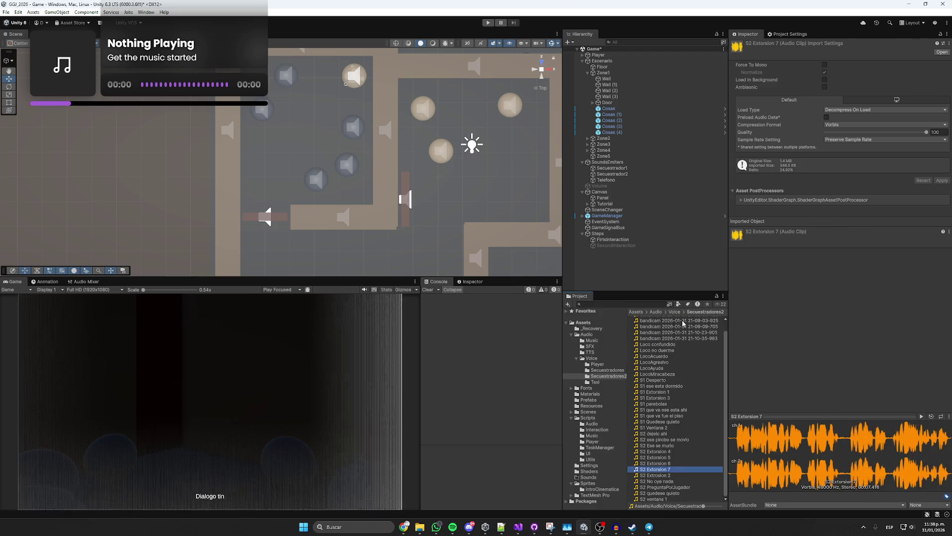
left_click(687, 319)
- Rename the 21-08-52-424 clip 'S2 Extorsion 8' and the next recording 'S1'
left_click(921, 416)
left_click(677, 319)
type("S")
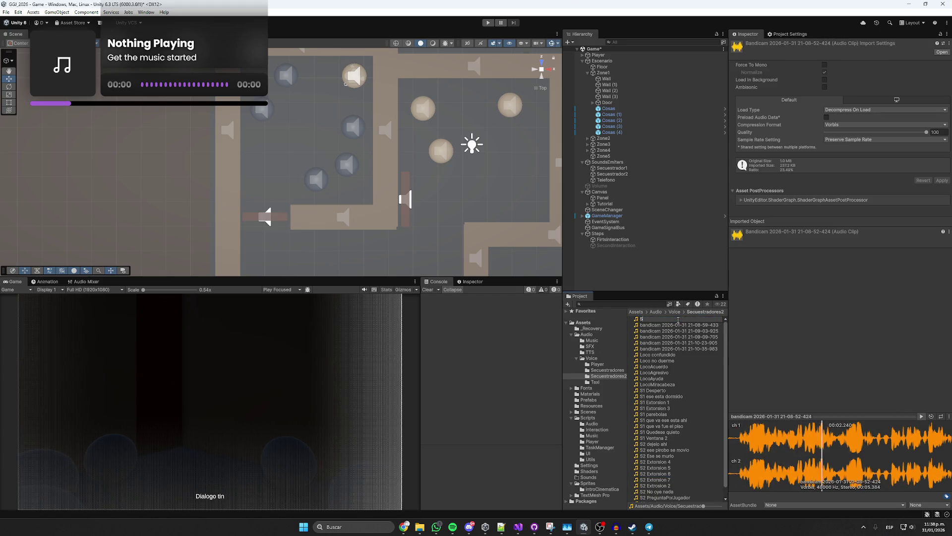
type("2 Extorsion 8")
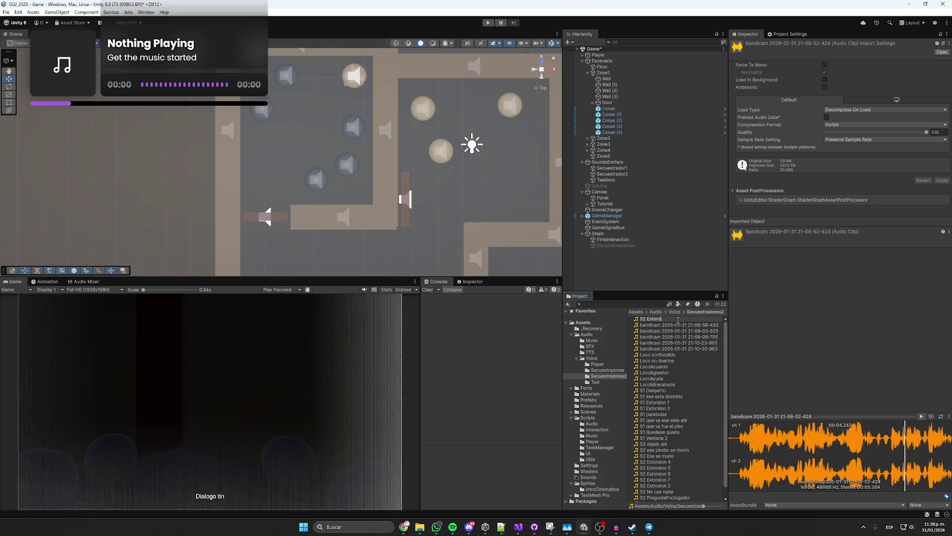
key("Return")
scroll(678, 323, "up", 1)
left_click(678, 320)
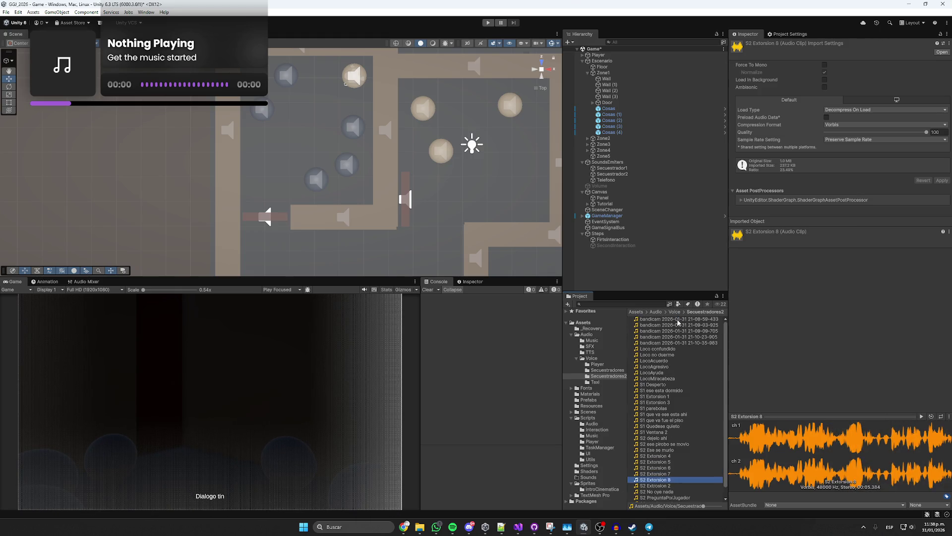
left_click(677, 320)
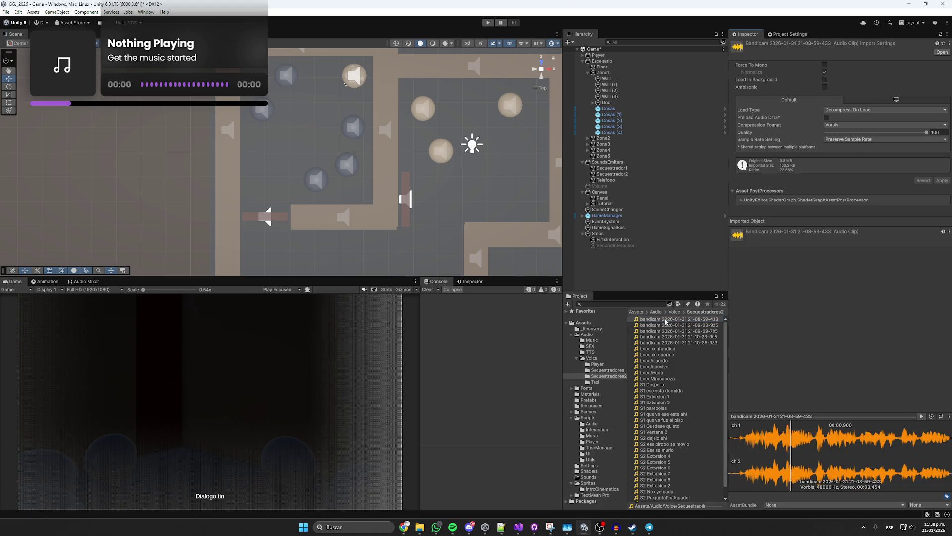
type("S1")
left_click(646, 384)
- Compare renamed clips by ear and rename the 'S1' clip to 'S2 relajese2'
left_click(920, 416)
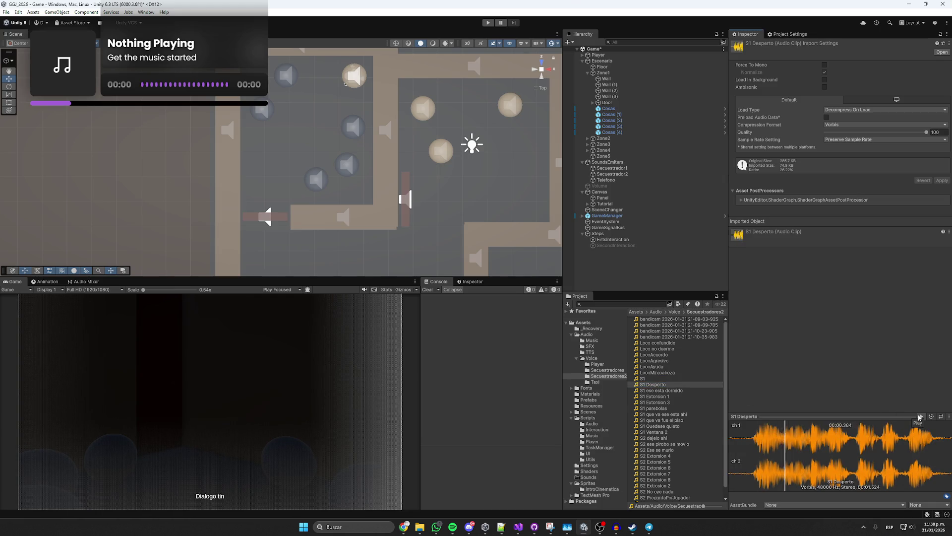
left_click(669, 391)
left_click(921, 416)
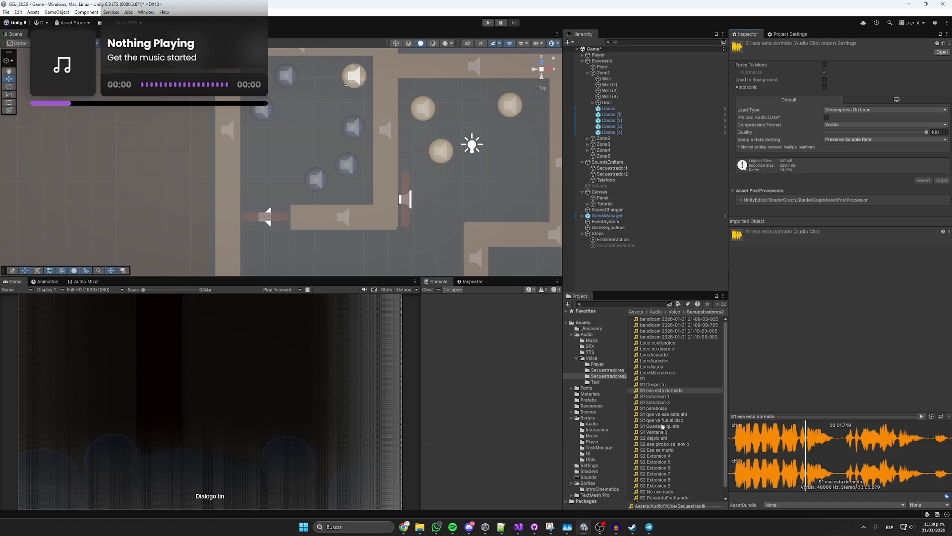
left_click(651, 380)
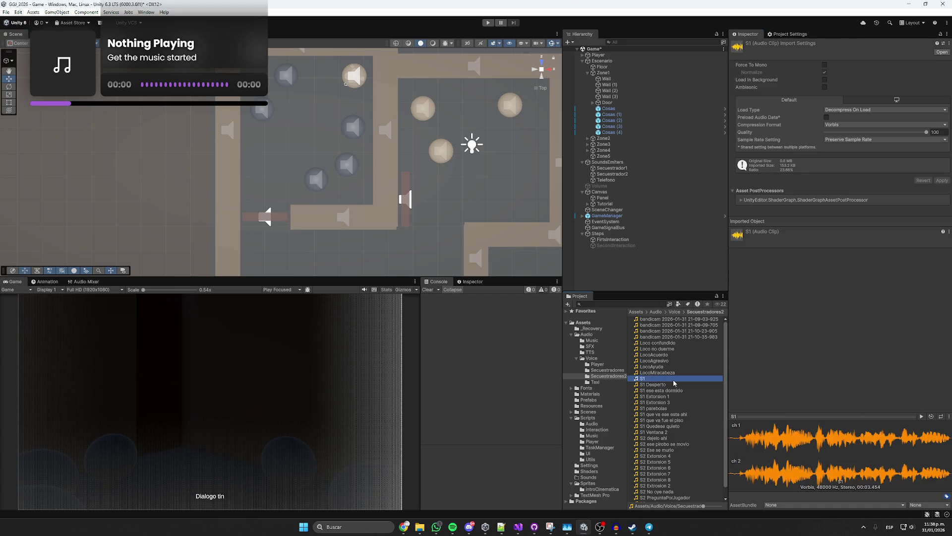
left_click(921, 417)
left_click(663, 379)
type("S2 re")
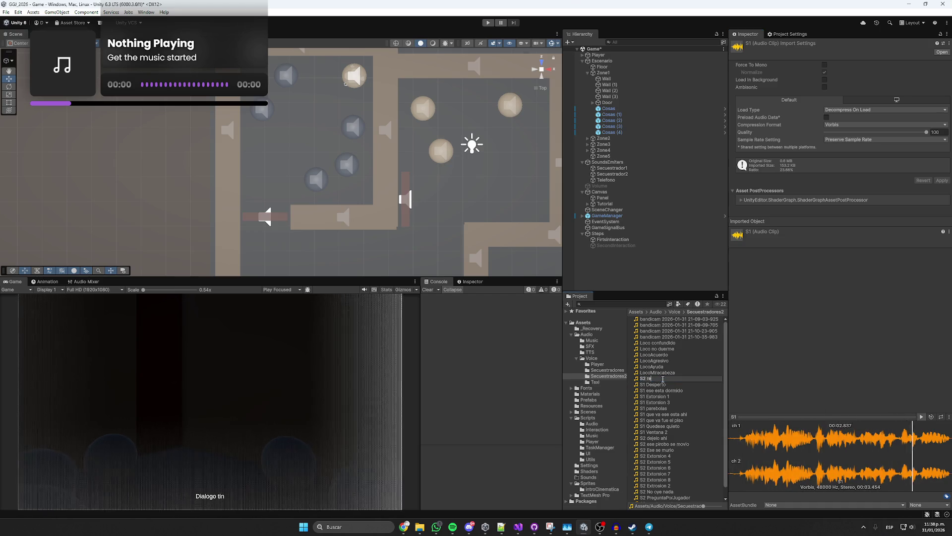
type("lajese2")
key("Return")
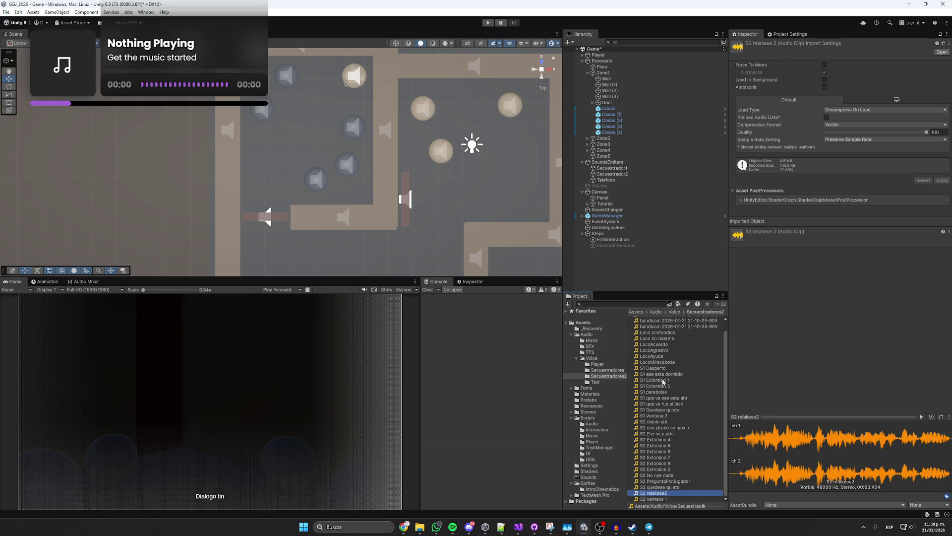
left_click(652, 495)
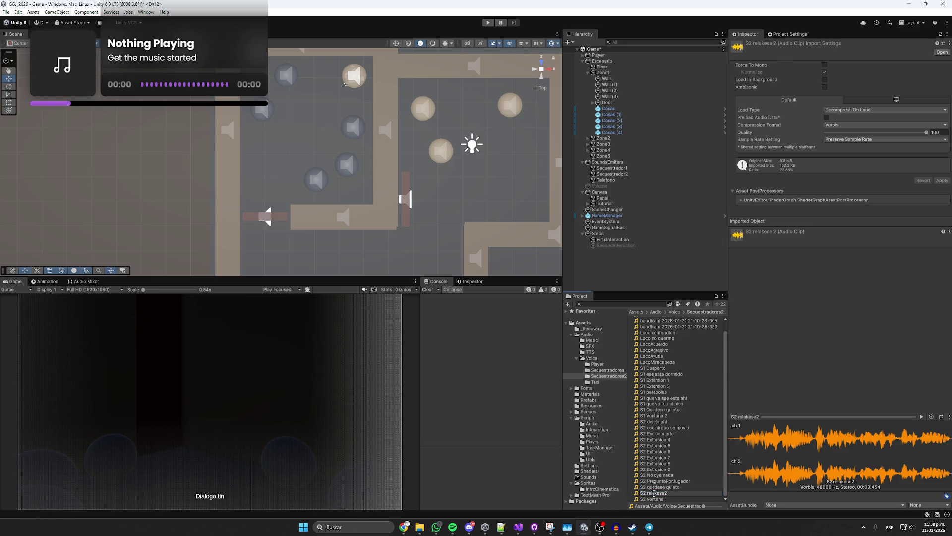
type("S2 relajese2")
key("Return")
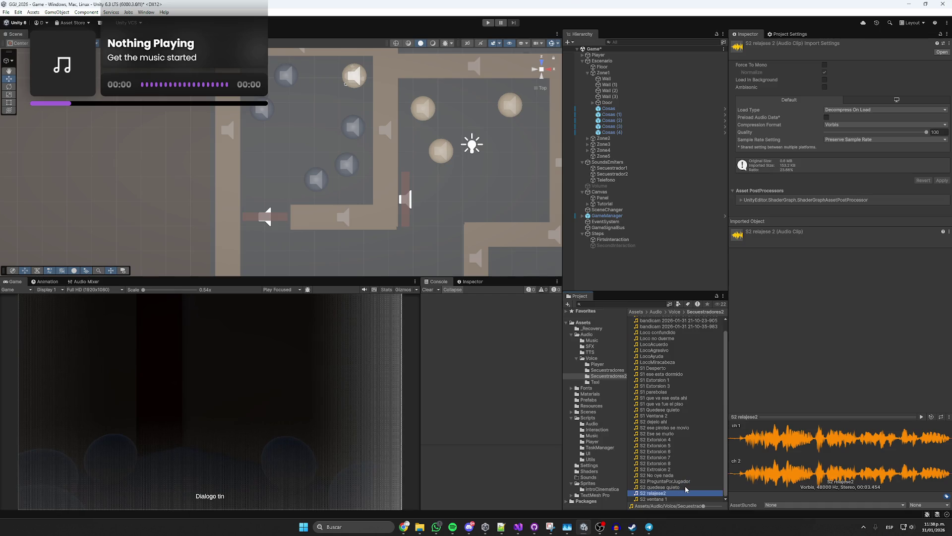
- Reopen the Secuestradores2 folder and rename the first bandicam recording 'S2 ese pirobo esta re tostado'
left_click(672, 311)
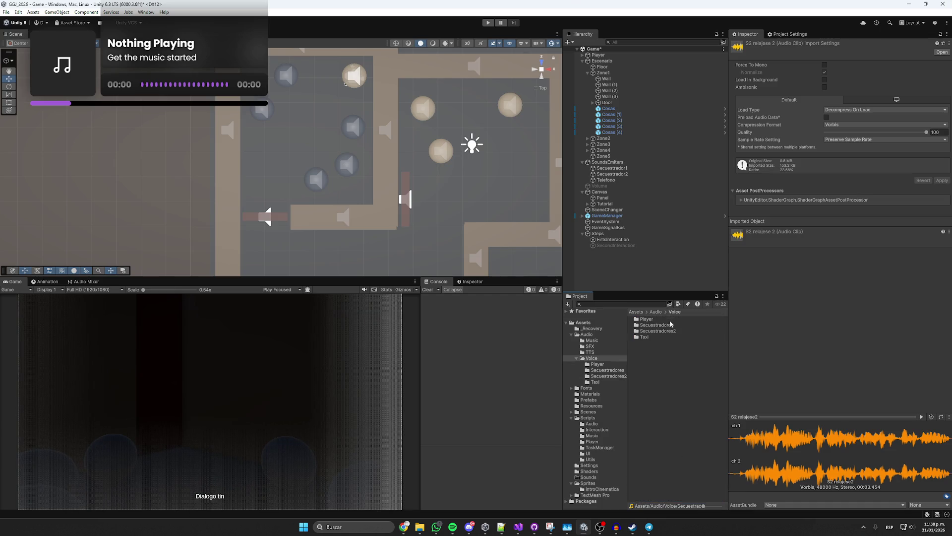
double_click(649, 331)
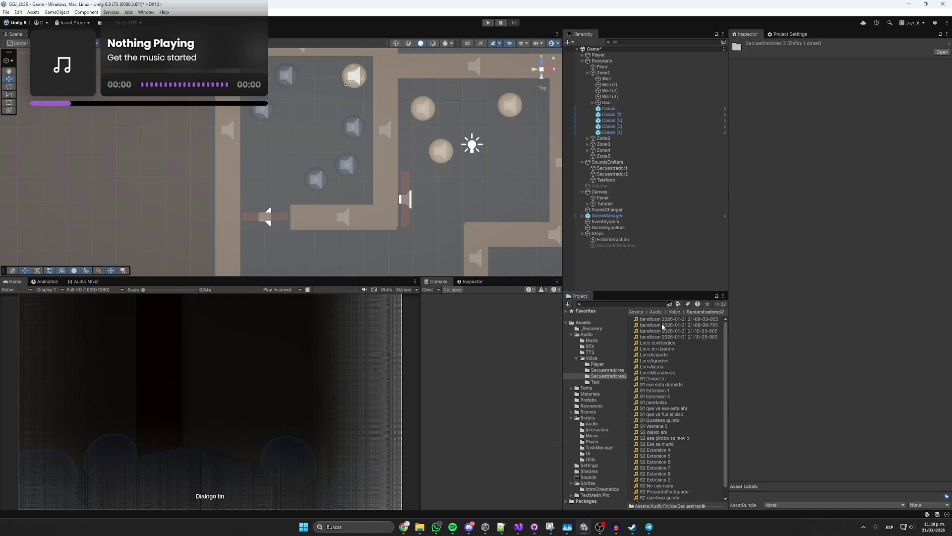
left_click(668, 319)
left_click(921, 416)
left_click(674, 320)
type("S2 e")
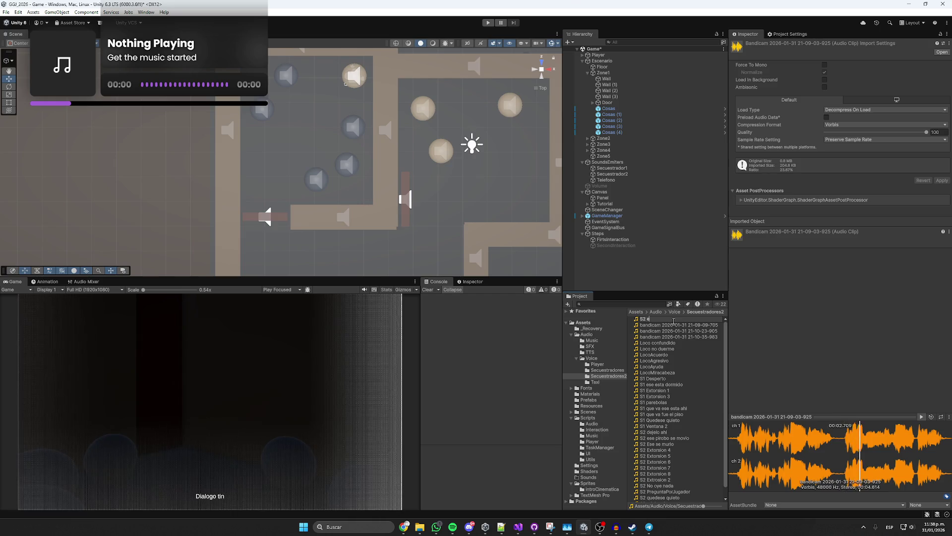
type("se pirobo esta")
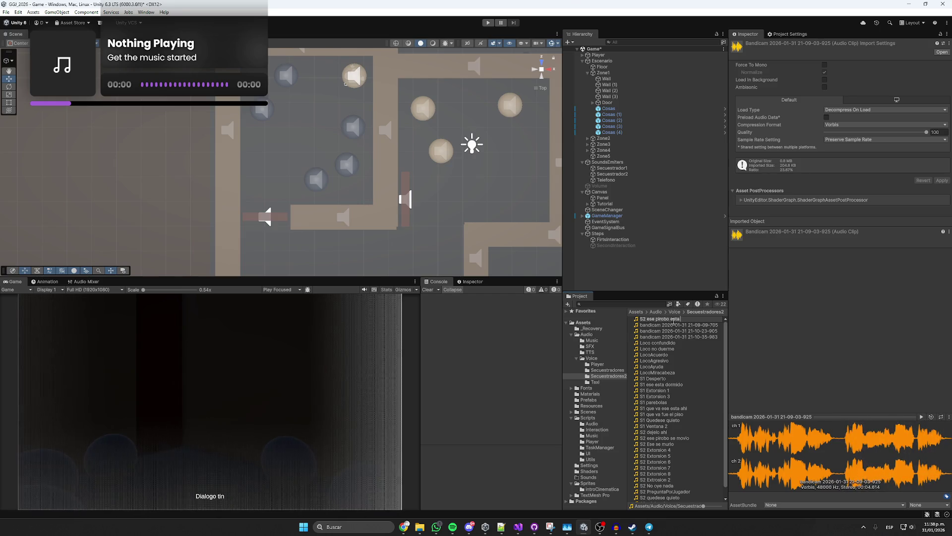
type(" re tostado")
key("Return")
- Rename the next two recordings 'S1 Me tiene pensativo' and 'S2 Sangre una sirena'
left_click(675, 320)
left_click(921, 417)
left_click(683, 319)
type("S1")
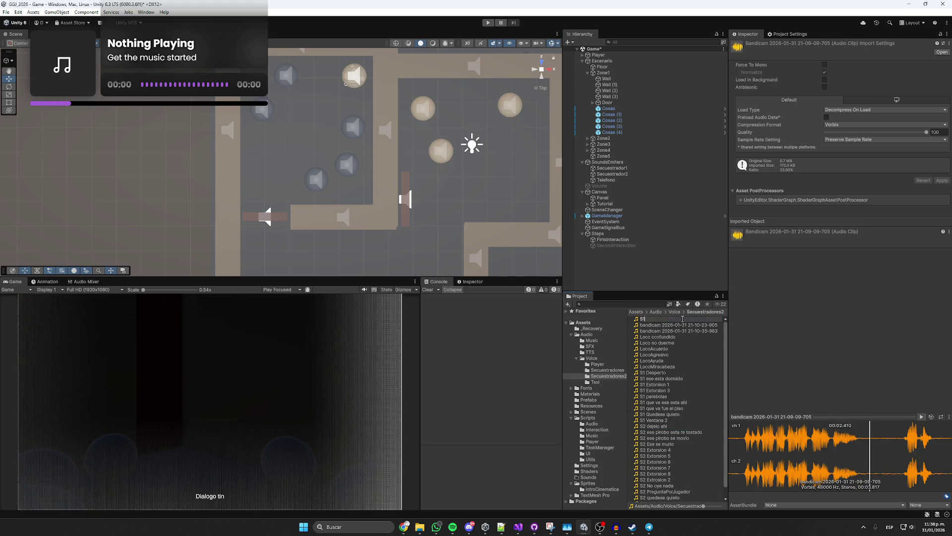
type(" Me tiene pensativo")
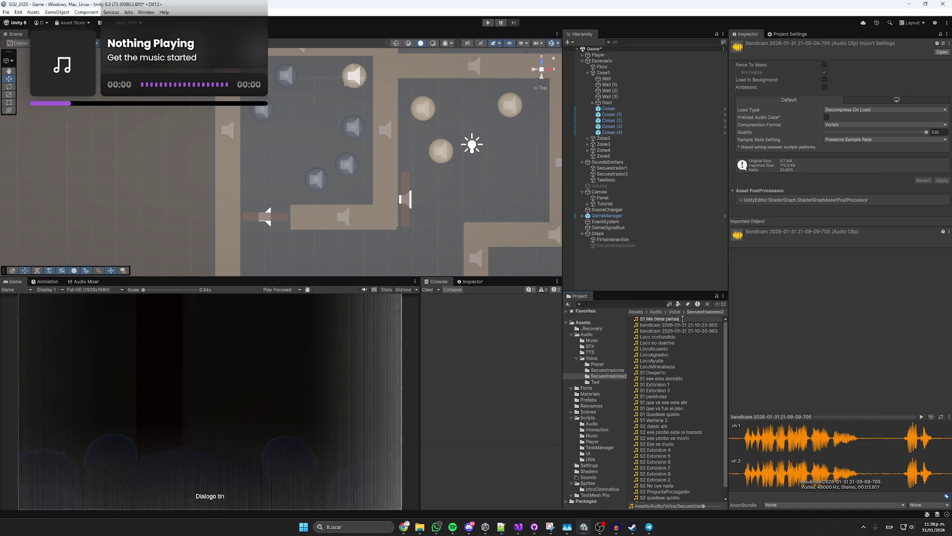
key("Return")
left_click(682, 319)
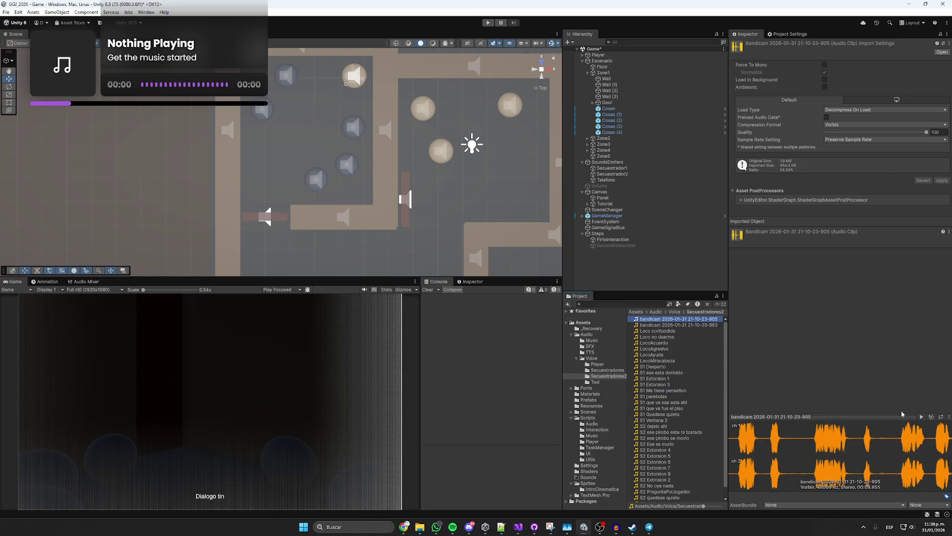
left_click(690, 319)
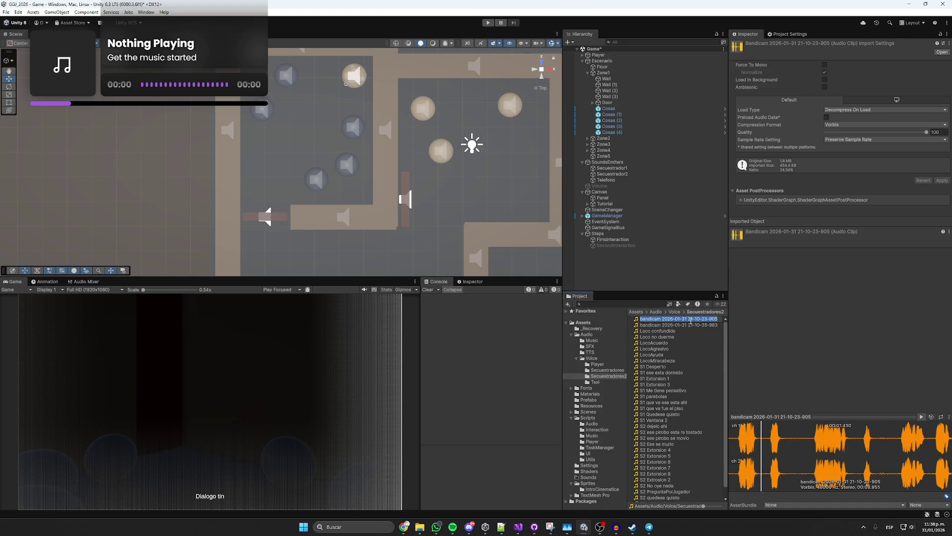
type("S2")
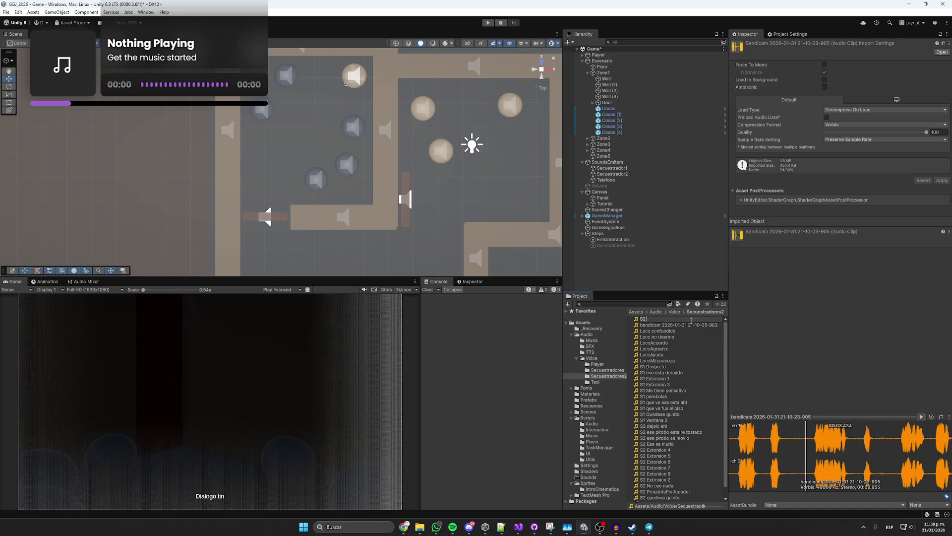
type(" Sangre")
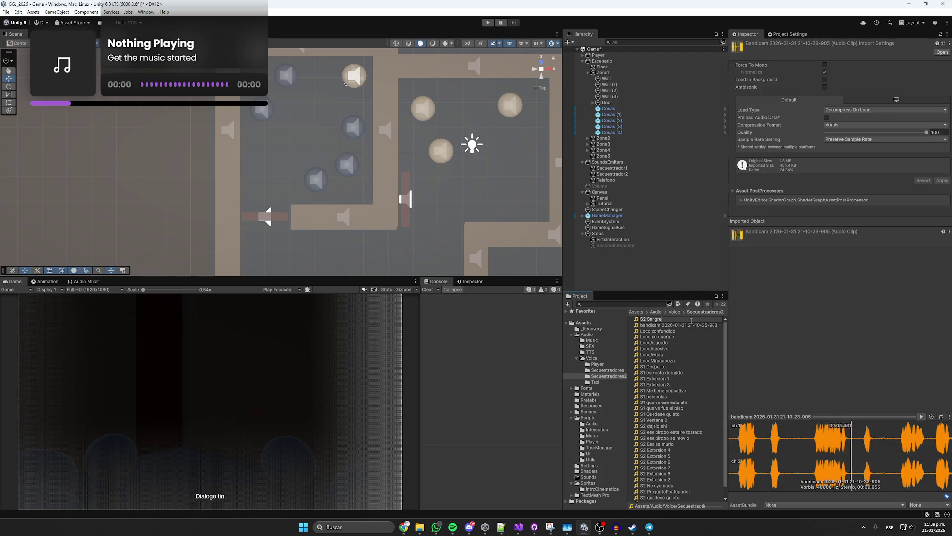
type(" una sirena")
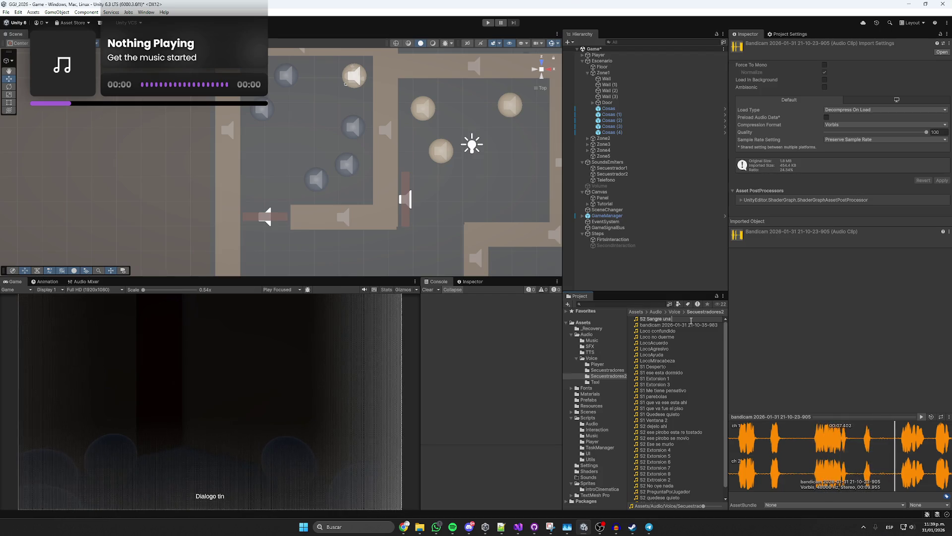
key("Return")
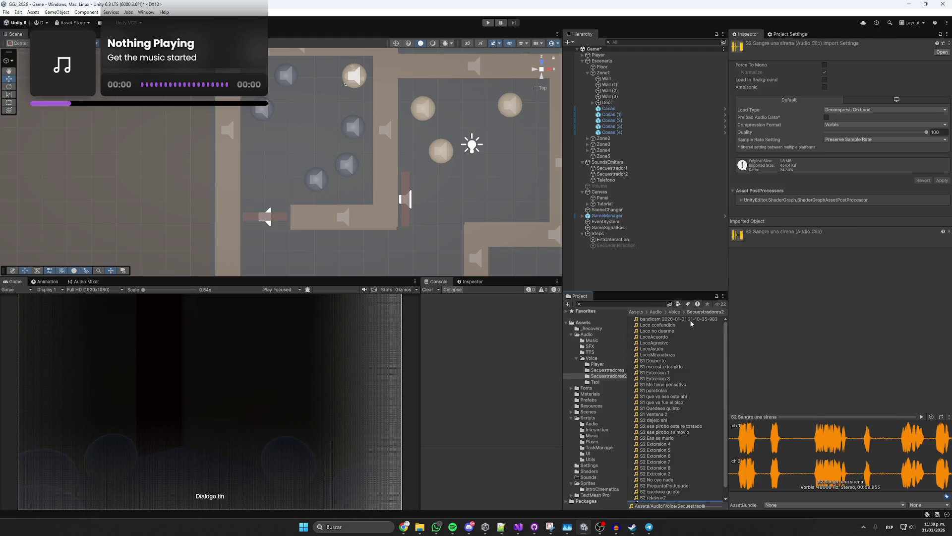
- Rename the last bandicam recording 'S1 Todo bien'
left_click(689, 319)
left_click(680, 320)
type("S1 Todo bien")
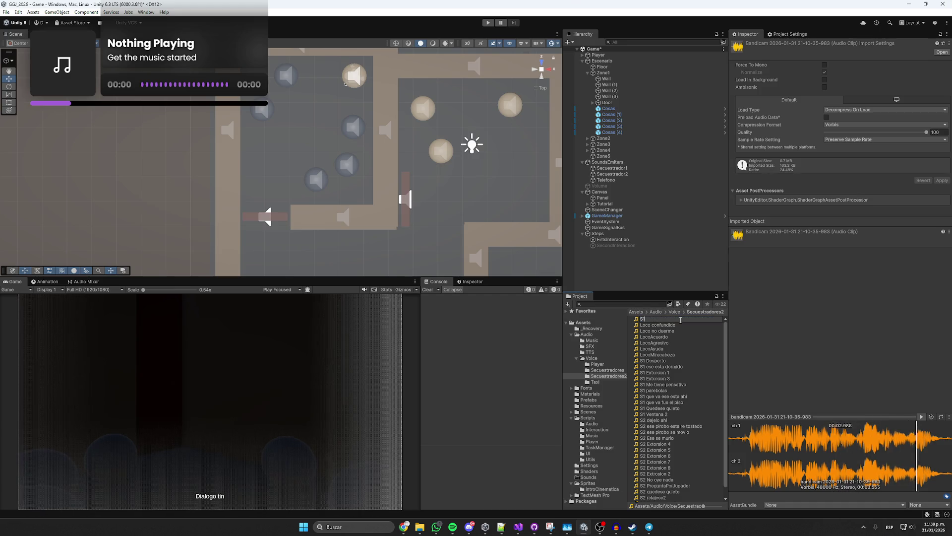
key("Return")
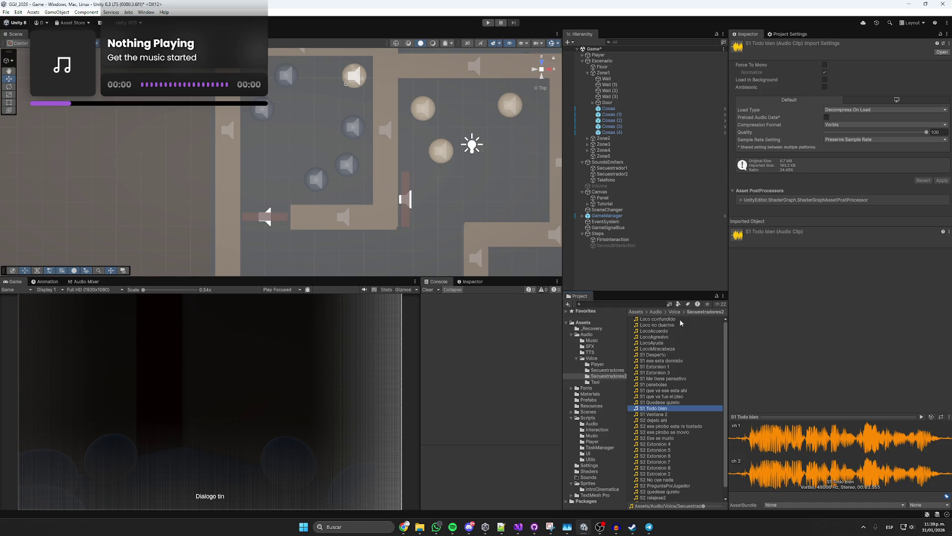
left_click(611, 240)
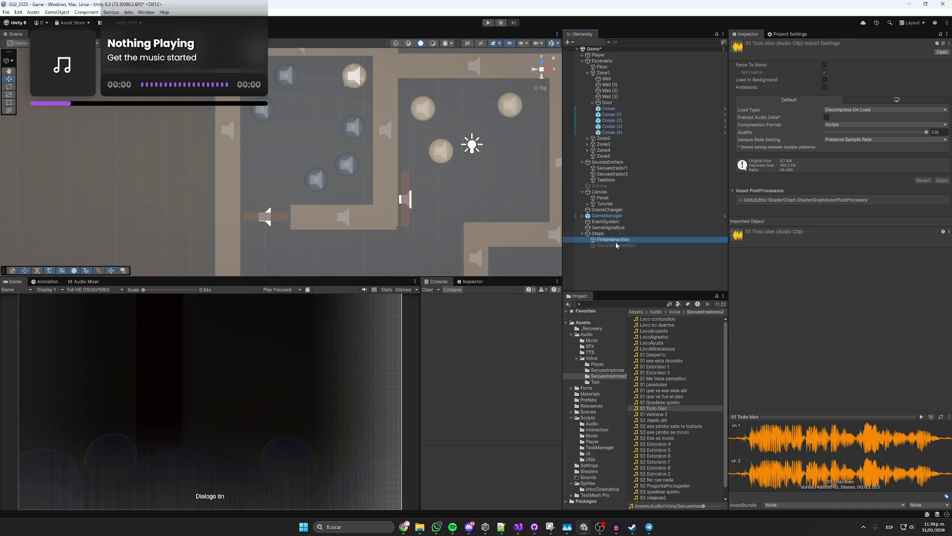
- Lock SecondInteraction's Inspector and give Element 0 source Secuestrador2 and clip 'S2 ese pirobo se movio'
left_click(617, 246)
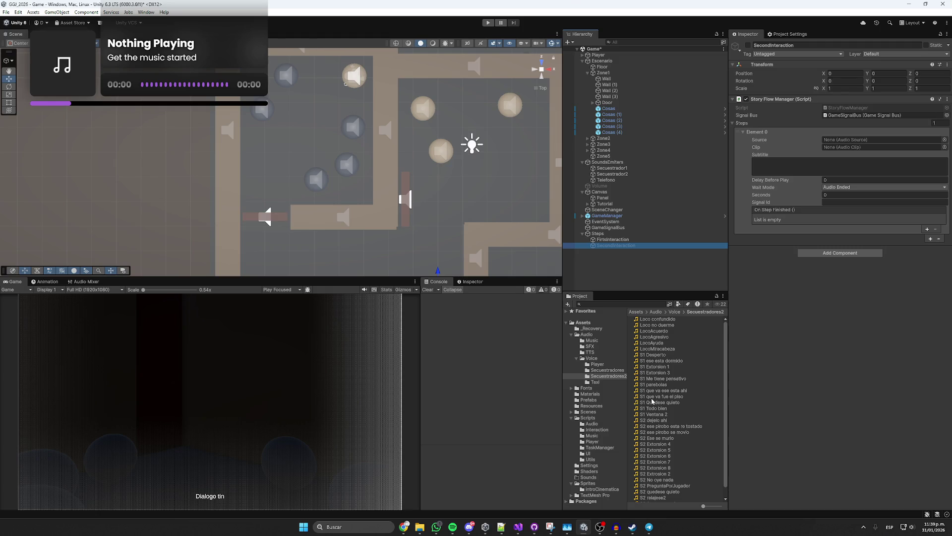
left_click(939, 34)
scroll(689, 404, "down", 1)
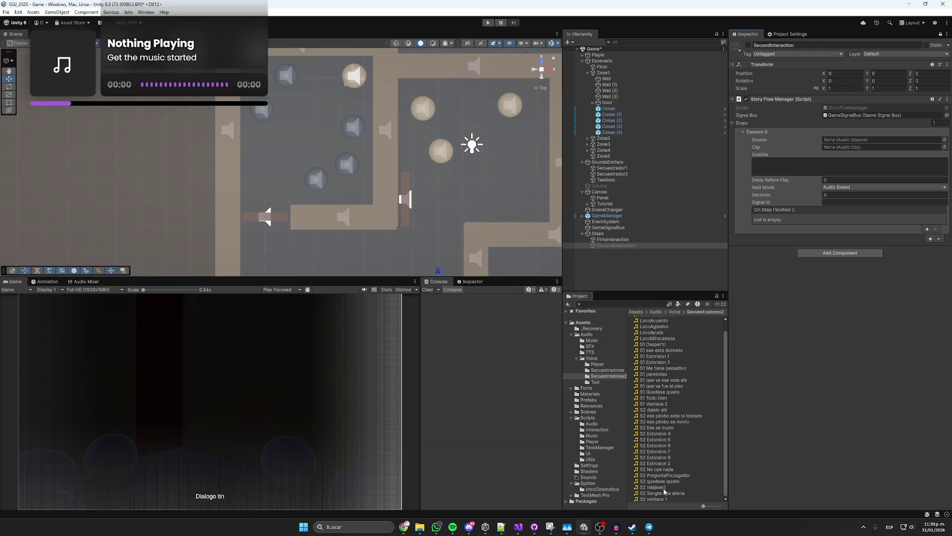
left_click(665, 423)
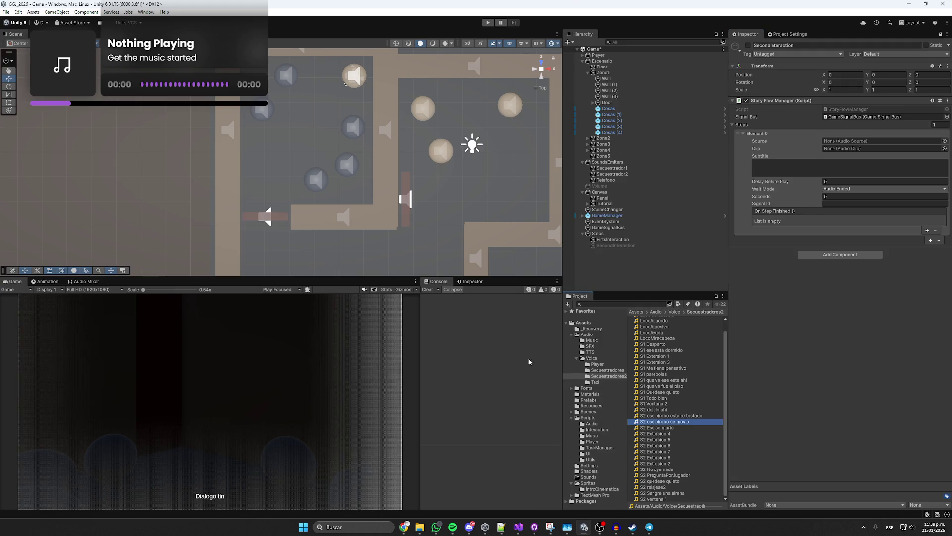
left_click(471, 281)
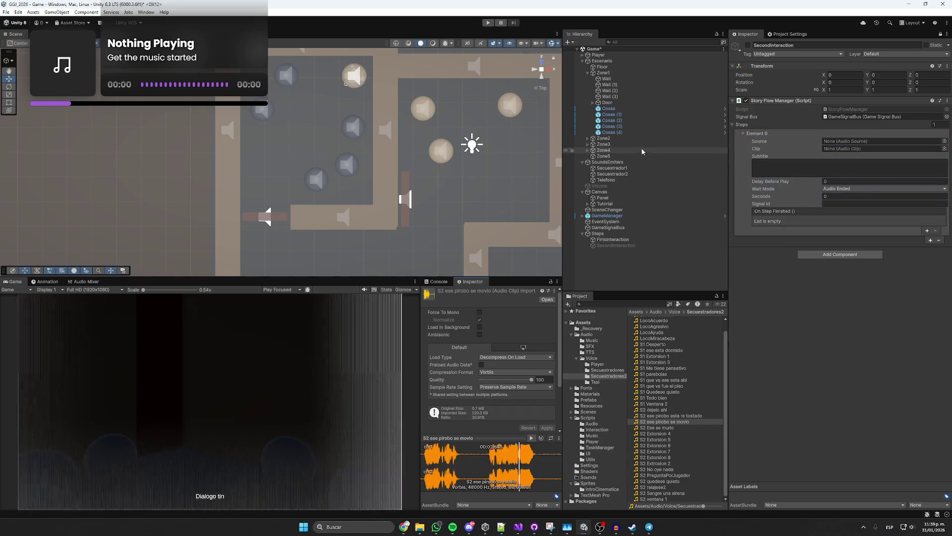
left_click_drag(612, 175, 853, 142)
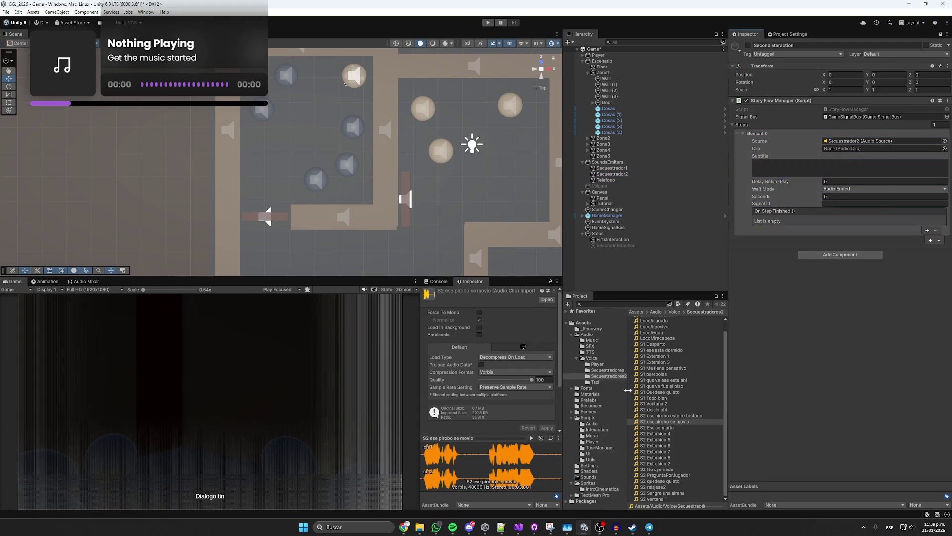
mouse_move(649, 421)
left_mouse_down()
mouse_move(768, 278)
mouse_move(853, 149)
mouse_move(843, 148)
left_mouse_up()
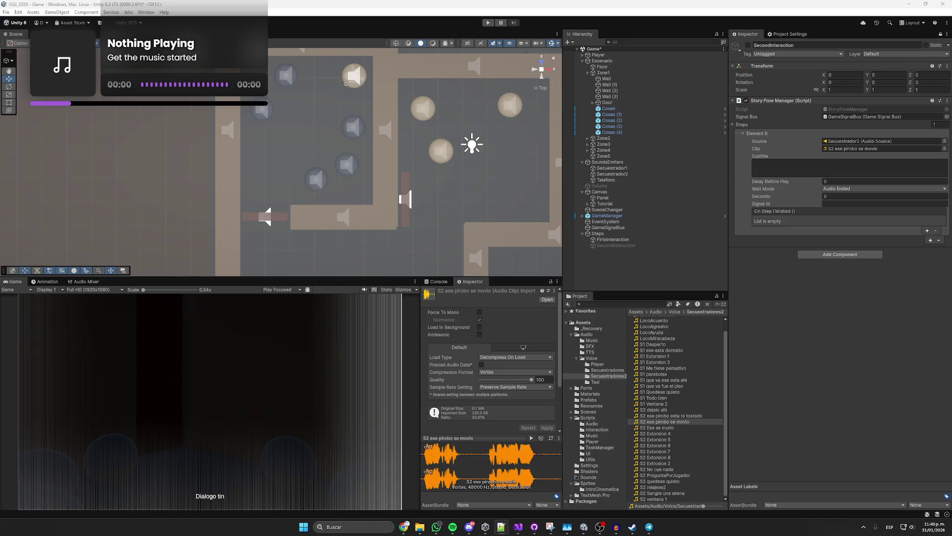
- Type the first step's [Secuestrador 2] subtitle '¿Escuchó eso… pirobo se movio', ending with 'huevón'
left_click(827, 164)
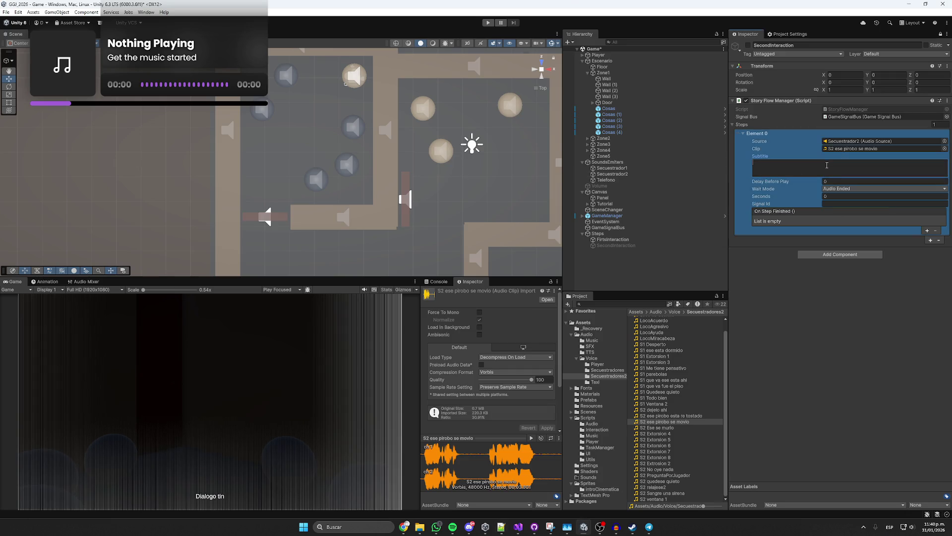
type("[Sec")
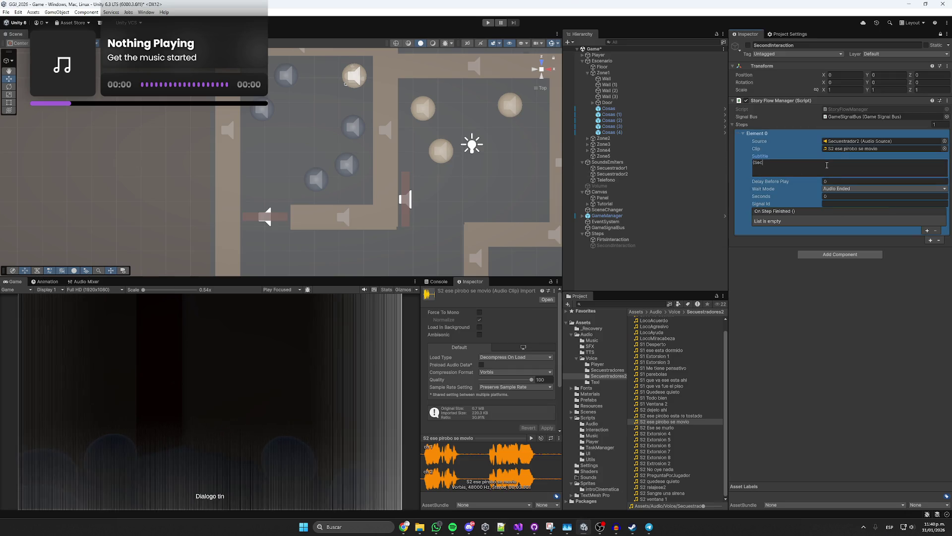
type("uestrador 2] Ñero")
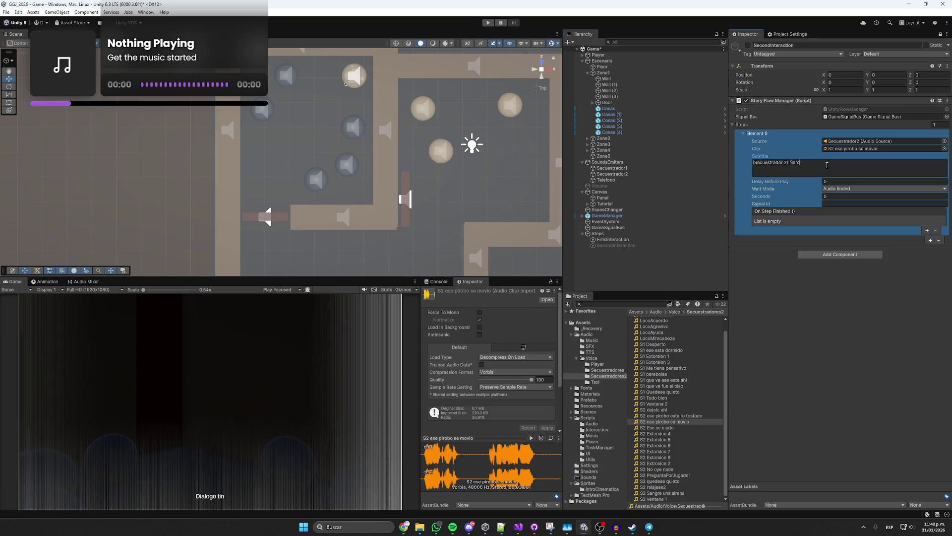
type(", ñero")
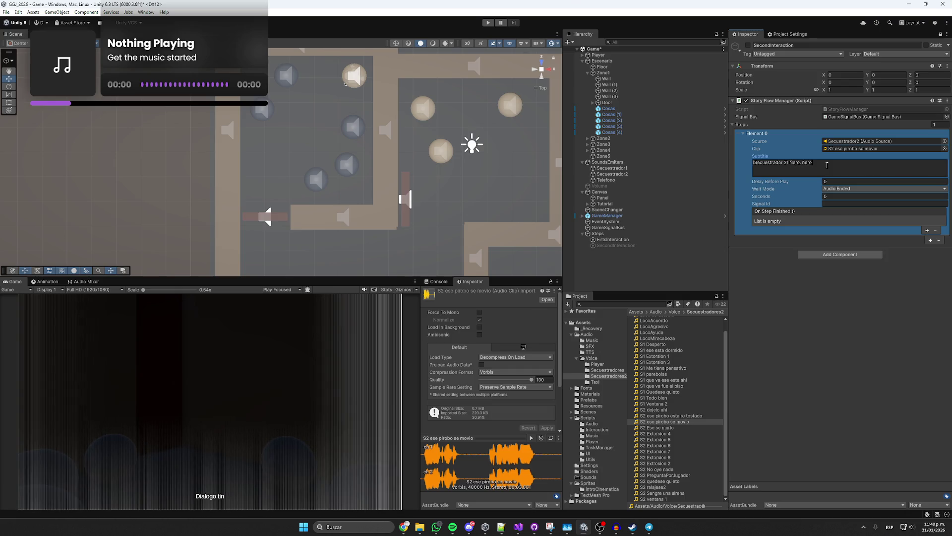
key("BackSpace")
key("BackSpace")
key("BackSpace")
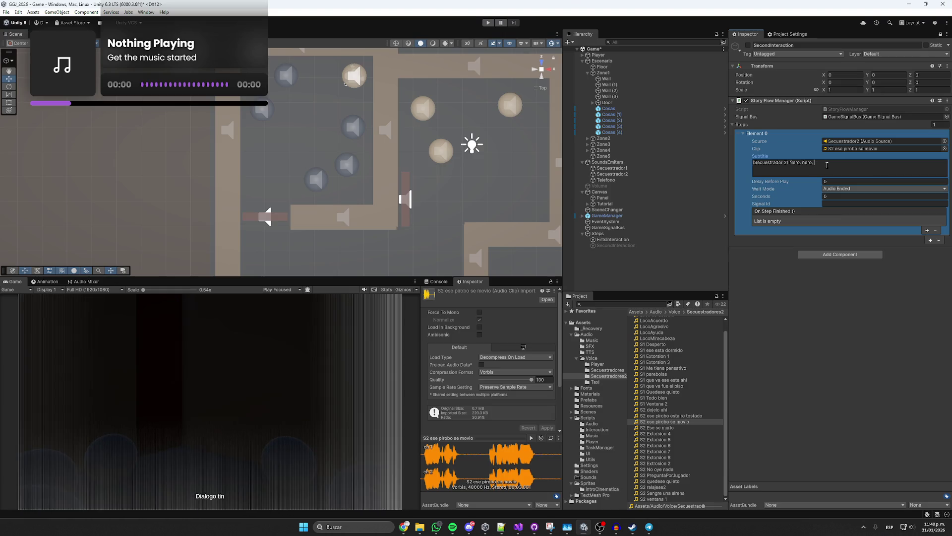
type("¿Escuch")
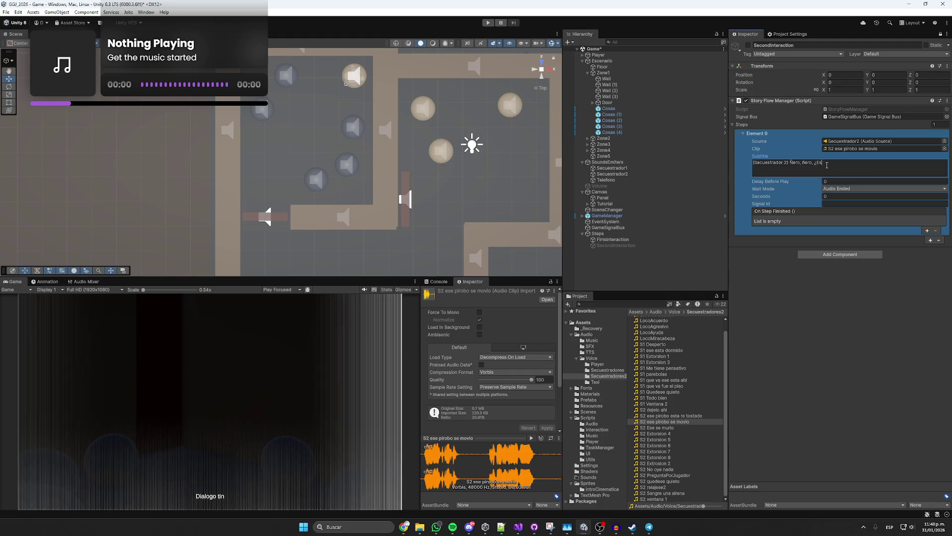
type("ó eso?=")
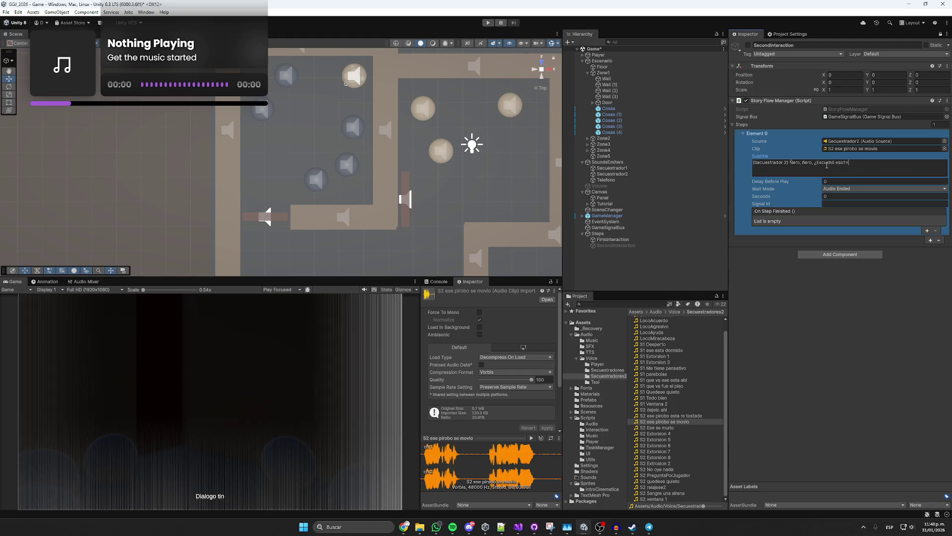
key("BackSpace")
type("e pirobo se movio, ñero.")
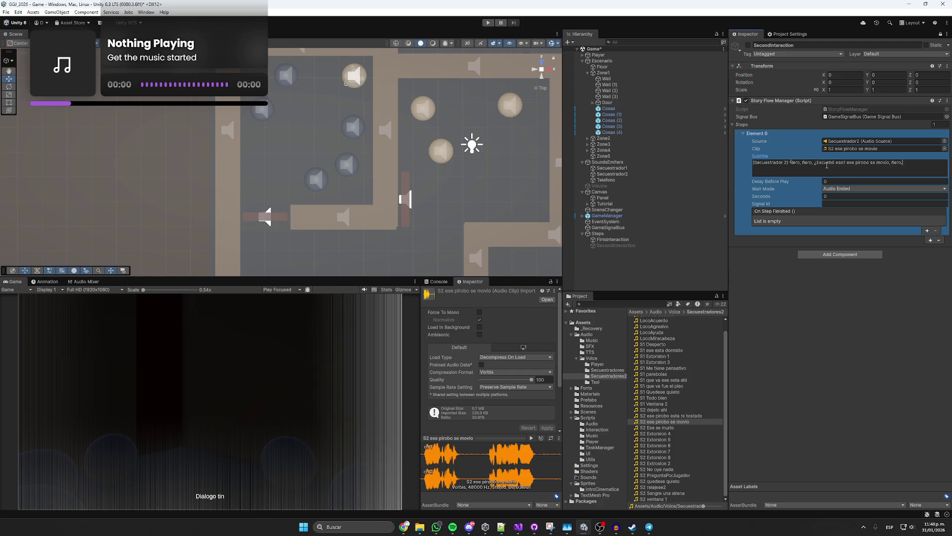
left_click(531, 438)
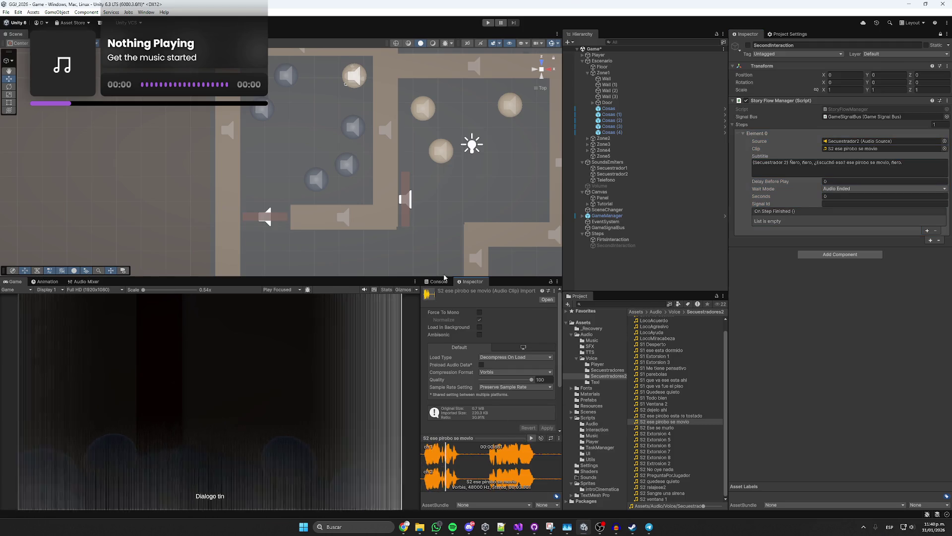
left_click(849, 172)
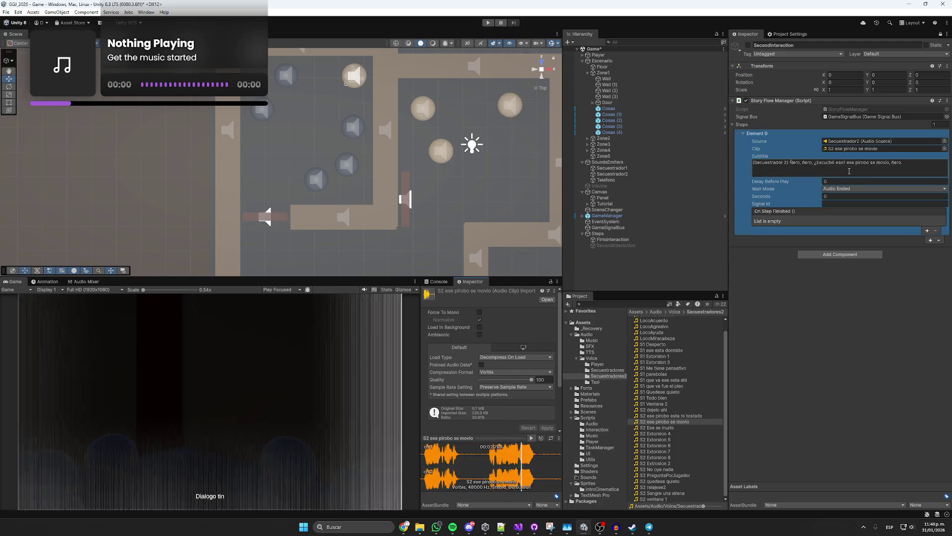
double_click(906, 162)
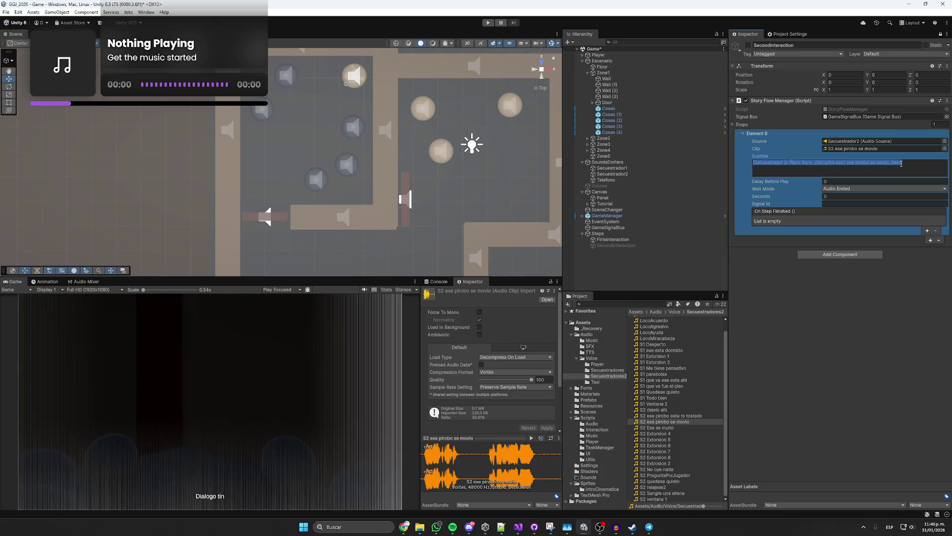
type("huevón")
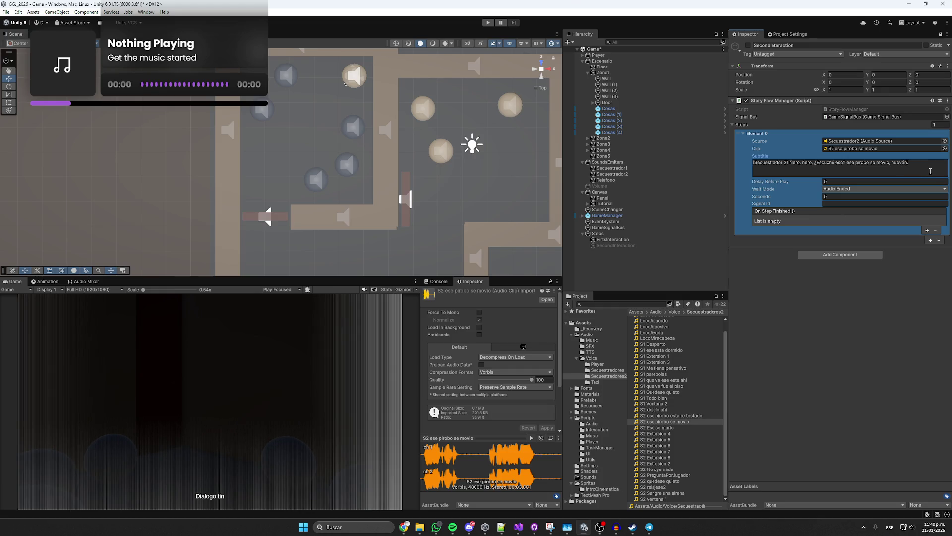
- Select the dialogue after the speaker tag and bring up the Corrector ortográfico page
left_click_drag(930, 171, 790, 165)
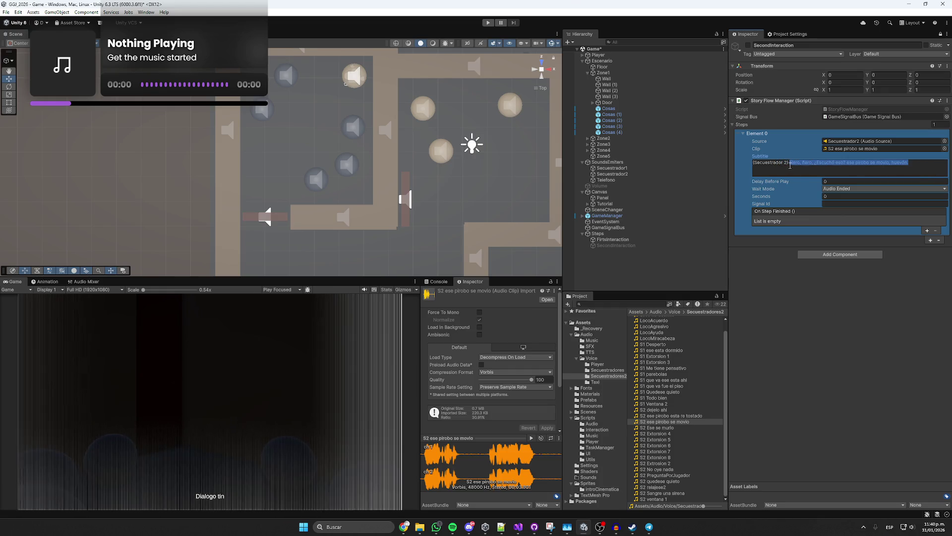
left_click(404, 527)
left_click(367, 486)
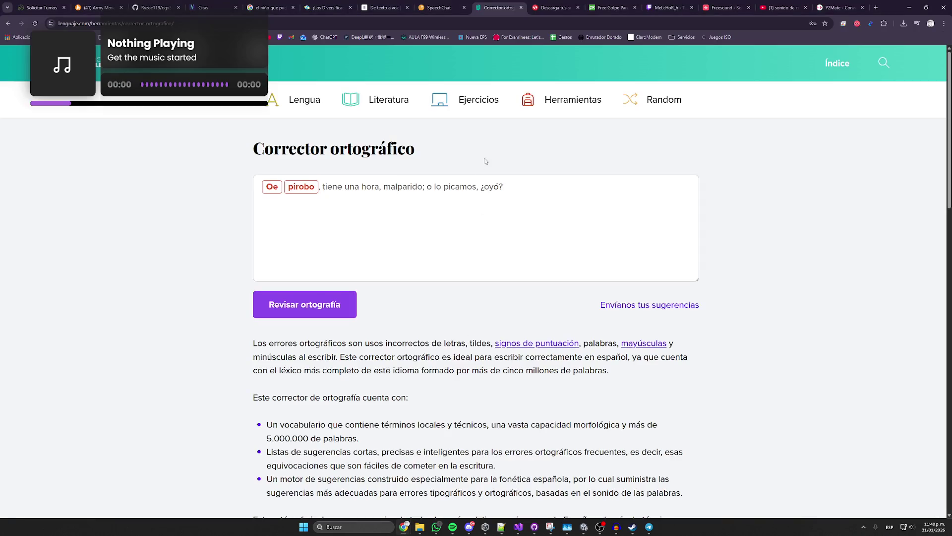
- Paste the line into the checker, accept the '? Ese' and 'movió' corrections, and select the result
key("ctrl+a")
type("Ñero, ñero, ¿Escuchó eso? ese pirobo se movio, huevón.")
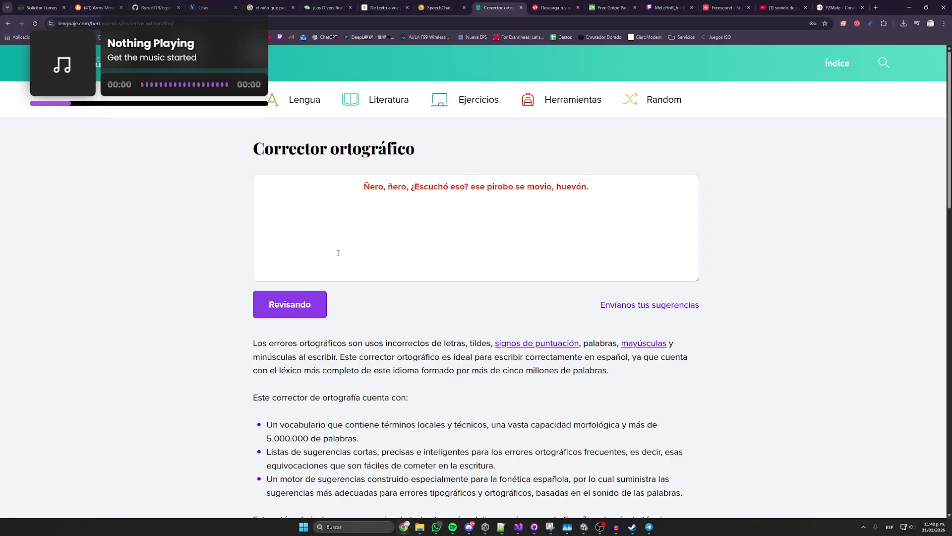
mouse_move(377, 192)
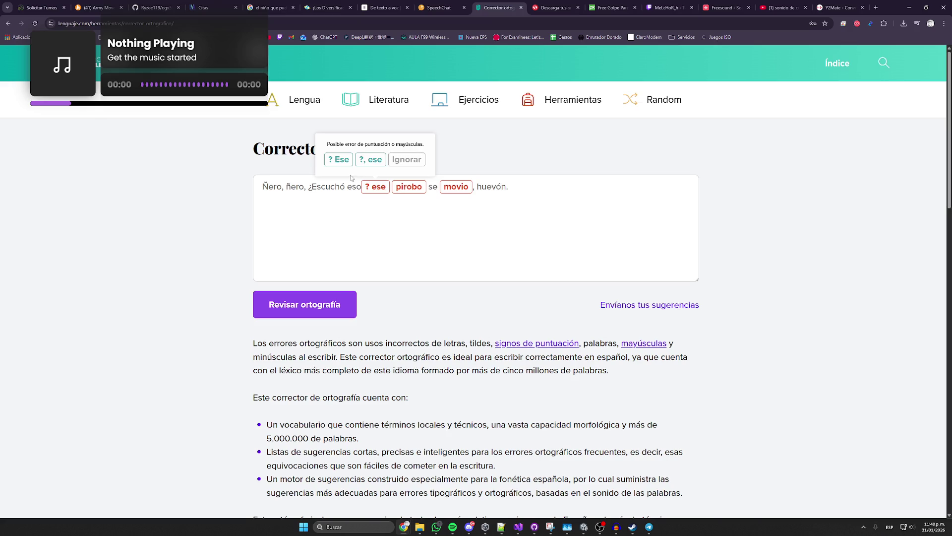
left_click(342, 159)
left_click(370, 160)
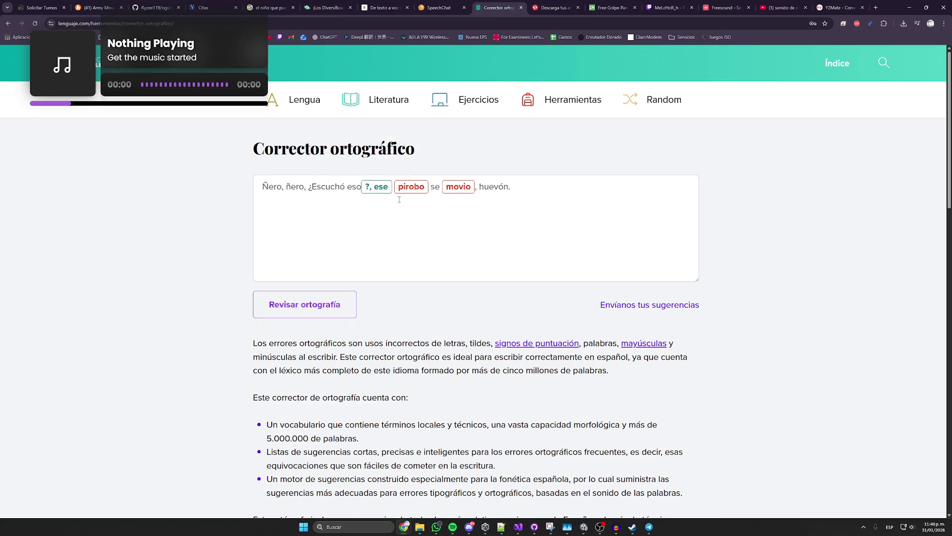
left_click(348, 161)
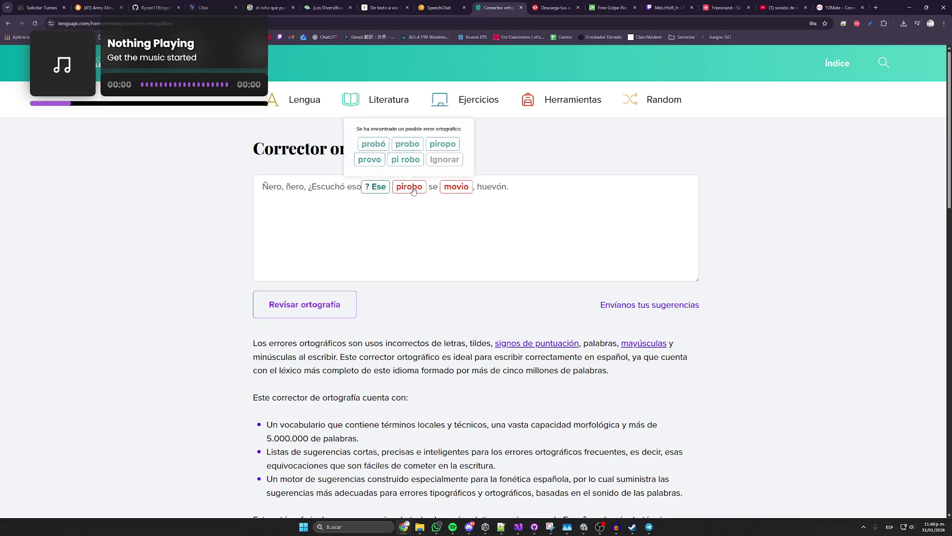
mouse_move(459, 191)
left_click(424, 83)
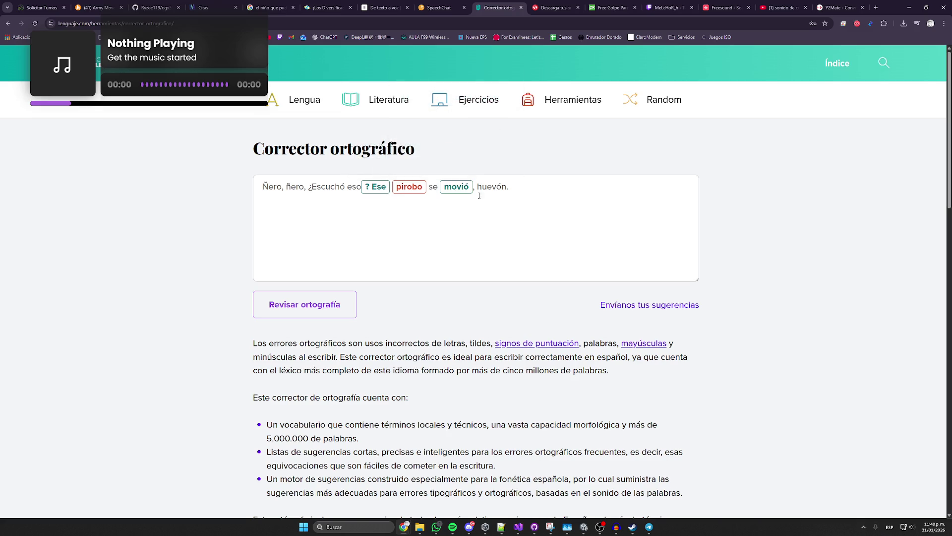
left_click_drag(510, 188, 194, 190)
key("ctrl+c")
key("alt+Tab")
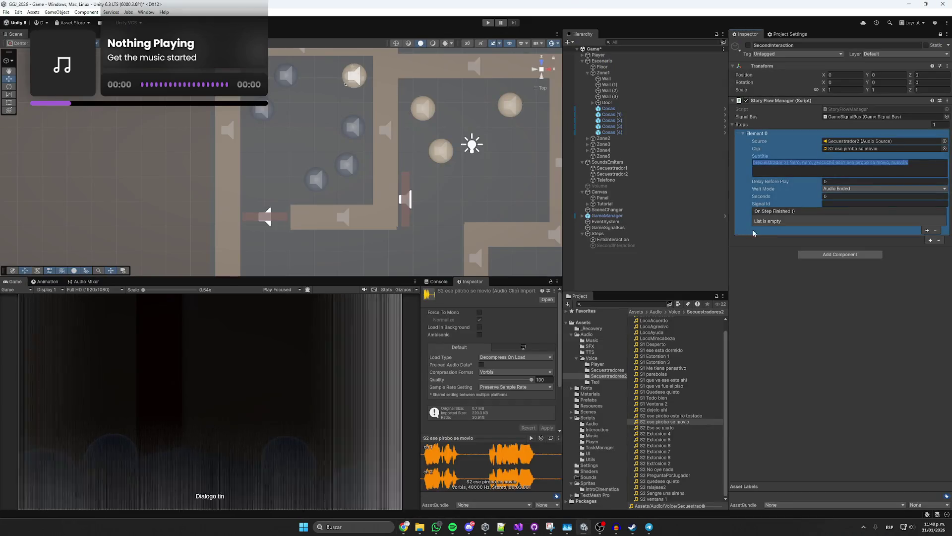
- Paste the corrected sentence over the first step's old subtitle text
left_click_drag(909, 163, 820, 164)
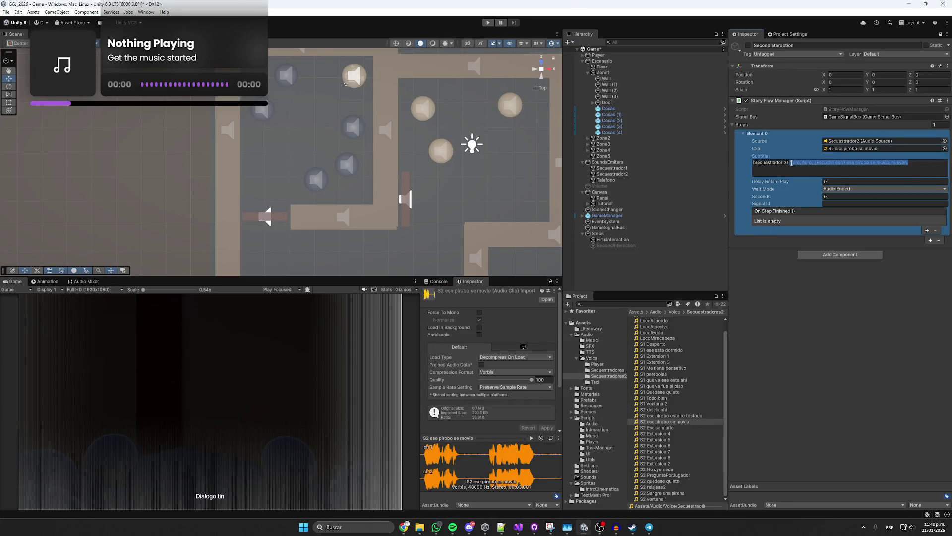
key("ctrl+v")
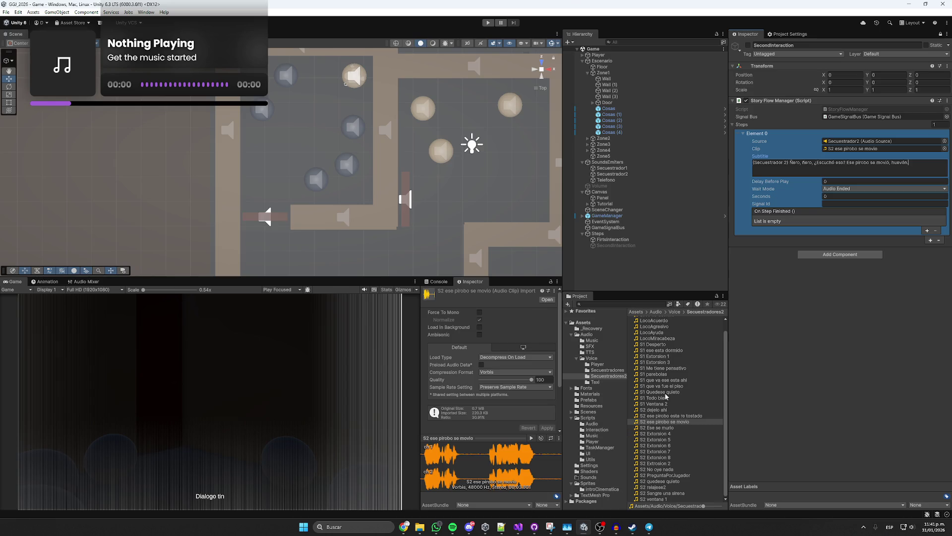
left_click(665, 386)
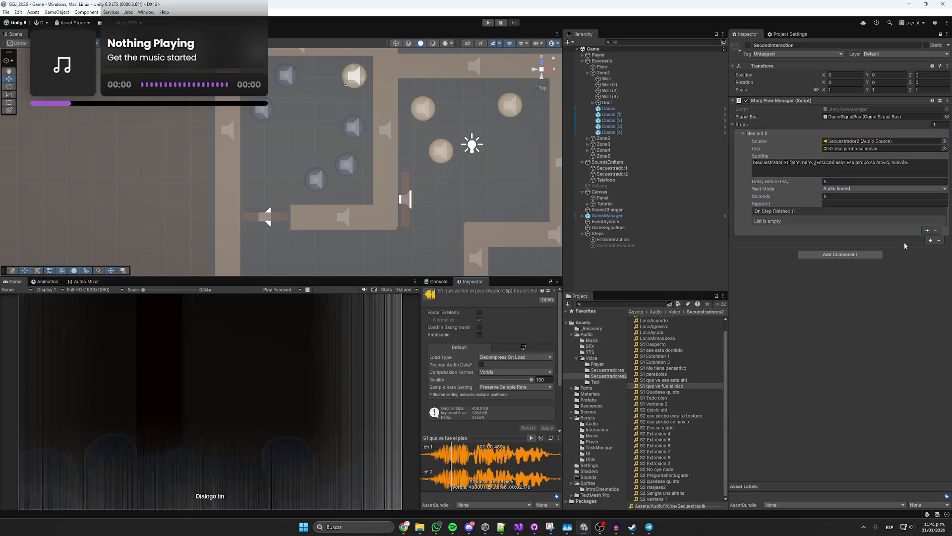
- Set the first step's Delay Before Play to 1.5 and add a second step
left_click(840, 181)
left_click(838, 182)
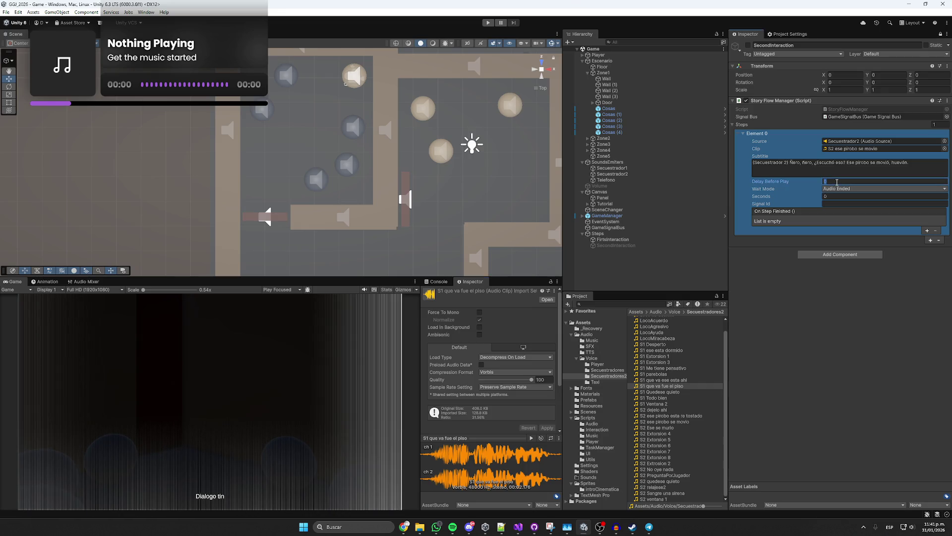
type("1.5")
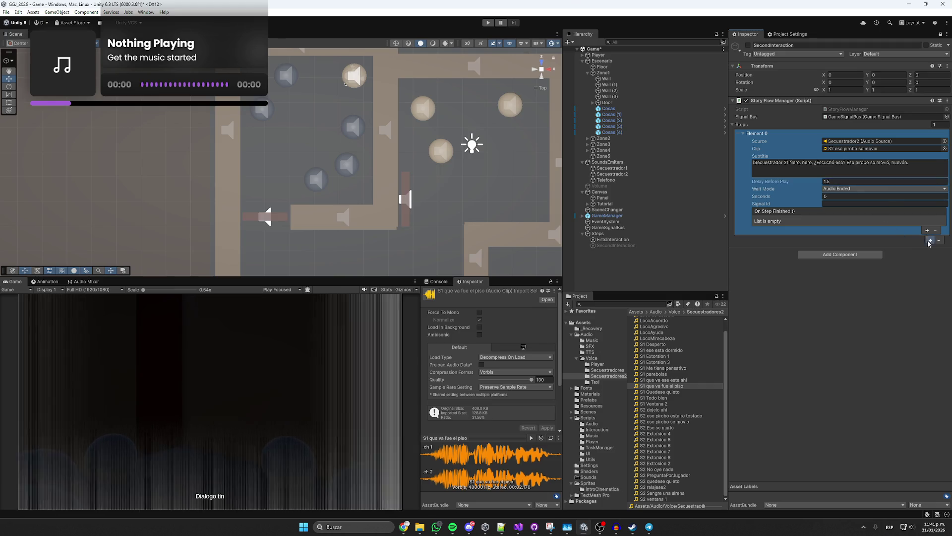
left_click(931, 240)
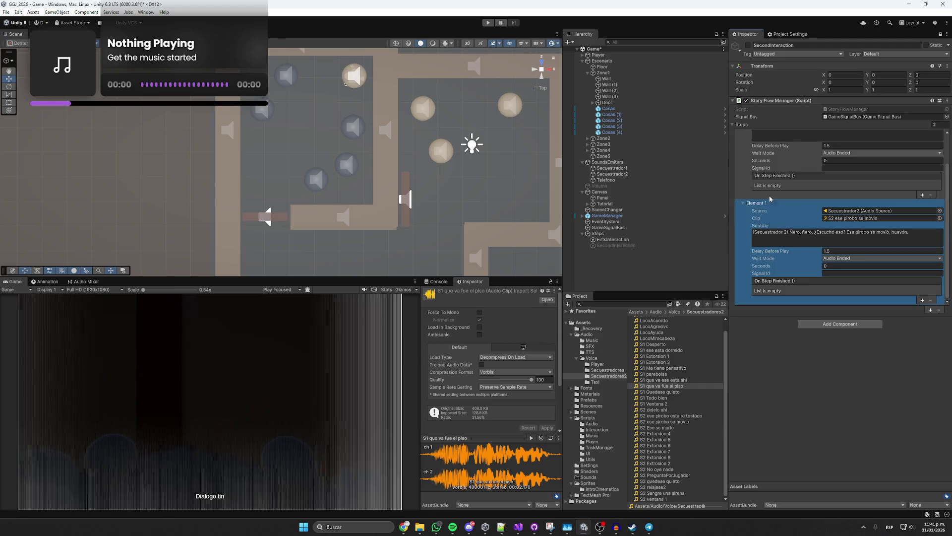
- Give Element 1 the Secuestrador1 source and S1 que va fue el piso clip, tagging it Secuestrador 1
left_click_drag(612, 167, 843, 212)
mouse_move(679, 389)
left_mouse_down()
mouse_move(813, 233)
mouse_move(838, 218)
left_mouse_up()
left_click(789, 232)
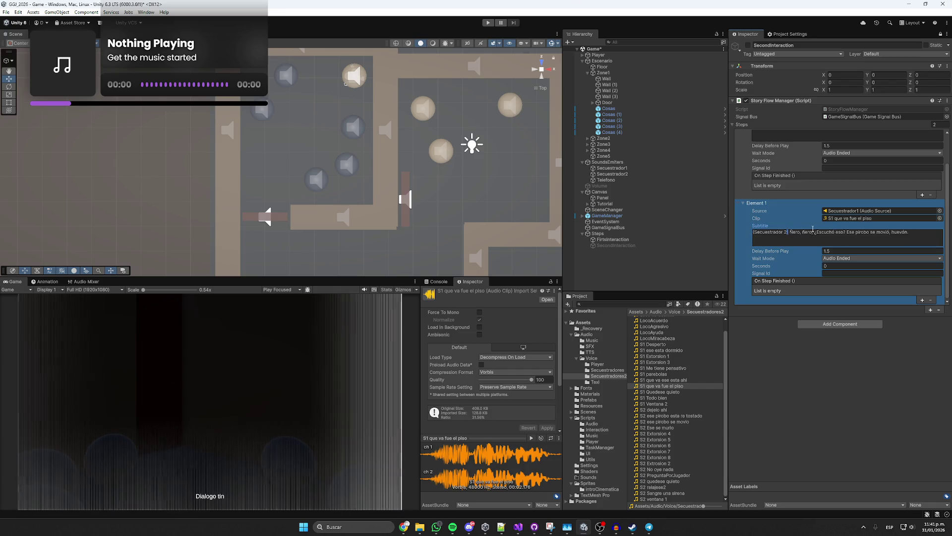
key("BackSpace")
type("1")
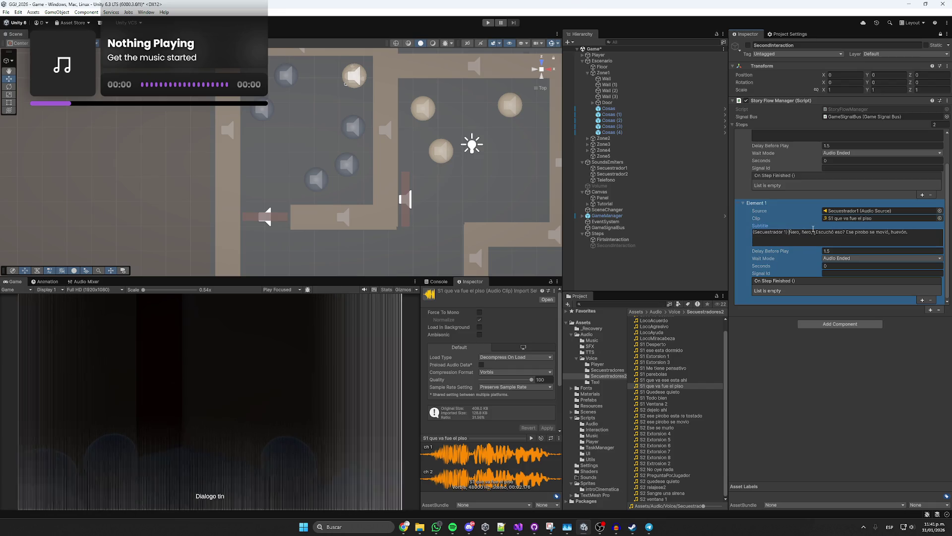
- Rewrite Element 1's dialogue as 'Que va, eso fue el piso huevón, todo bien.'
left_click_drag(790, 232, 915, 234)
key("BackSpace")
type("Que")
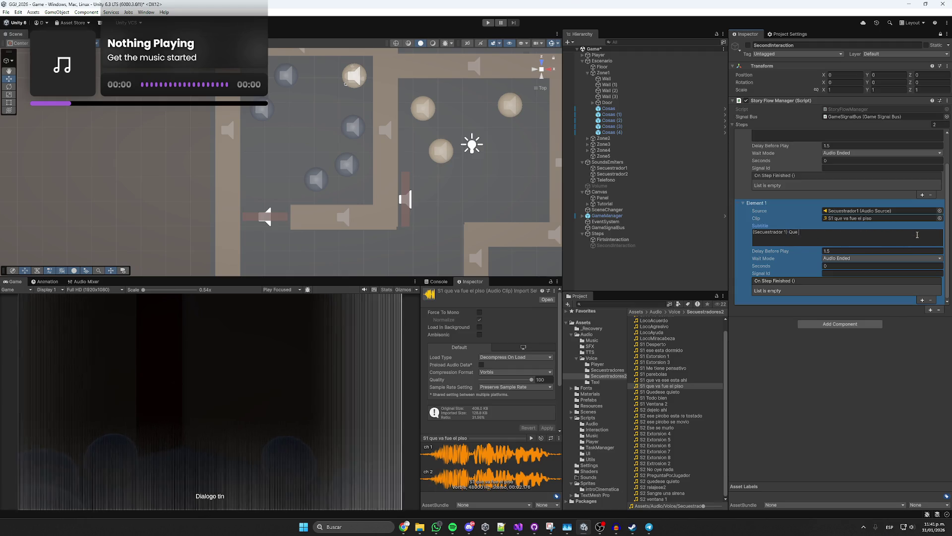
type("va")
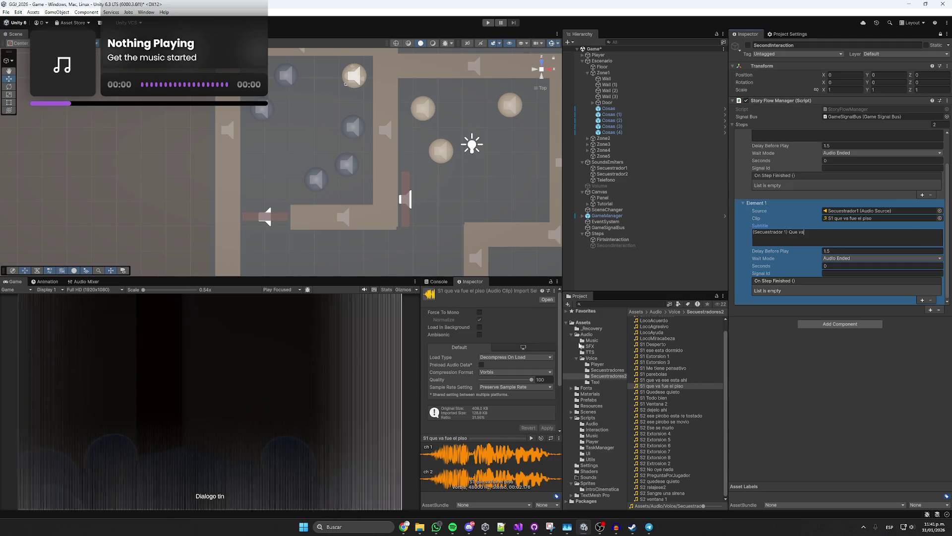
left_click(763, 319)
left_click(828, 233)
type(", ")
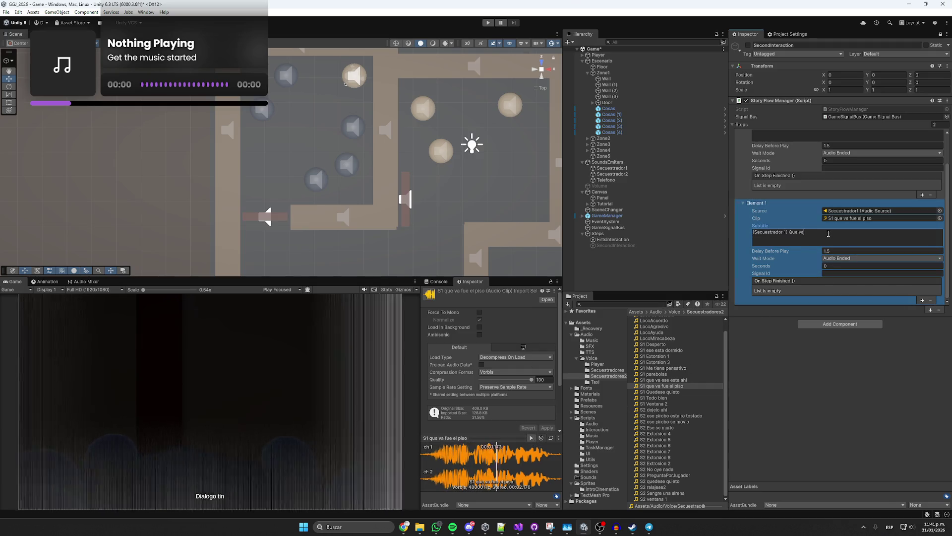
type("eso fue el")
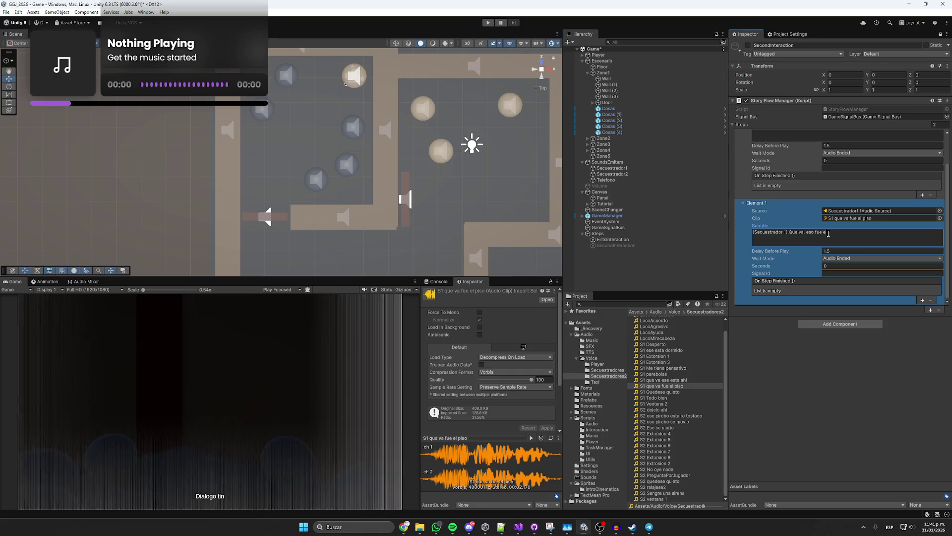
type(" piso ")
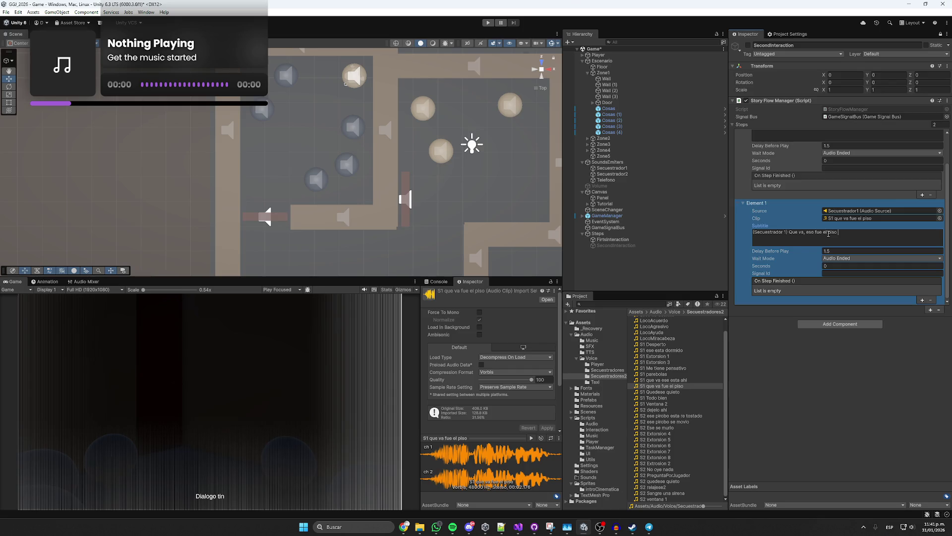
type("huevón, todo b")
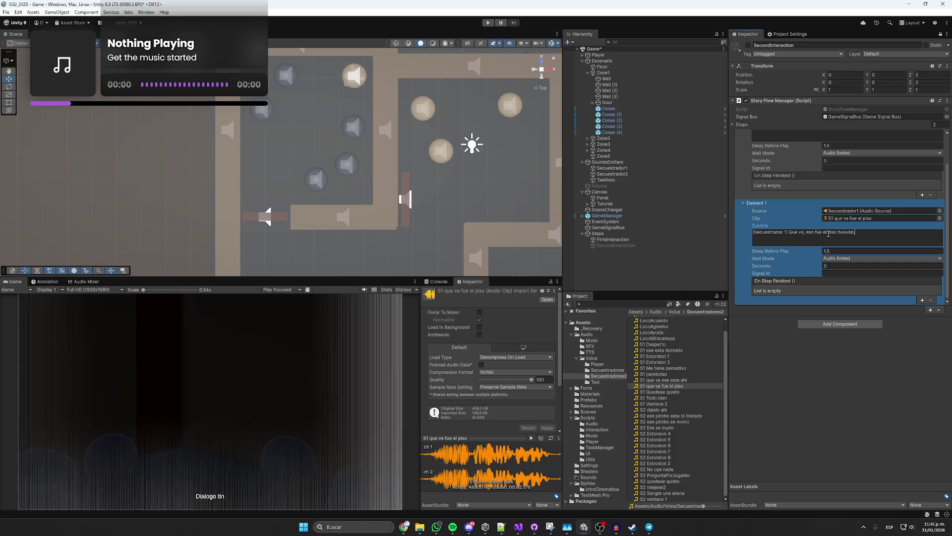
type("ien.")
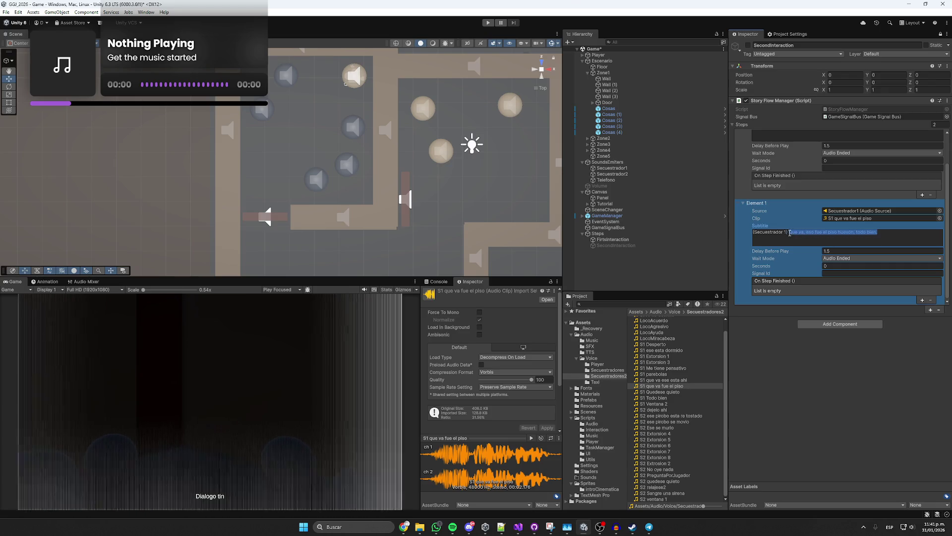
- Spell-check the line in the corrector, accept 'Qué', and paste the corrected sentence back into the subtitle
key("alt+Tab")
type("Que va, eso fue el piso huevón, todo bien.")
left_click(304, 304)
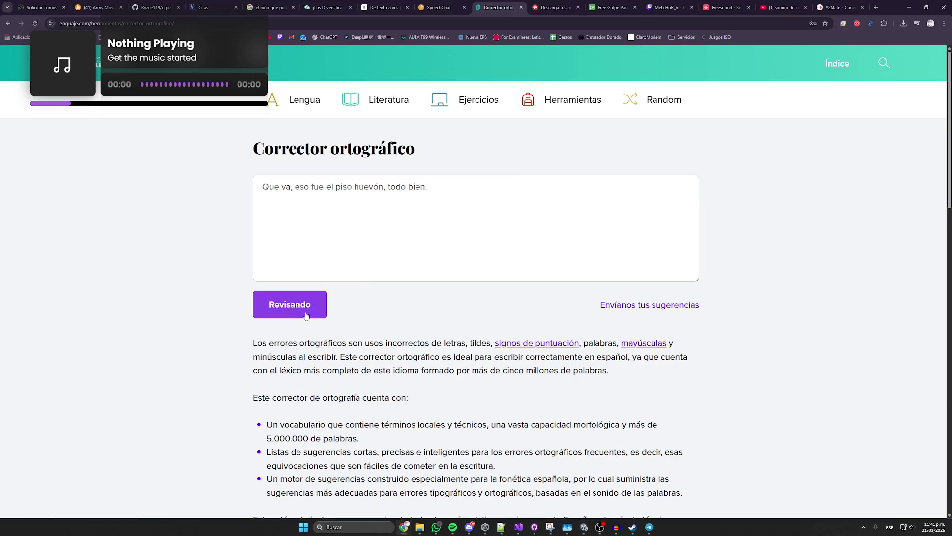
left_click(273, 187)
left_click(254, 159)
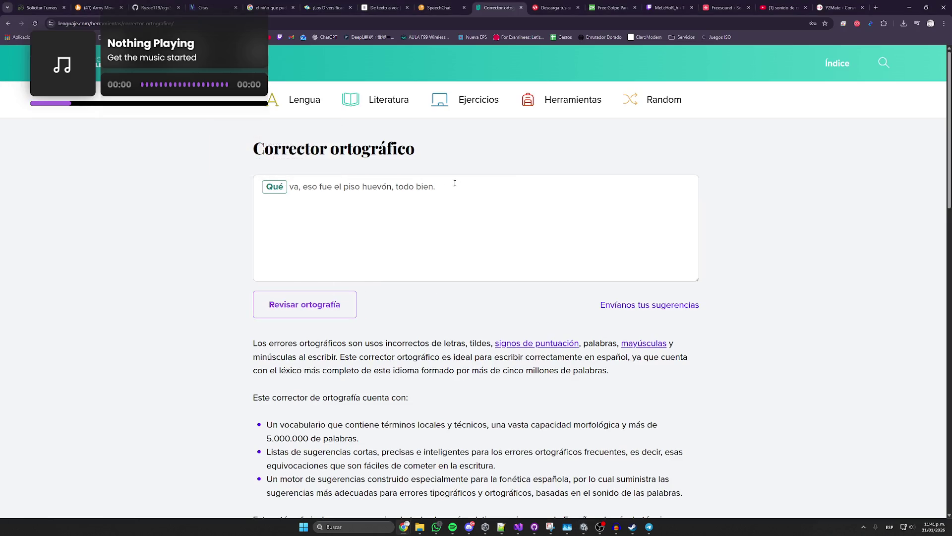
key("ctrl+a")
key("ctrl+c")
key("alt+Tab")
key("ctrl+v")
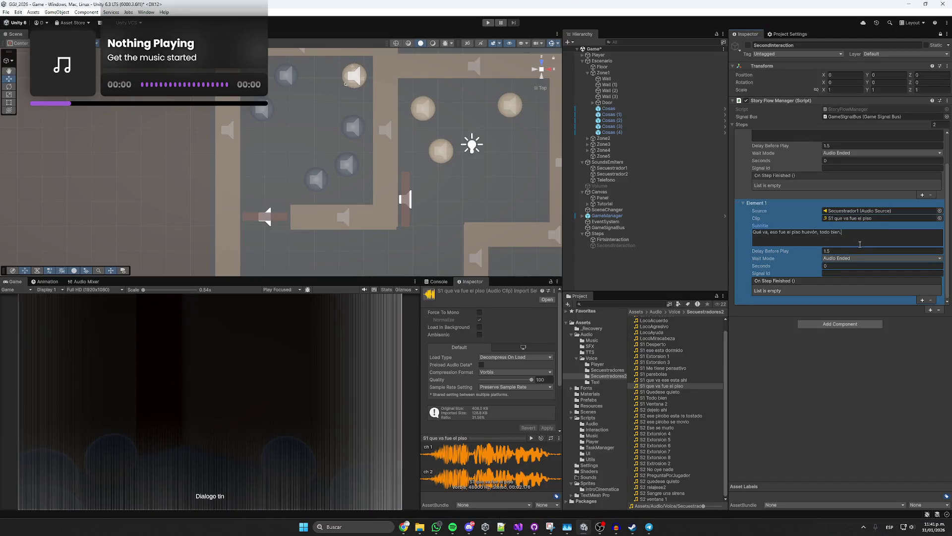
- Save the scene, then preview the S1 que va ese esta ahi and S2 ese pirobo se movio clips
key("ctrl+s")
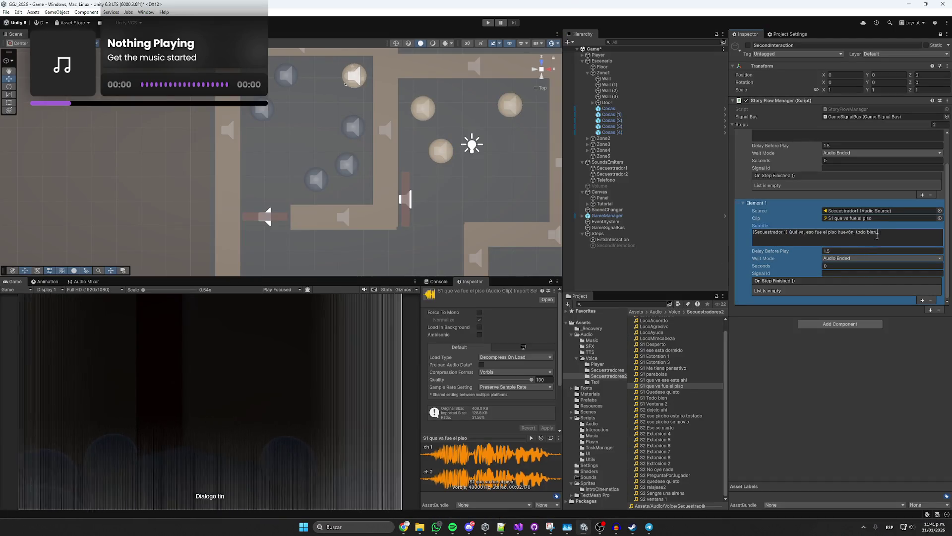
left_click(841, 250)
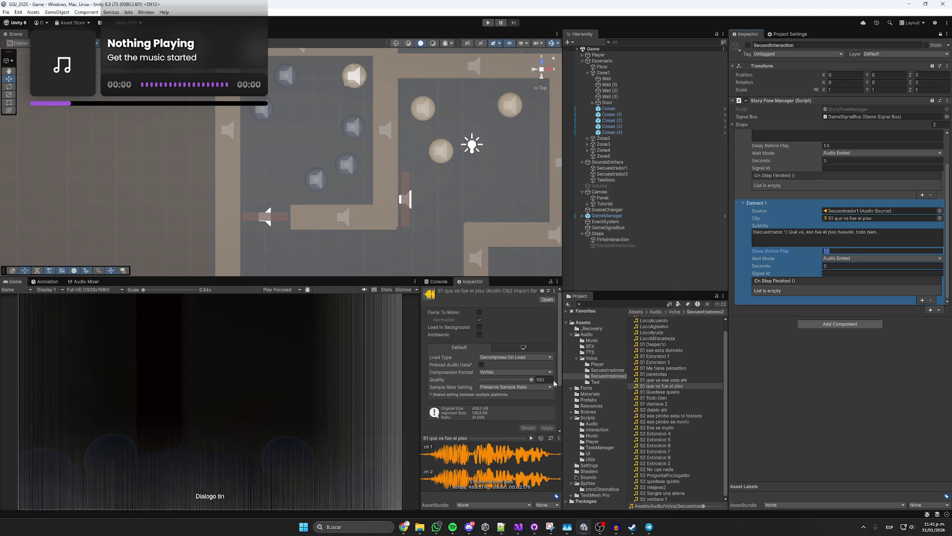
left_click(678, 380)
left_click(531, 438)
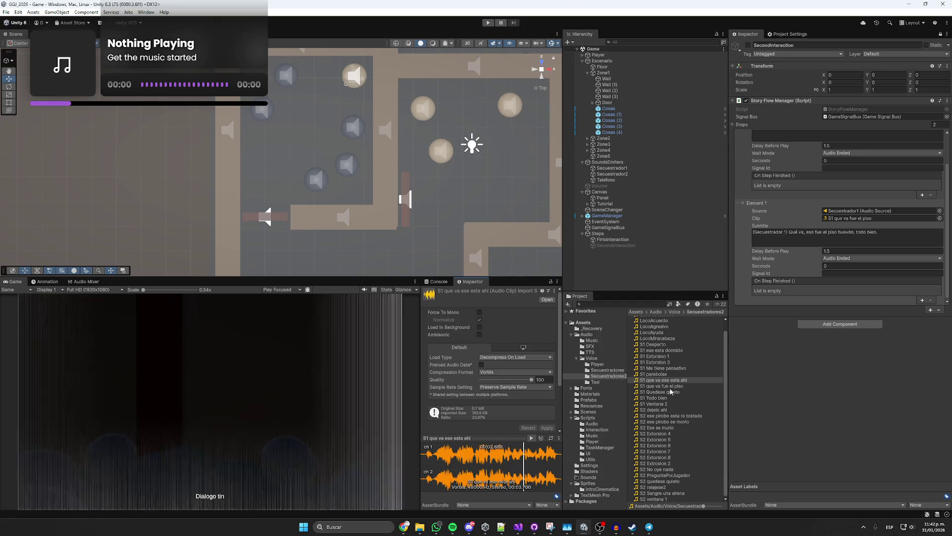
left_click(660, 422)
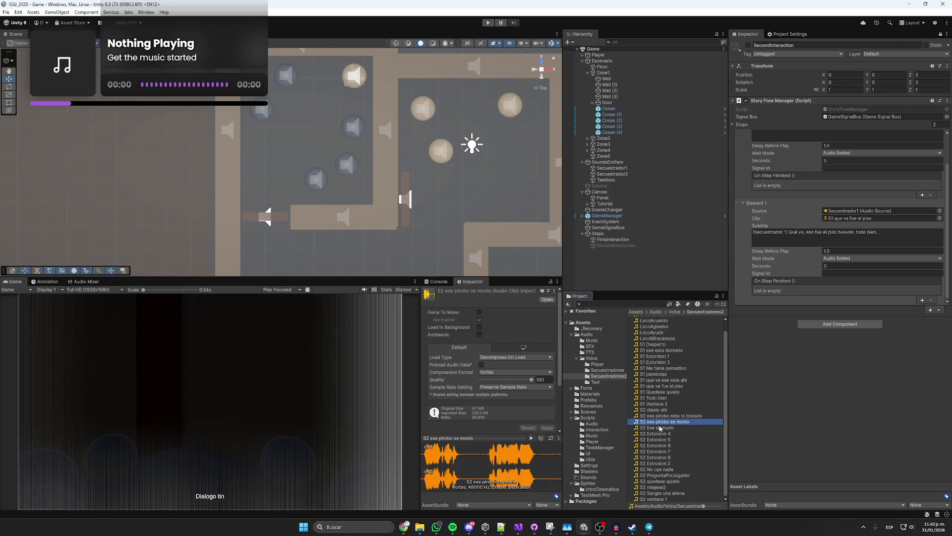
- Audition the S2 clips from PreguntaPorJugador and relajese2 through dejelo ahi and Ese se murio
left_click(660, 475)
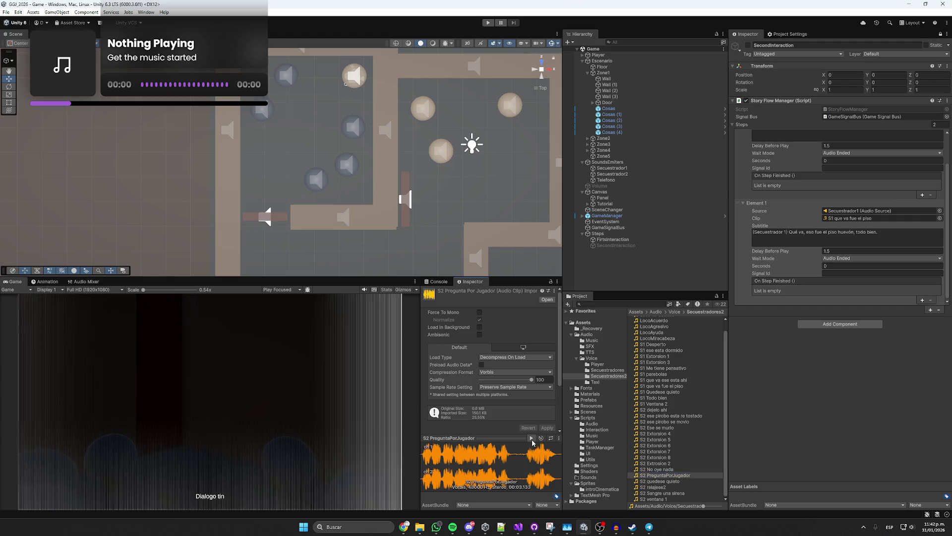
left_click(660, 481)
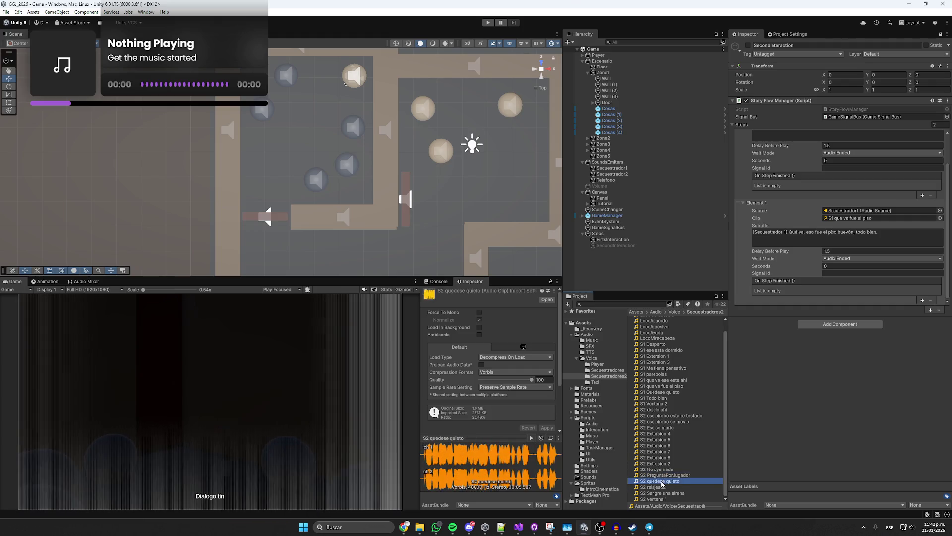
left_click(660, 487)
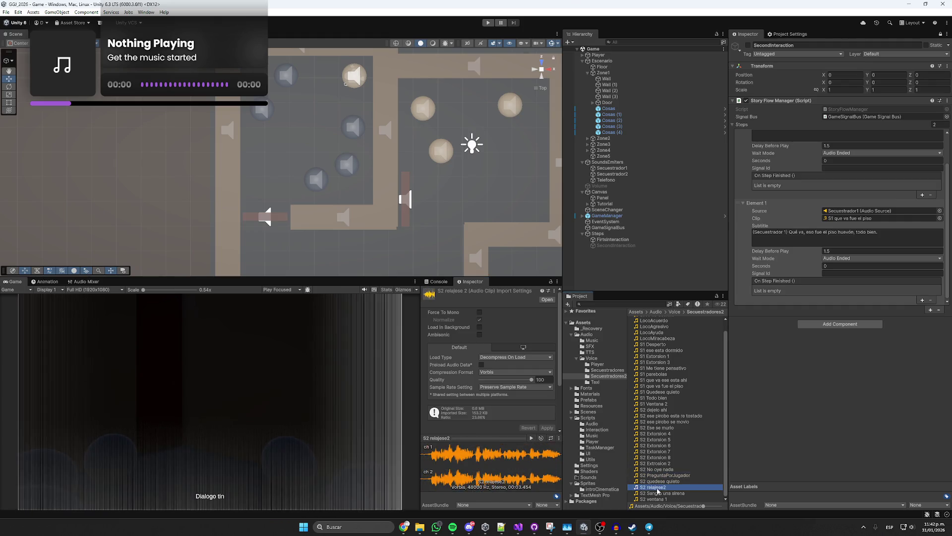
left_click(531, 438)
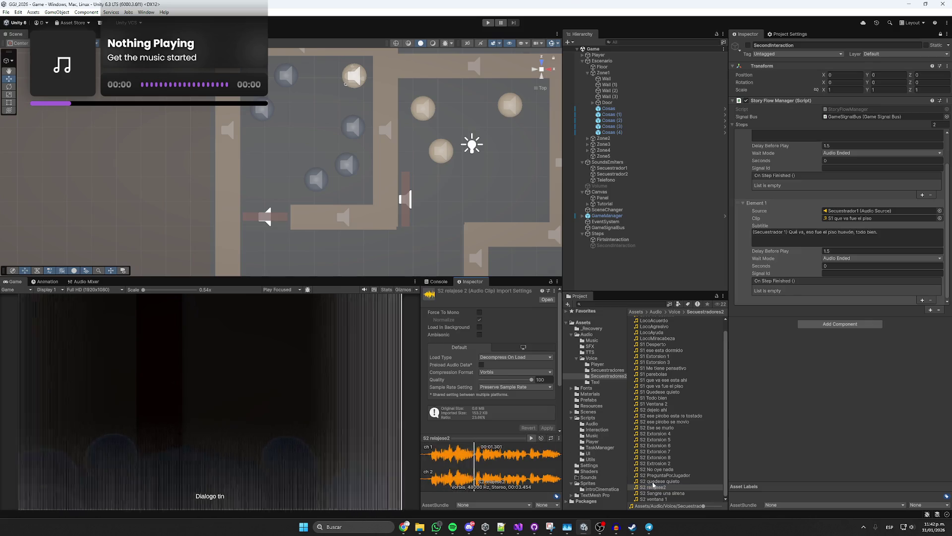
left_click(652, 482)
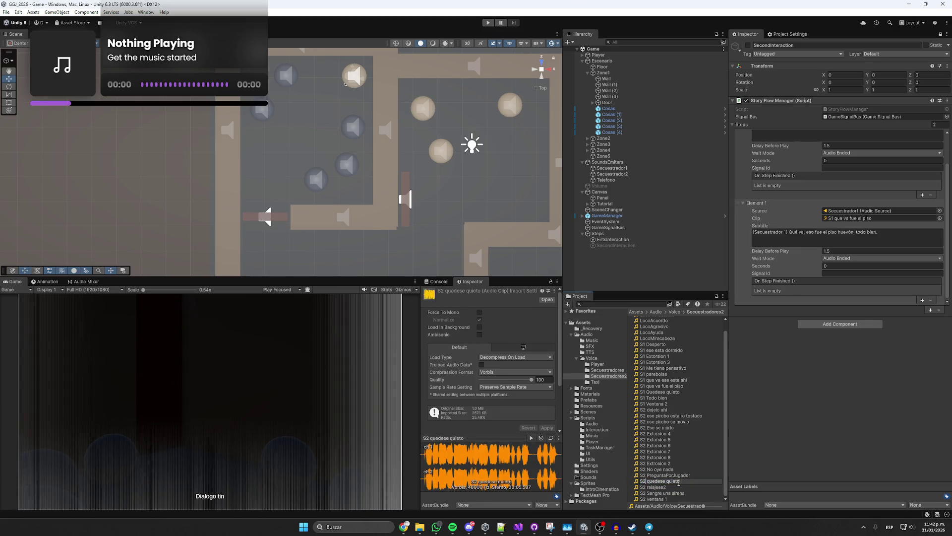
left_click(679, 484)
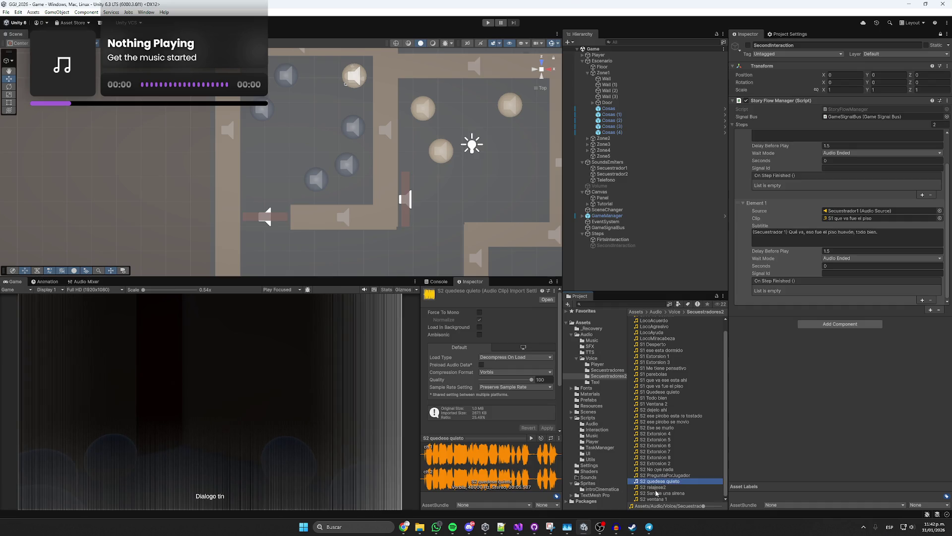
left_click(657, 494)
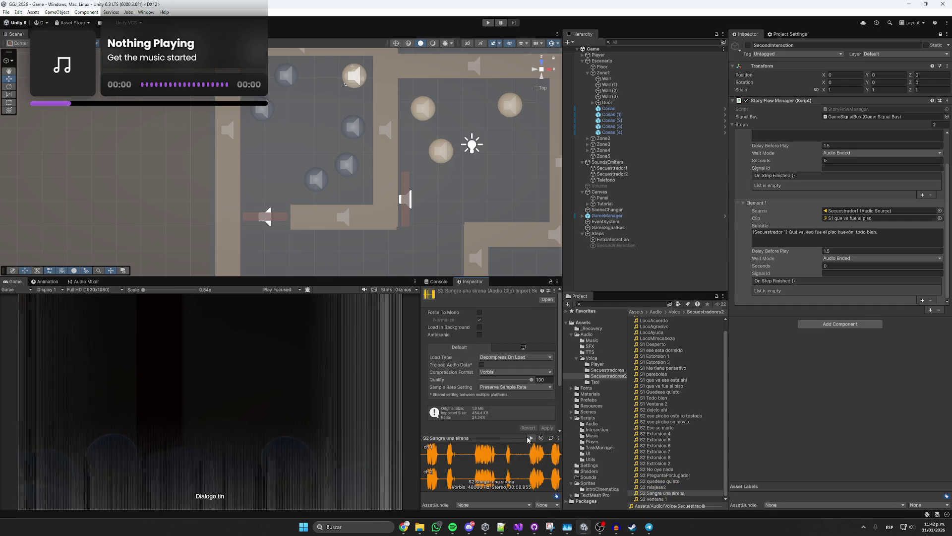
scroll(689, 426, "up", 2)
scroll(650, 387, "down", 1)
left_click(659, 411)
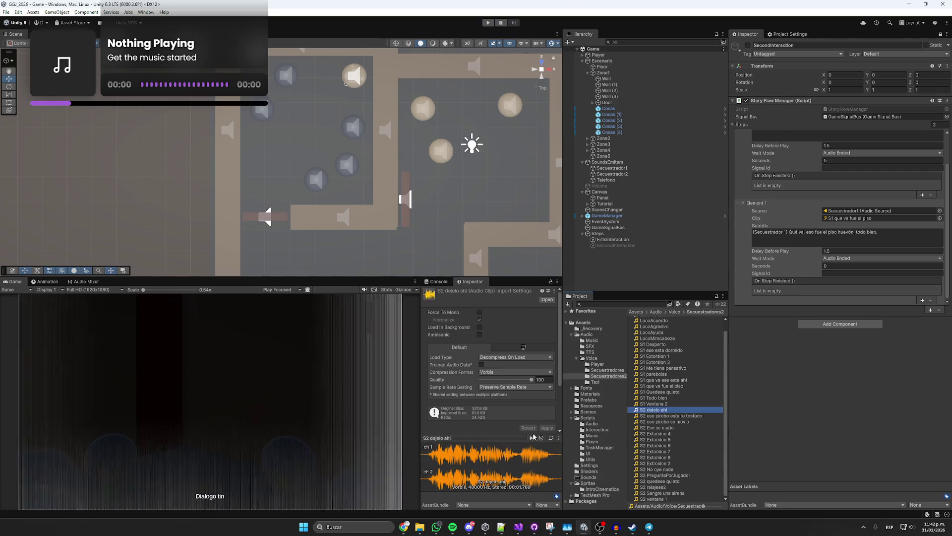
left_click(660, 417)
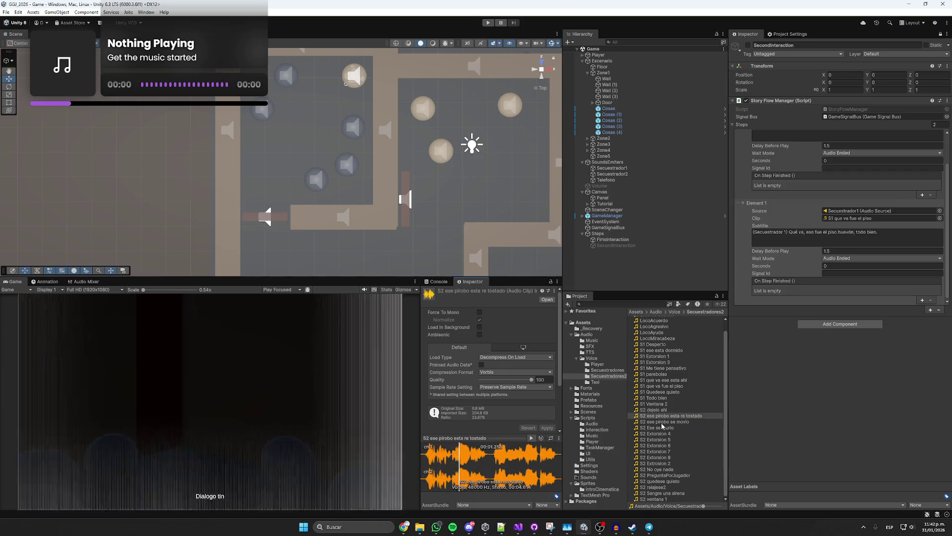
key("Down")
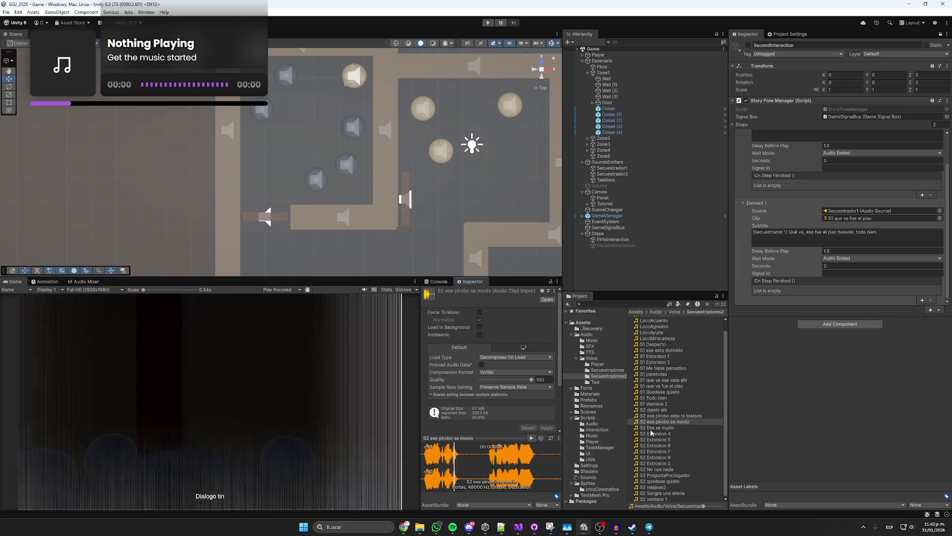
key("Down")
left_click(531, 438)
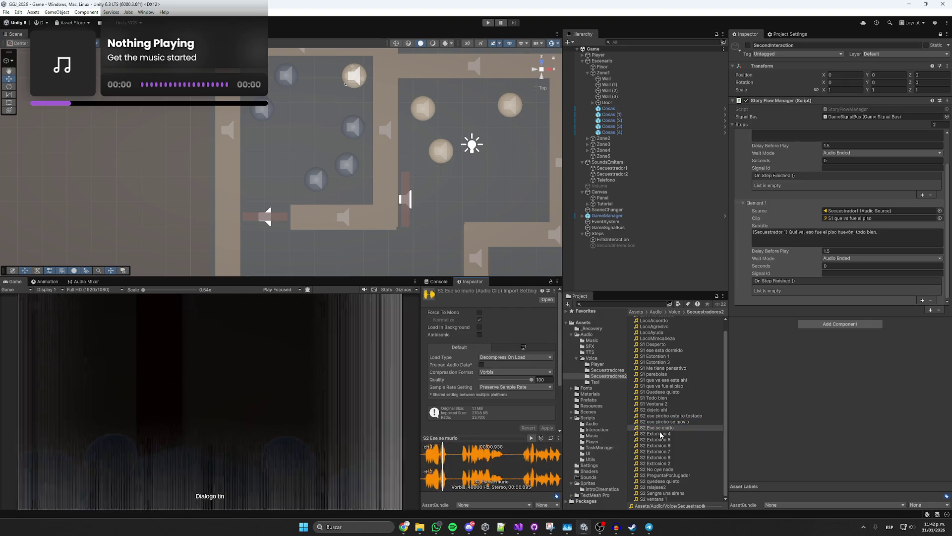
- Preview S2 Extorsion 4, No oye nada and quedese quieto, keeping the quedese quieto name unchanged
left_click(650, 434)
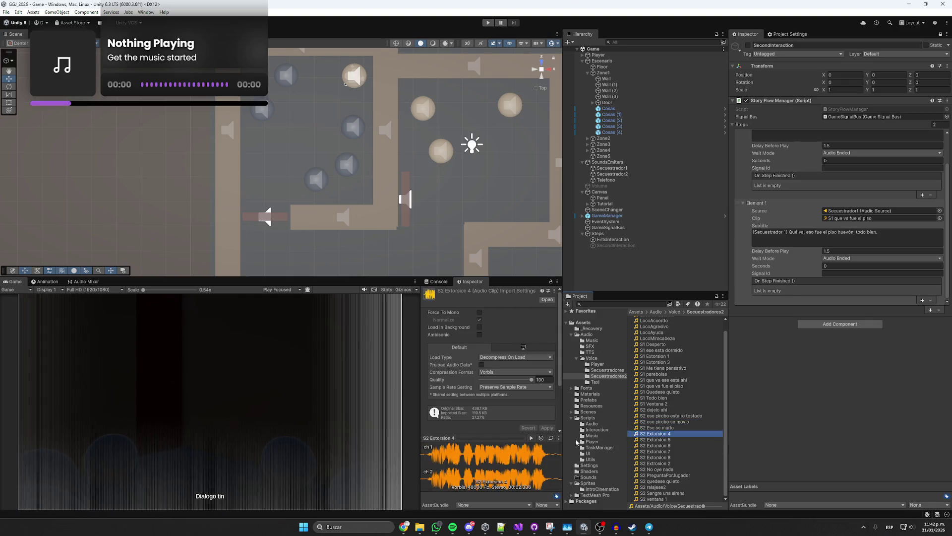
left_click(657, 470)
left_click(530, 438)
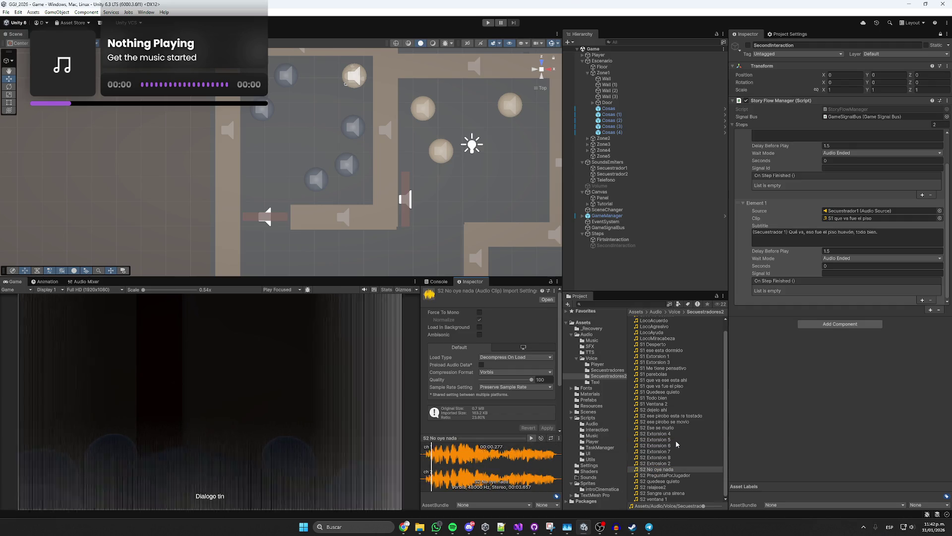
left_click(665, 477)
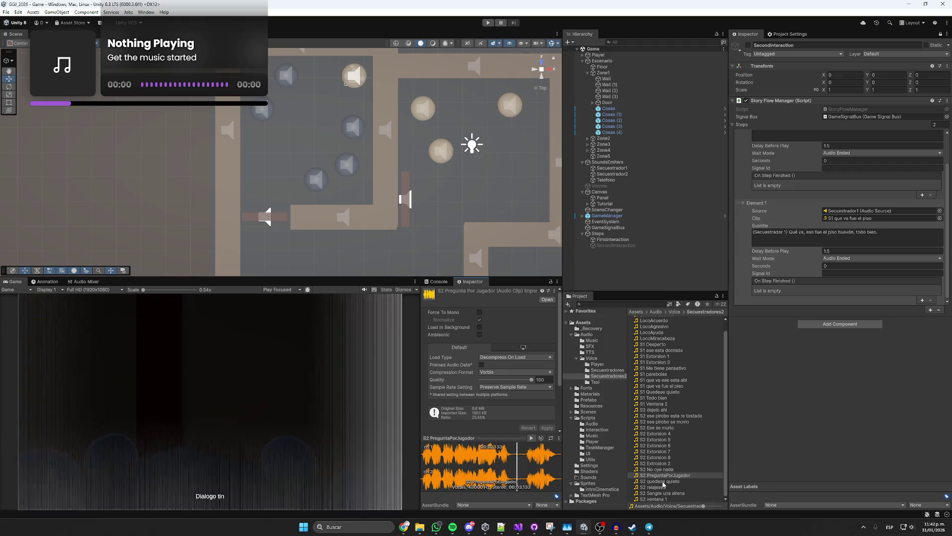
left_click(662, 481)
left_click(531, 440)
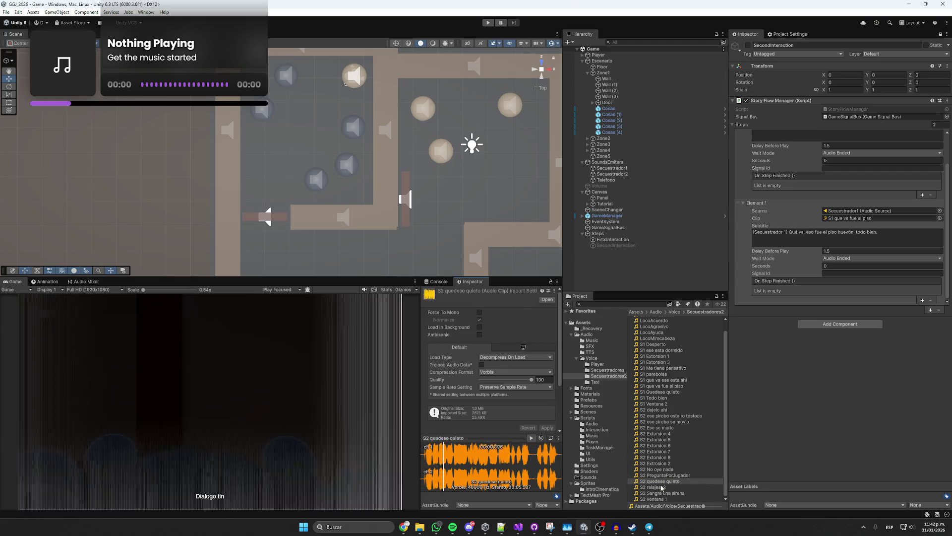
left_click(664, 481)
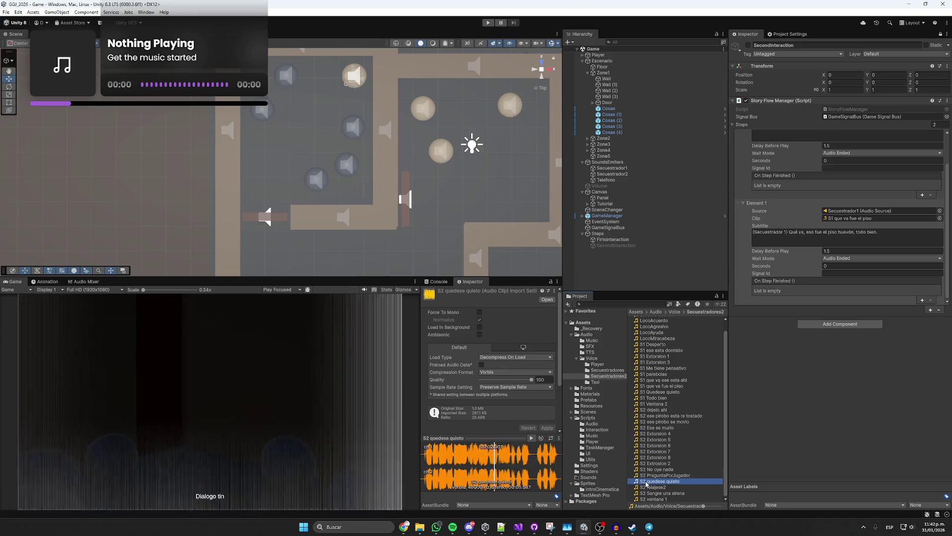
left_click(666, 480)
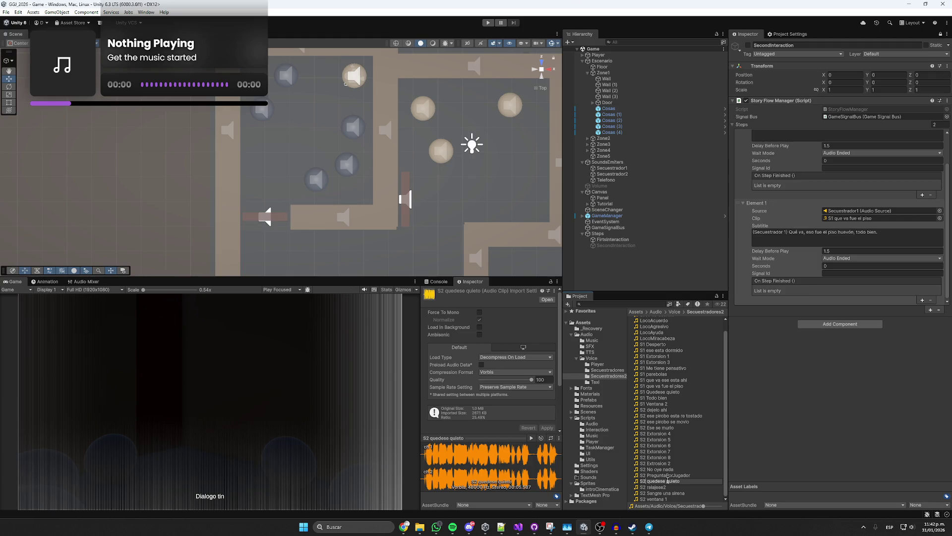
key("Return")
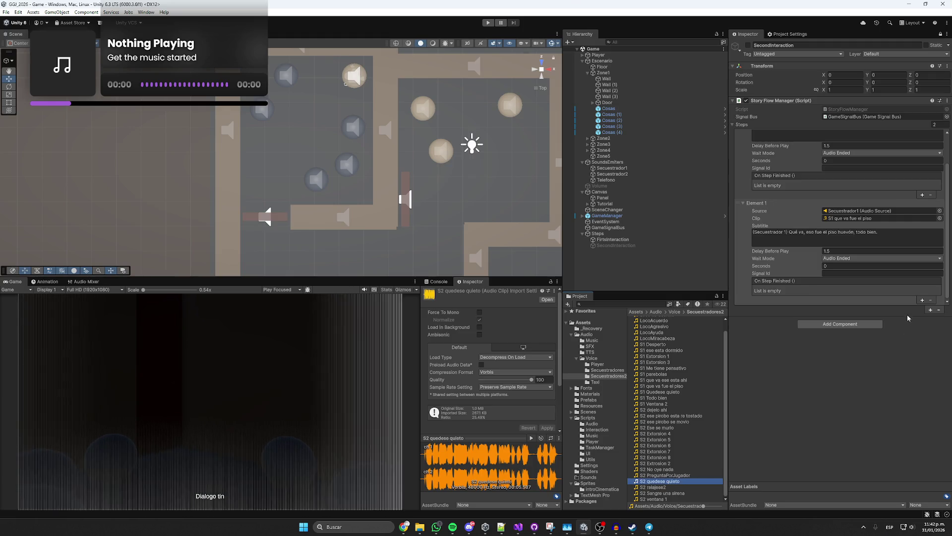
left_click(531, 437)
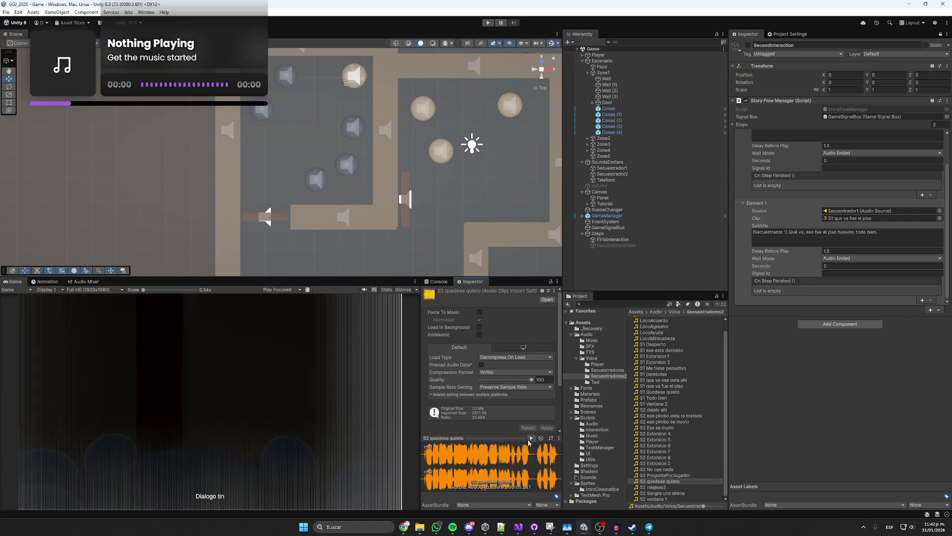
- Reselect S2 quedese quieto, then open and play the S1 Quedese quieto clip
left_click(654, 487)
left_click(648, 481)
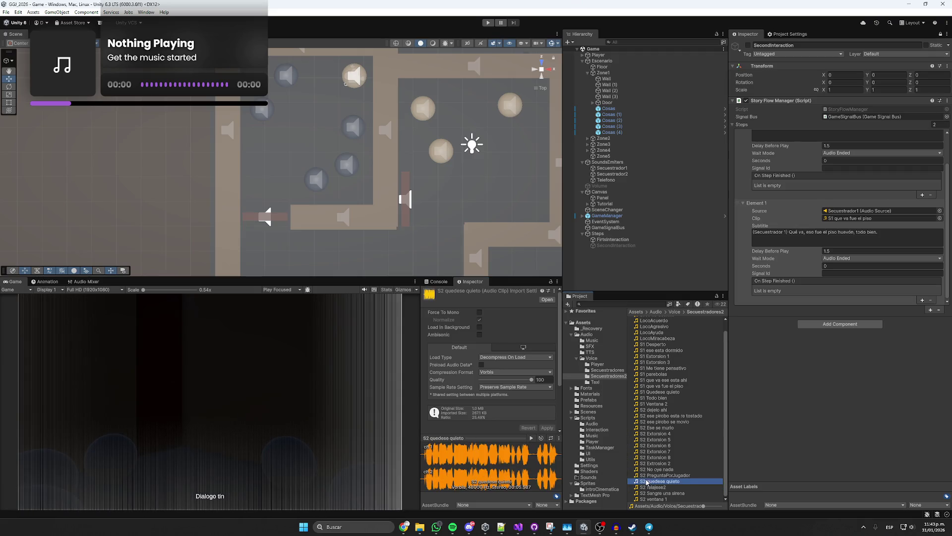
left_click_drag(646, 484, 647, 480)
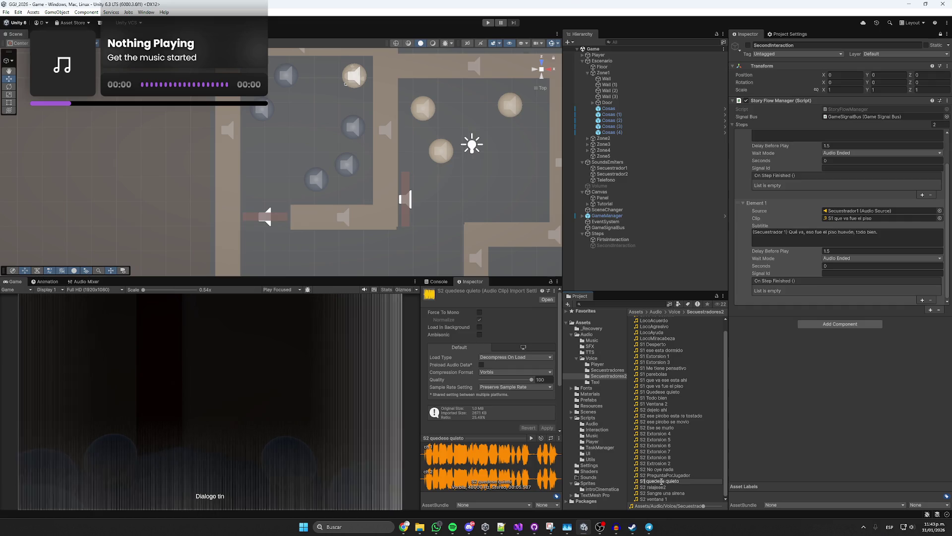
left_click(661, 482)
left_click_drag(646, 483, 647, 483)
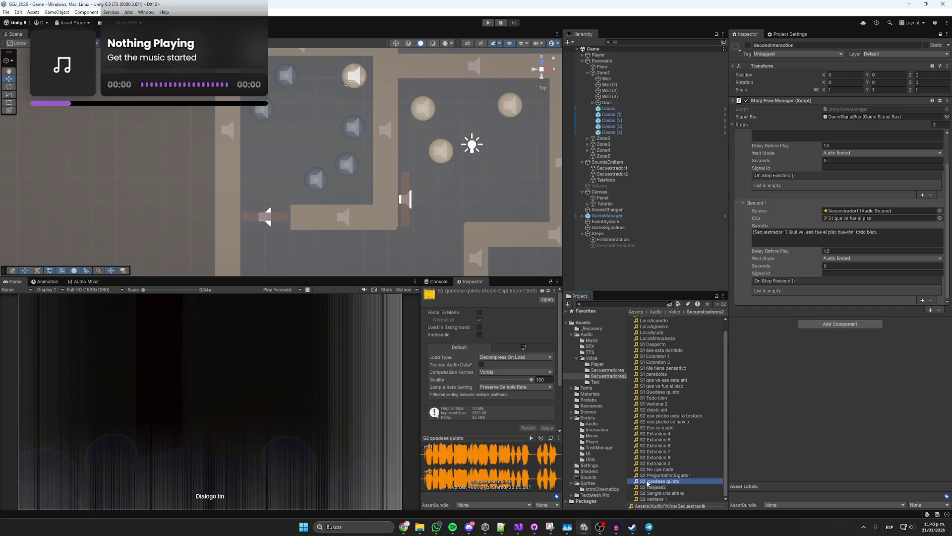
left_click(655, 483)
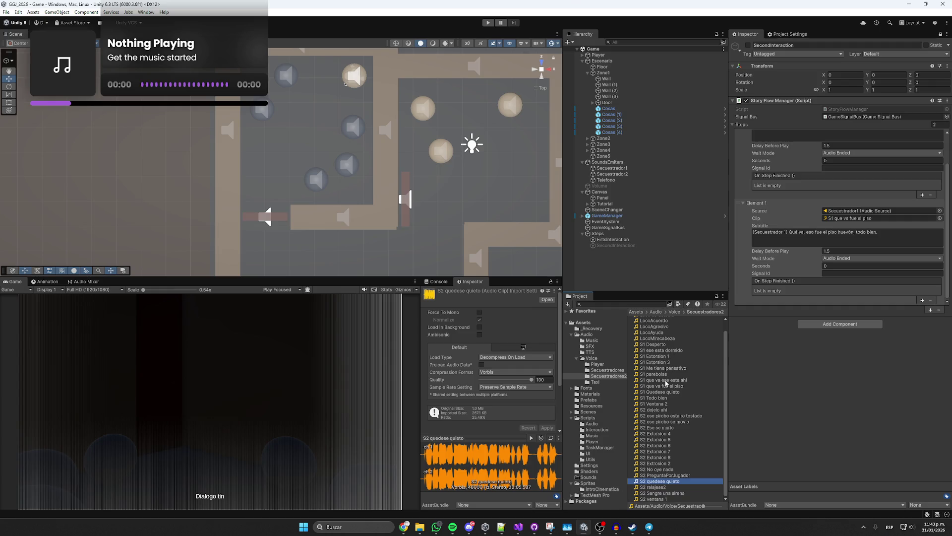
left_click(676, 393)
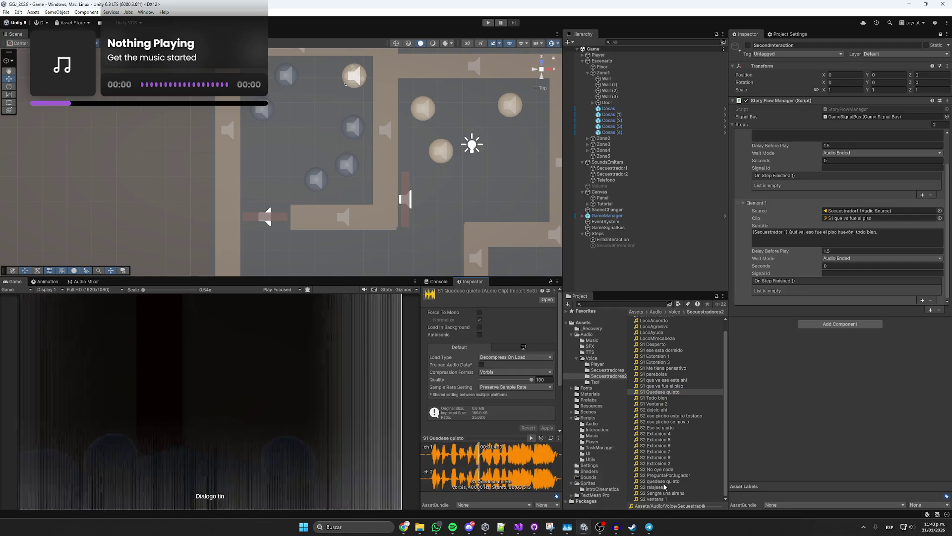
- Rename the S2 quedese quieto clip to S1 quedese quieto
left_click(650, 393)
key("BackSpace")
type("2")
key("Return")
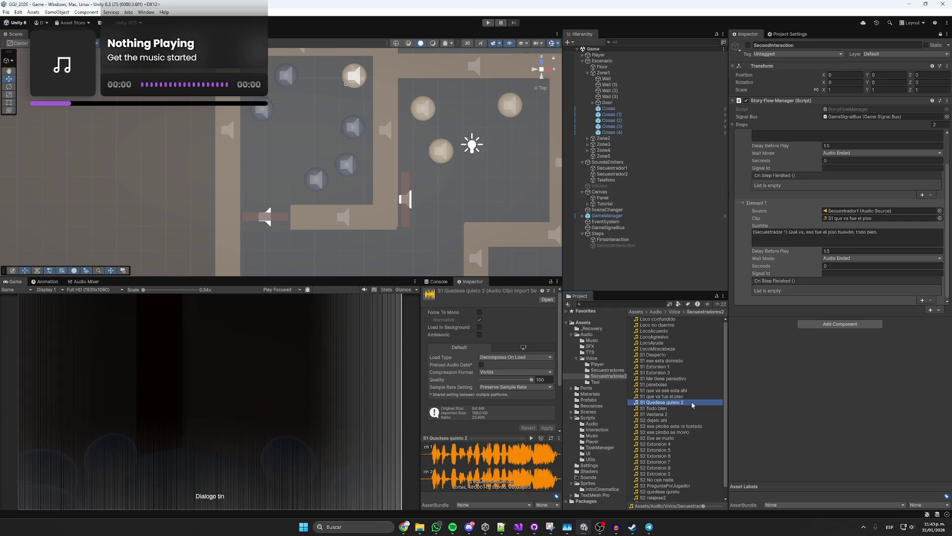
left_click(660, 490)
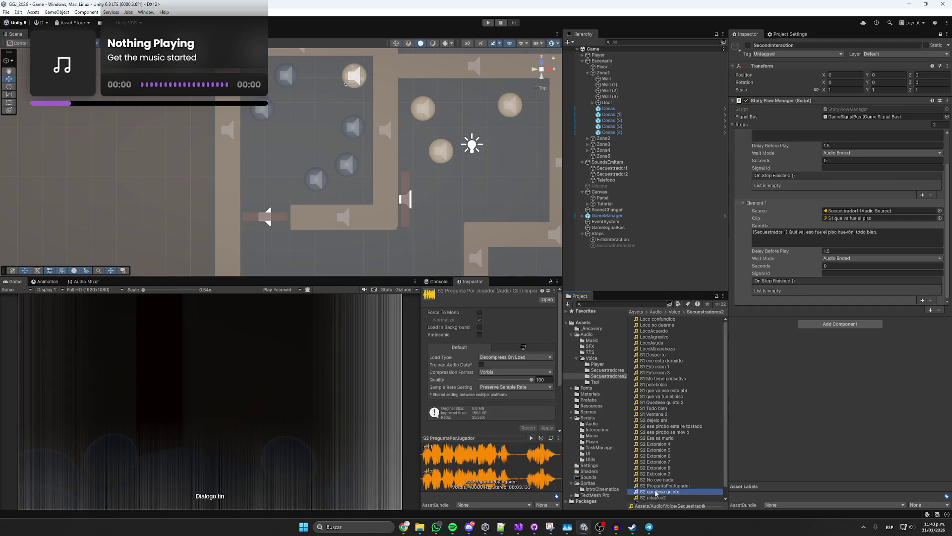
left_click(654, 490)
key("BackSpace")
type("1")
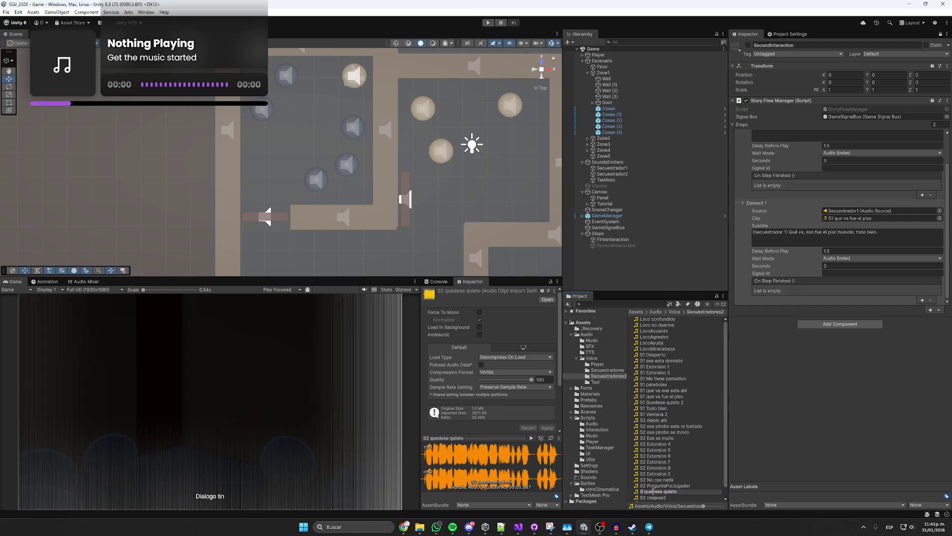
key("Return")
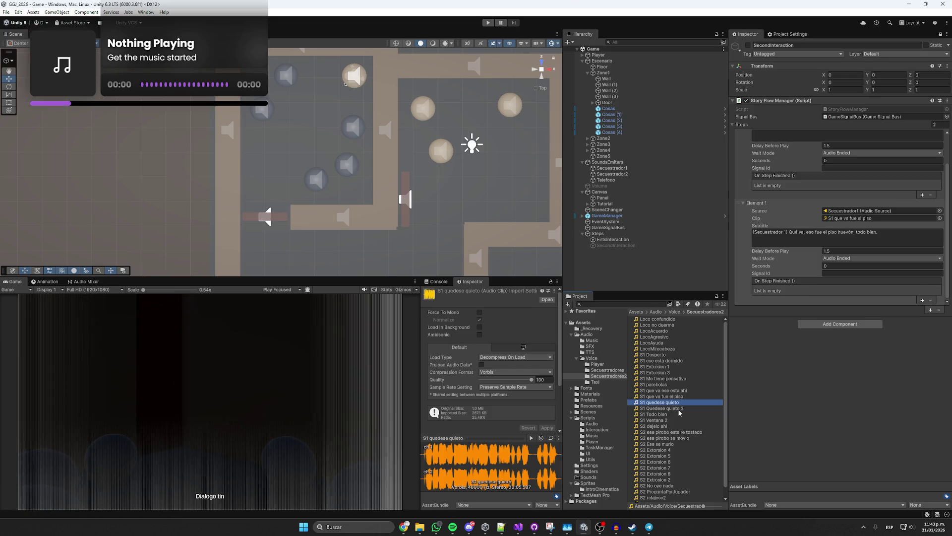
- Rename S1 Quedese quieto 2 to S2 Quedese quieto, then inspect S1 Desperto and S1 ese esta dormido
left_click(679, 408)
left_click(686, 408)
key("BackSpace")
key("BackSpace")
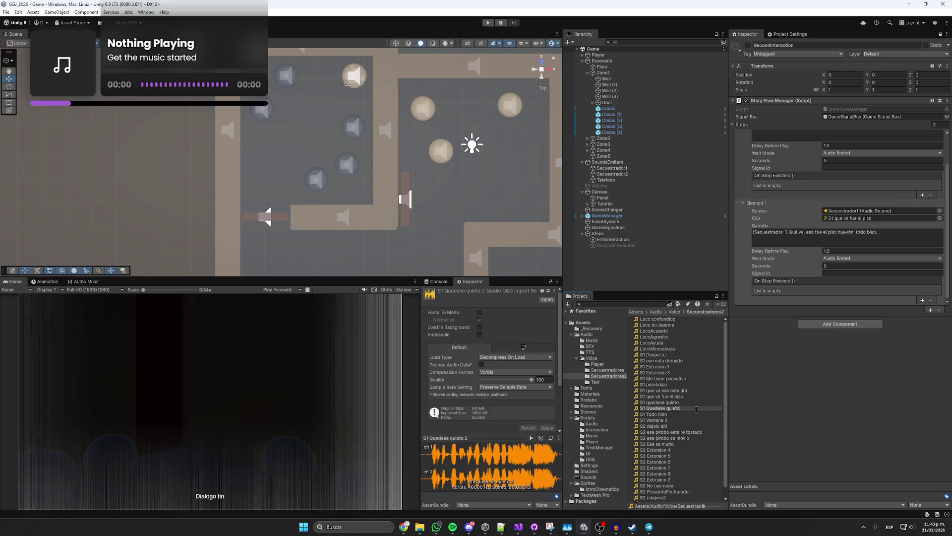
key("Home")
key("Right")
key("Delete")
type("2")
key("Return")
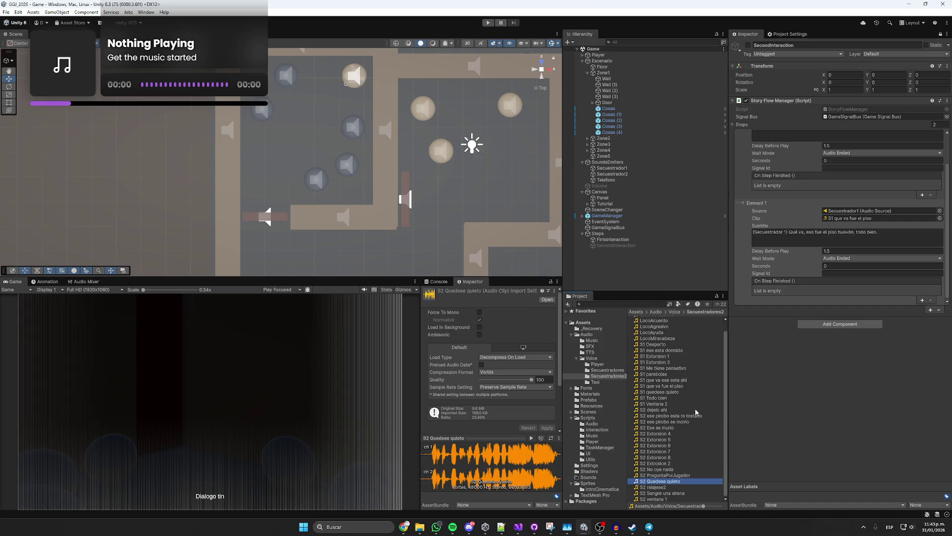
scroll(695, 412, "up", 1)
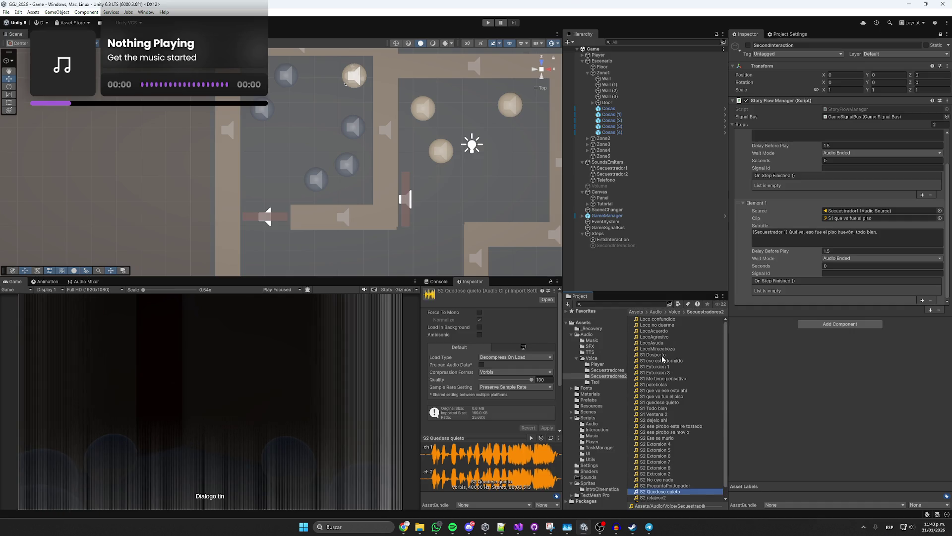
left_click(655, 355)
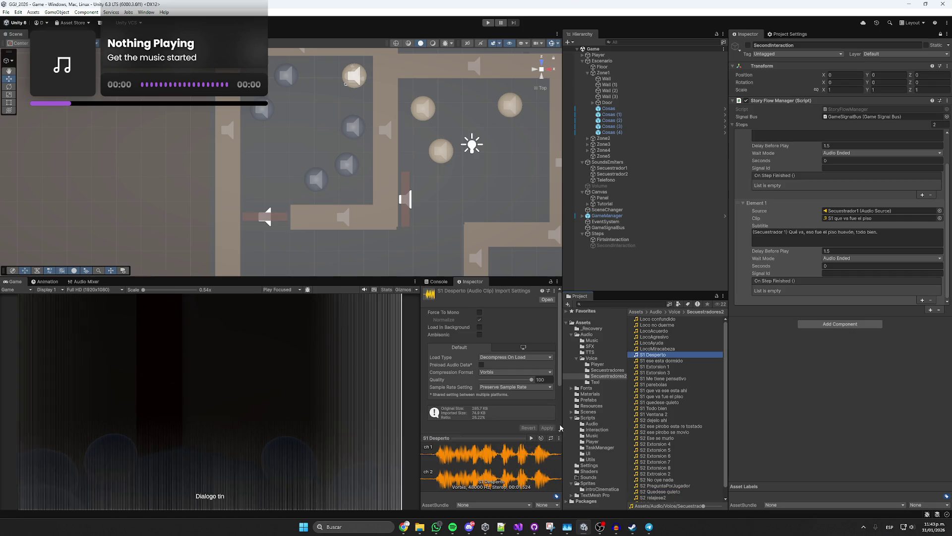
left_click(659, 362)
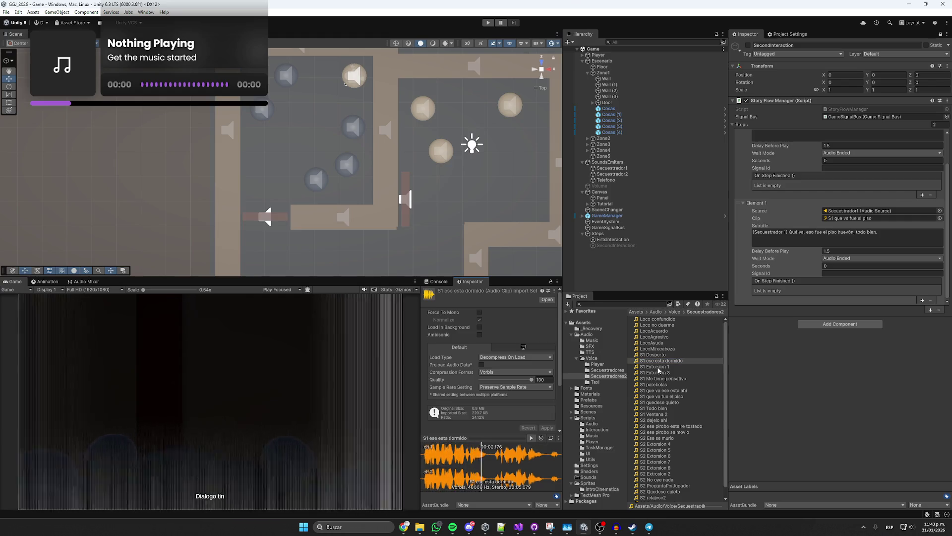
- Preview the S1 Extorsion 1 and S1 Me tiene pensativo clips
left_click(658, 367)
left_click(531, 438)
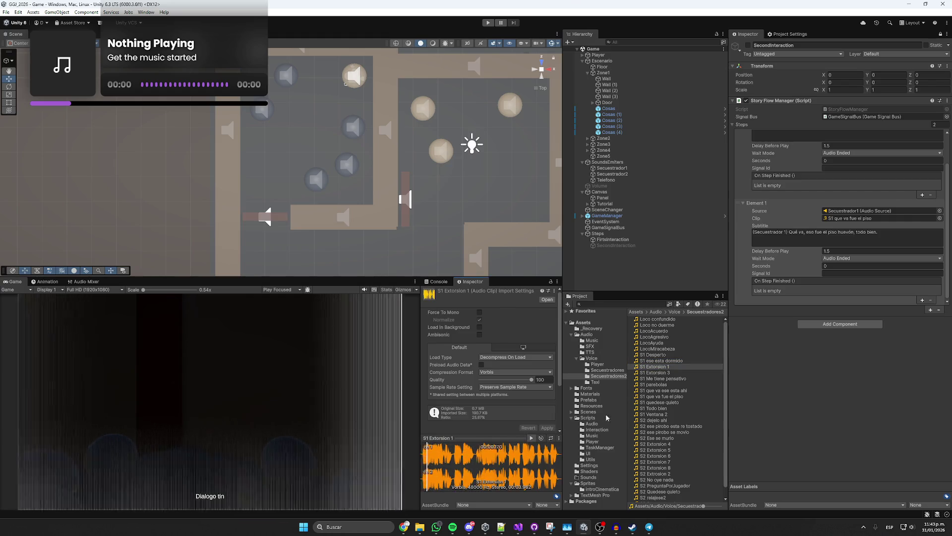
left_click(662, 379)
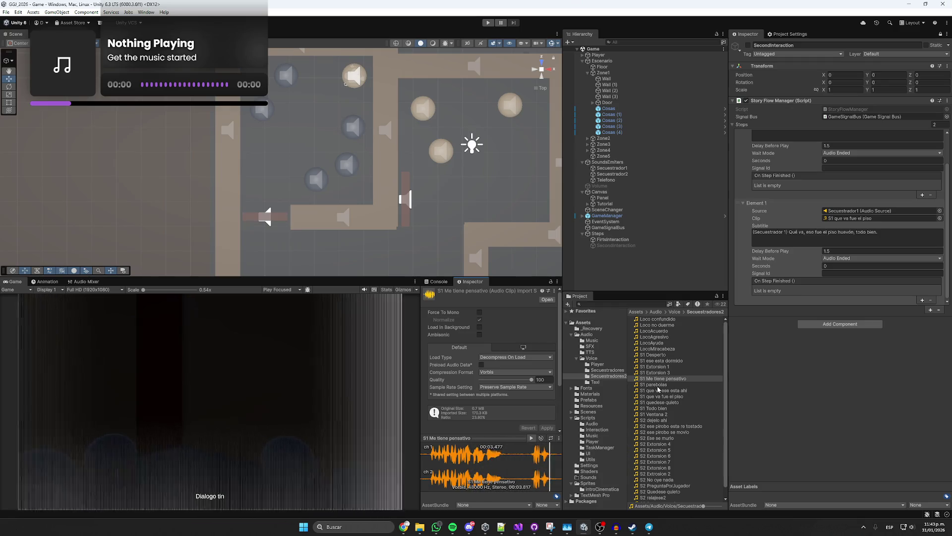
left_click(531, 438)
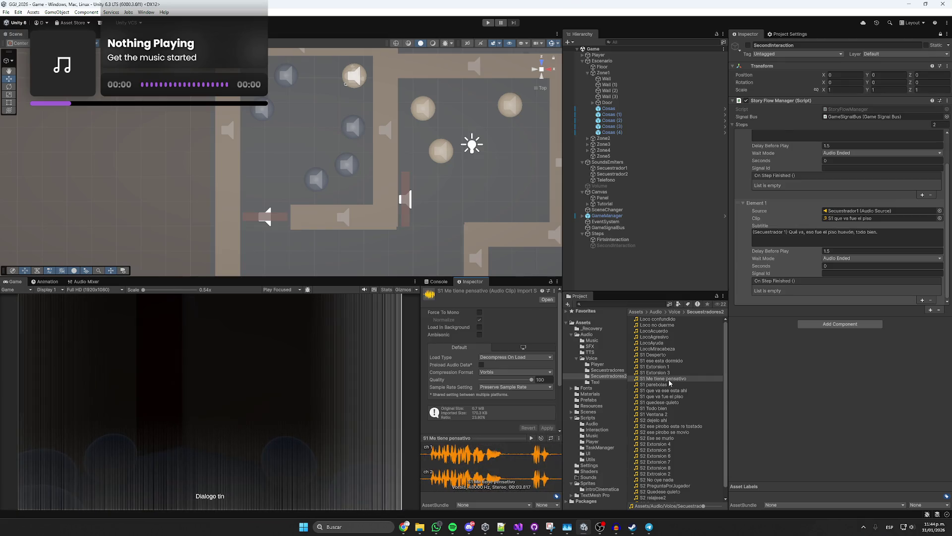
- Duplicate Element 1 into Element 2 and assign it the S1 Me tiene pensativo clip
left_click(859, 294)
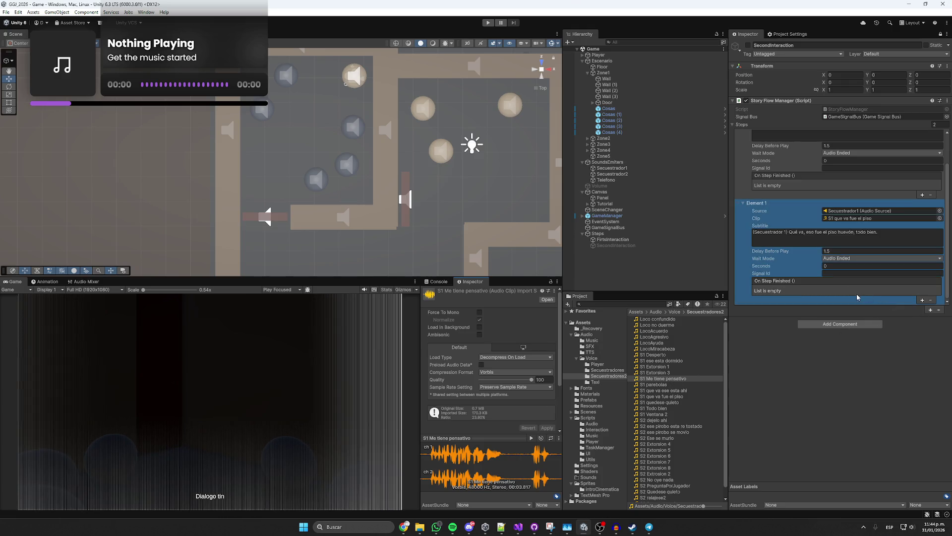
right_click(856, 294)
left_click(837, 299)
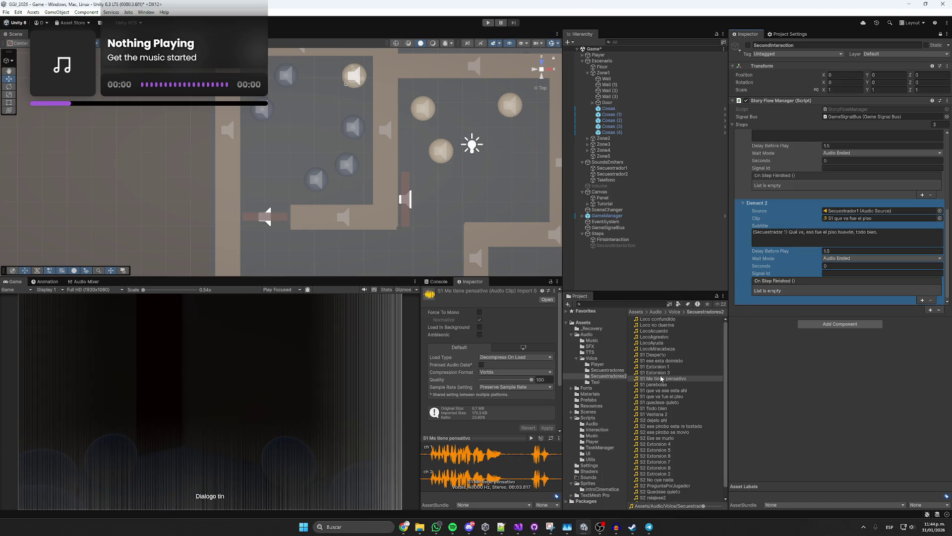
left_click_drag(658, 381, 851, 219)
left_click(841, 251)
type("5")
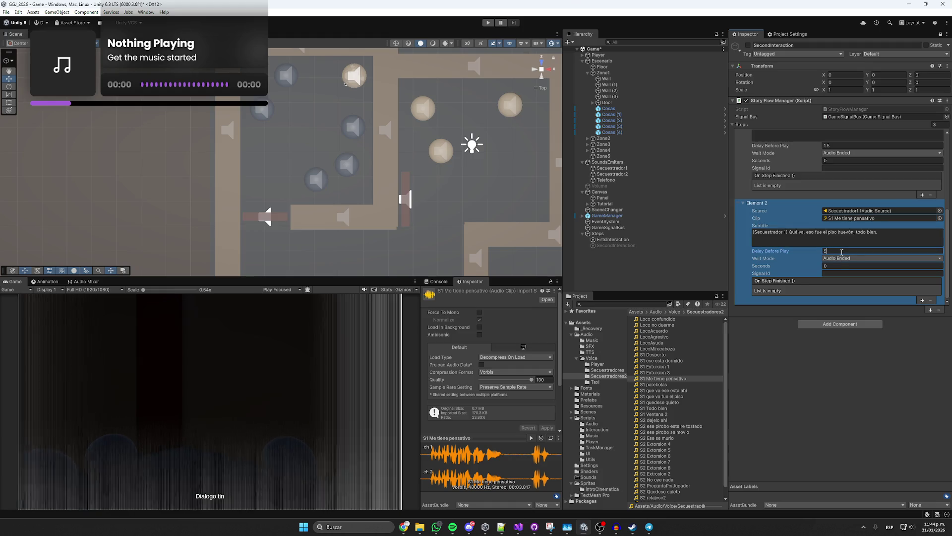
- Replace Element 2's old subtitle wording with the new line starting 'Ah'
left_click_drag(880, 233, 794, 232)
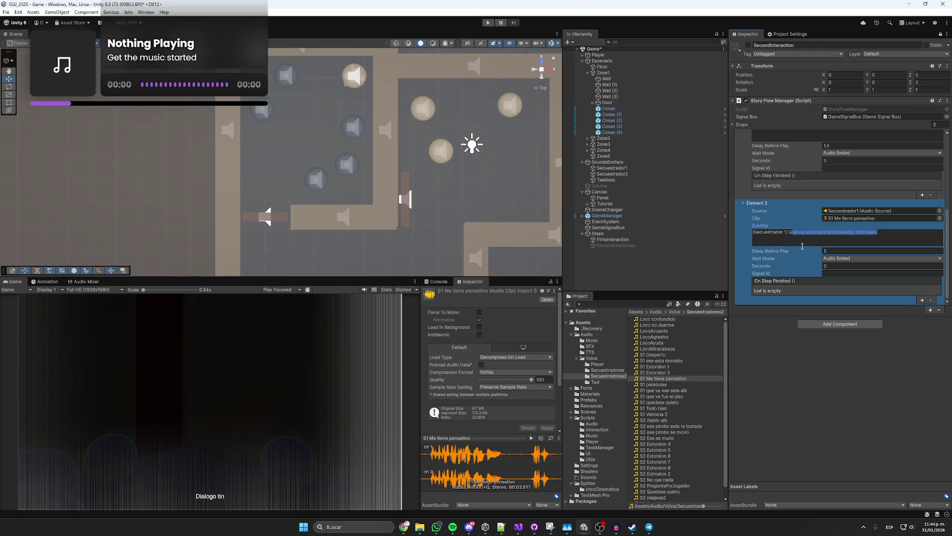
key("BackSpace")
left_click(531, 438)
left_click(811, 233)
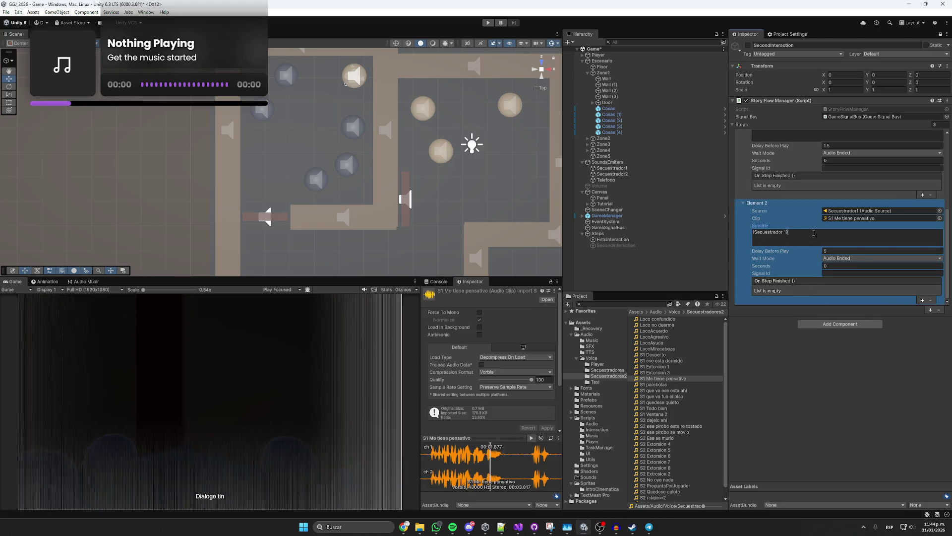
type("Ahm")
key("BackSpace")
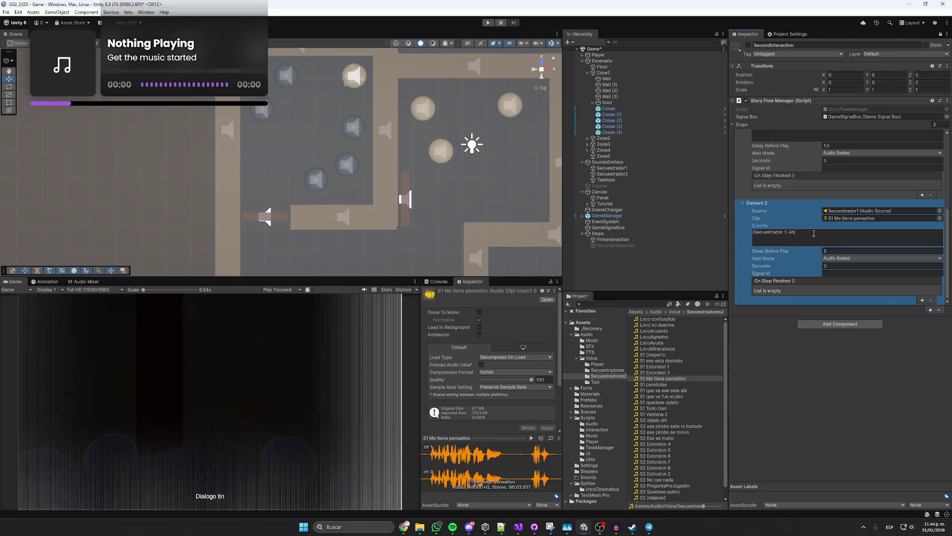
type("me tiene pensati")
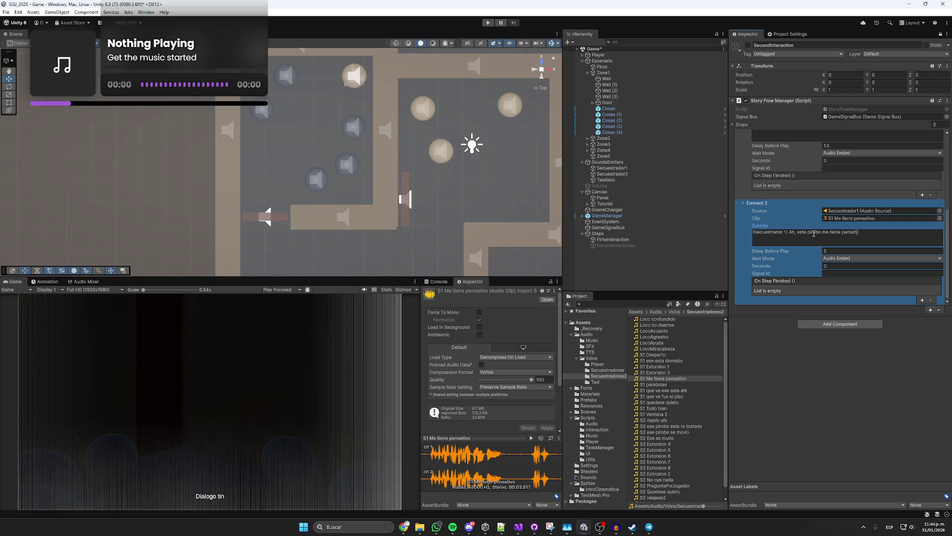
type("huevo")
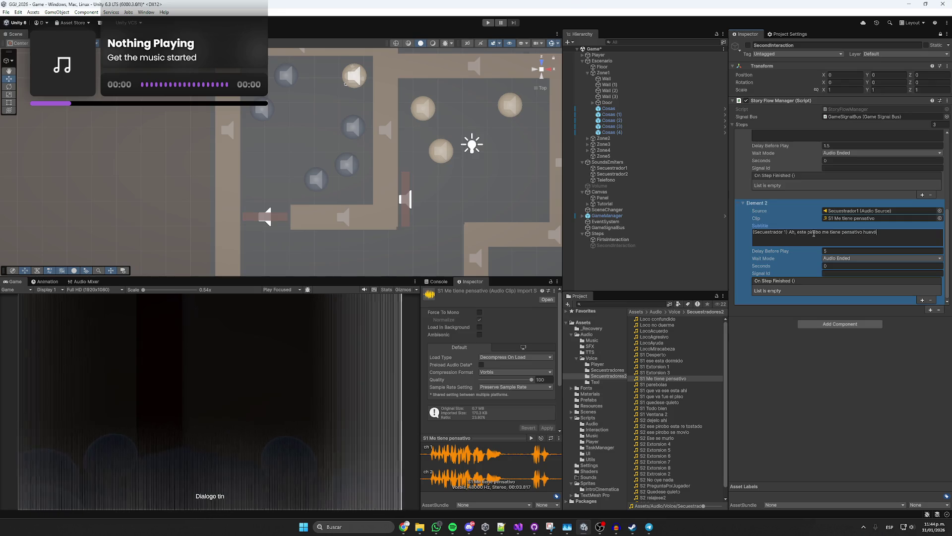
type(",")
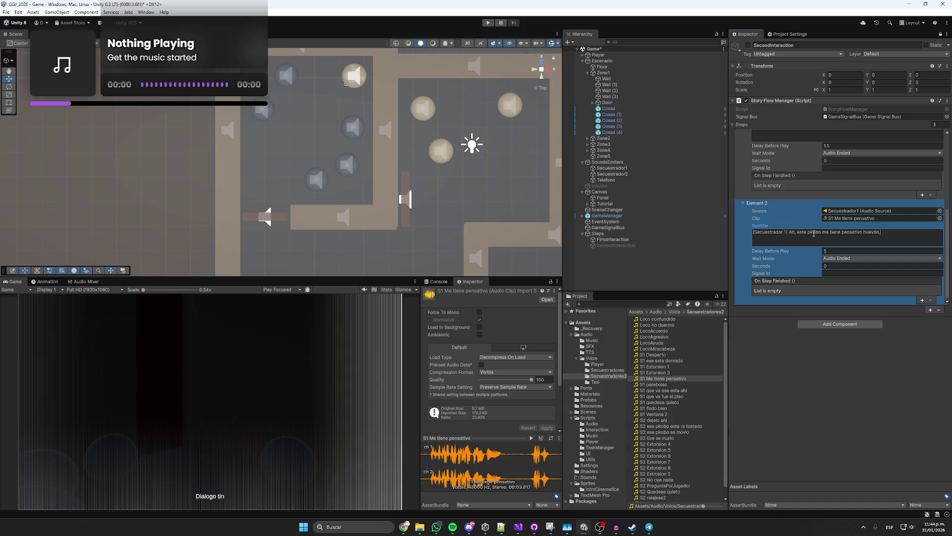
type(" ¿Sabe qué?")
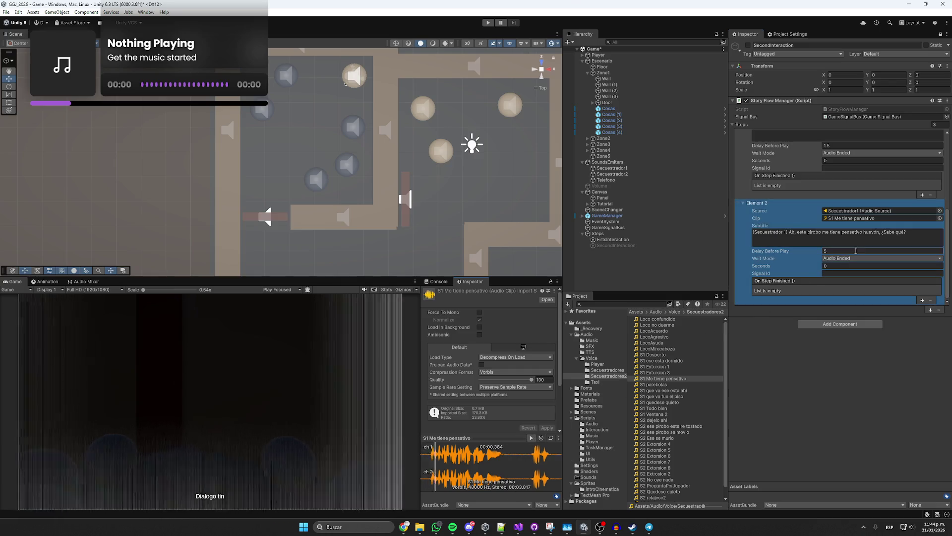
- Paste Element 2's new subtitle into the Corrector ortográfico and run the spelling check
left_click(404, 527)
left_click(356, 467)
type("(Secuestrador 1) Ah, este pirobo me tiene pensativo huevón, ¿Sabe qué?")
left_click(303, 304)
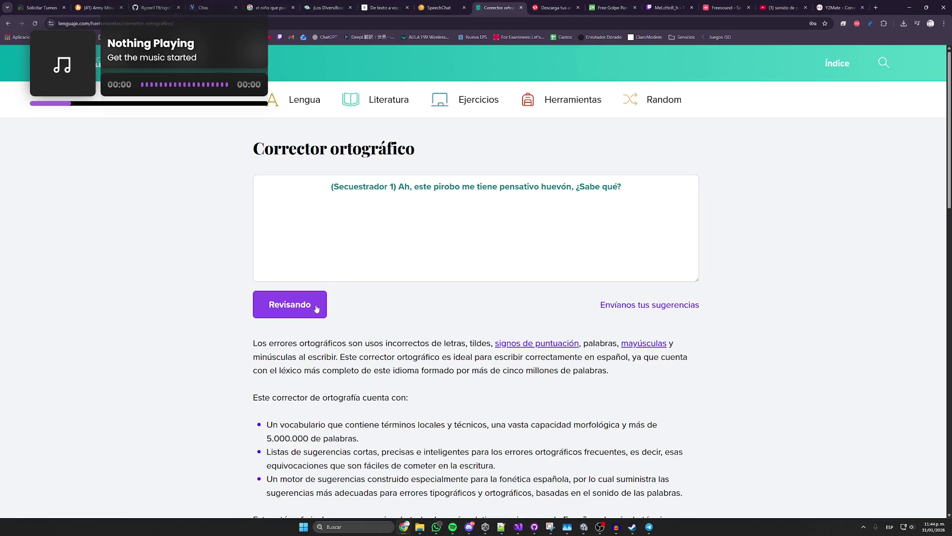
key("alt+Tab")
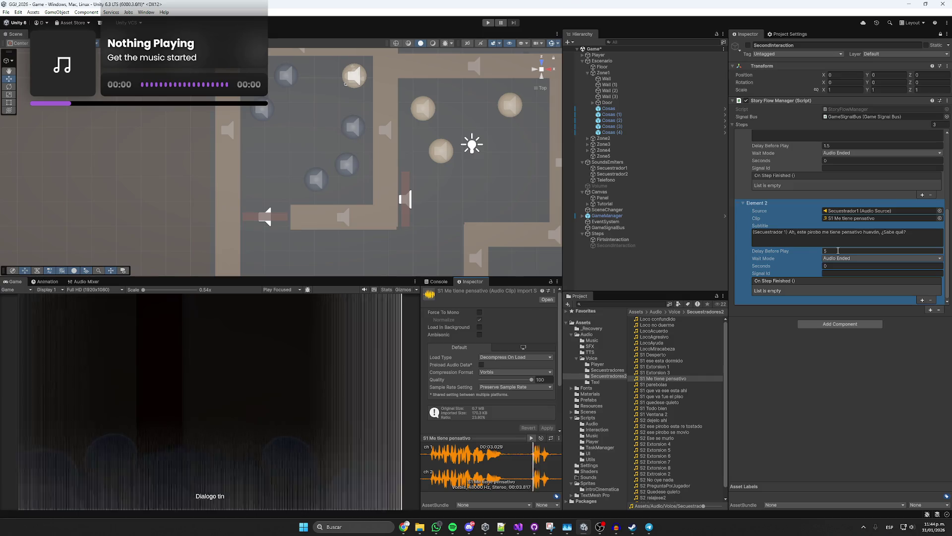
- Add a Telefono step playing Golpes pared with an empty subtitle and 0 delay
left_click(930, 309)
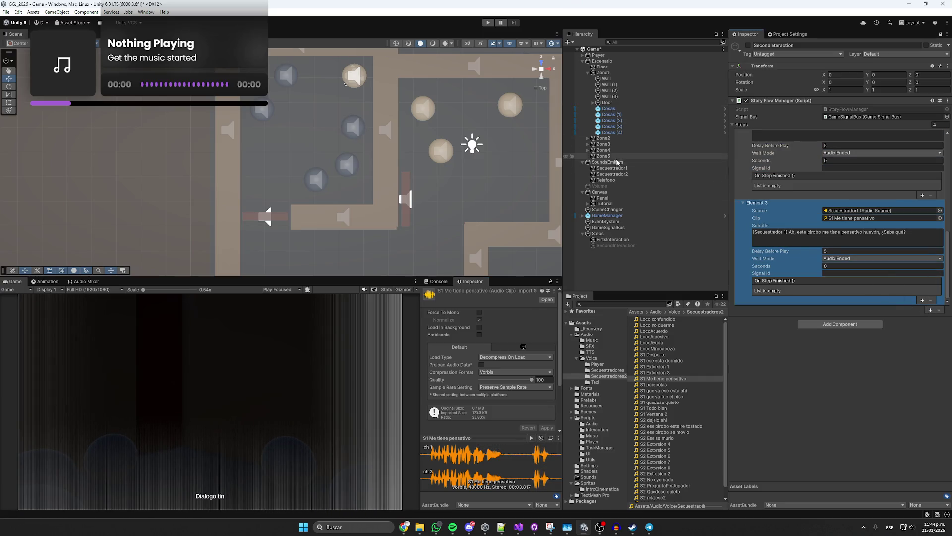
mouse_move(617, 179)
left_mouse_down()
mouse_move(794, 233)
mouse_move(842, 217)
left_mouse_up()
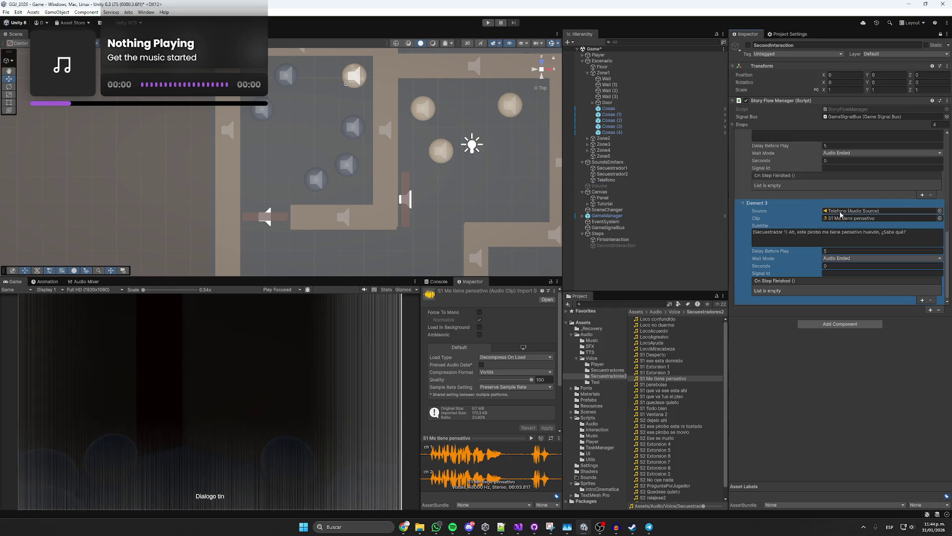
left_click(590, 346)
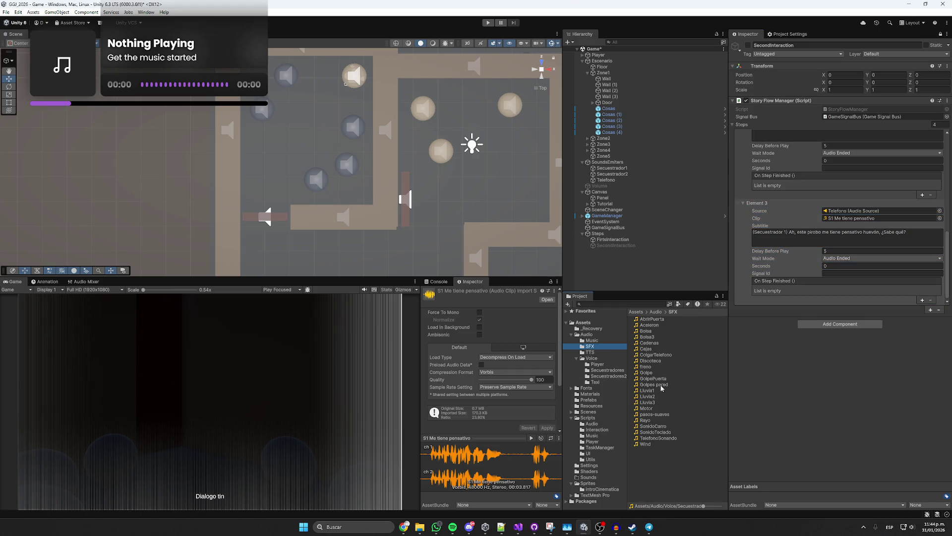
mouse_move(654, 384)
left_mouse_down()
mouse_move(803, 228)
mouse_move(873, 218)
left_mouse_up()
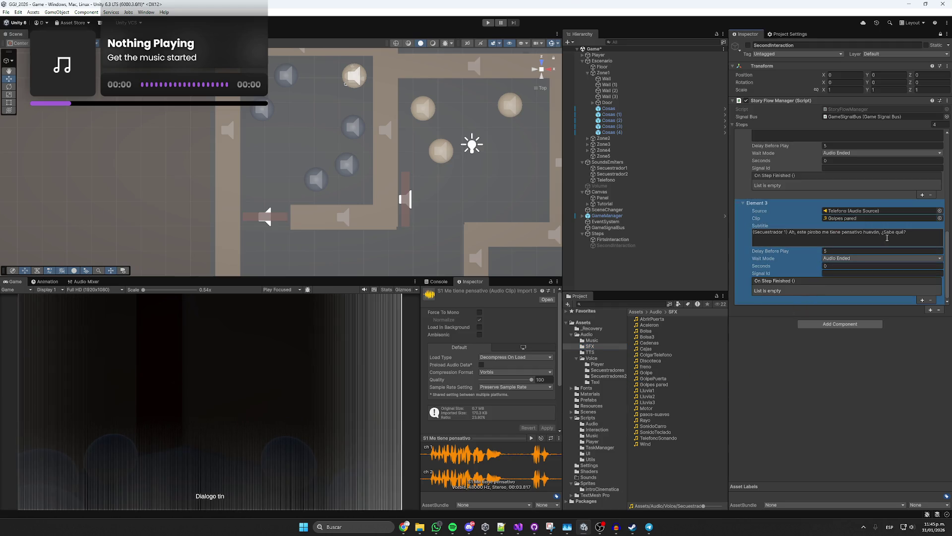
key("ctrl+a")
key("BackSpace")
left_click(834, 251)
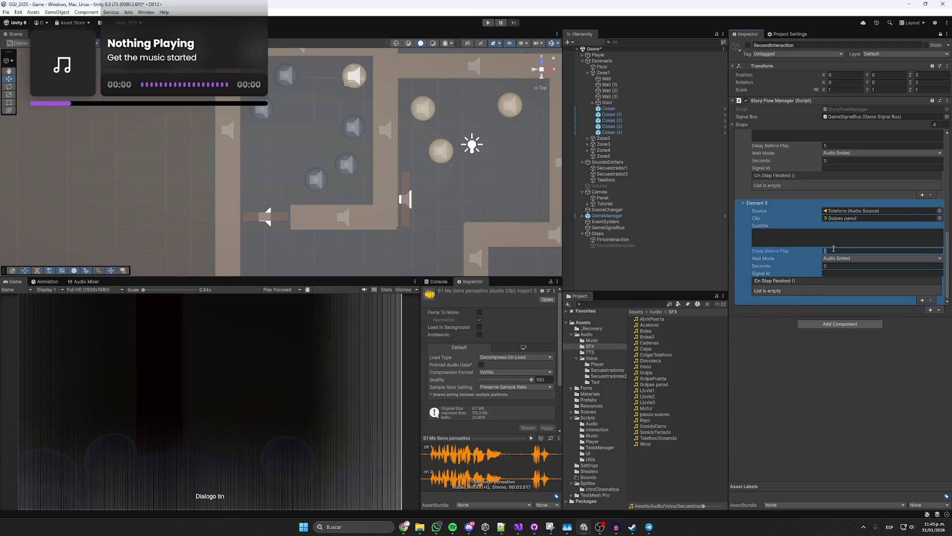
type("0")
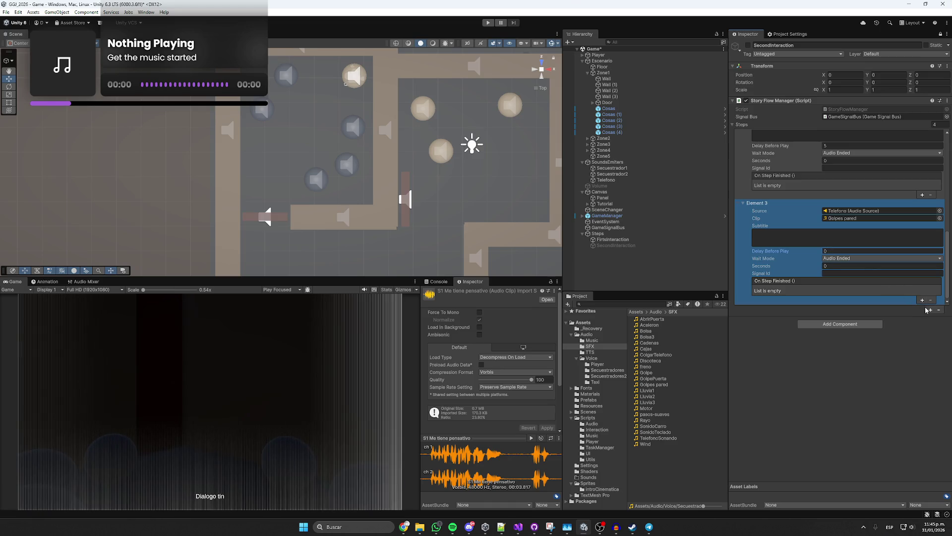
- Add a Secuestrador1 step playing the S1 quedese quieto clip from Secuestradores2
left_click(922, 300)
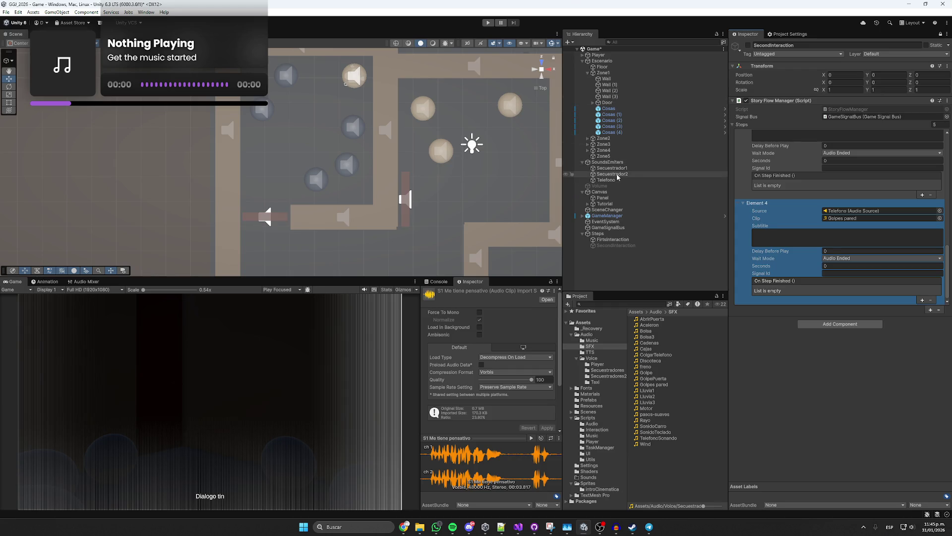
left_click_drag(612, 168, 854, 212)
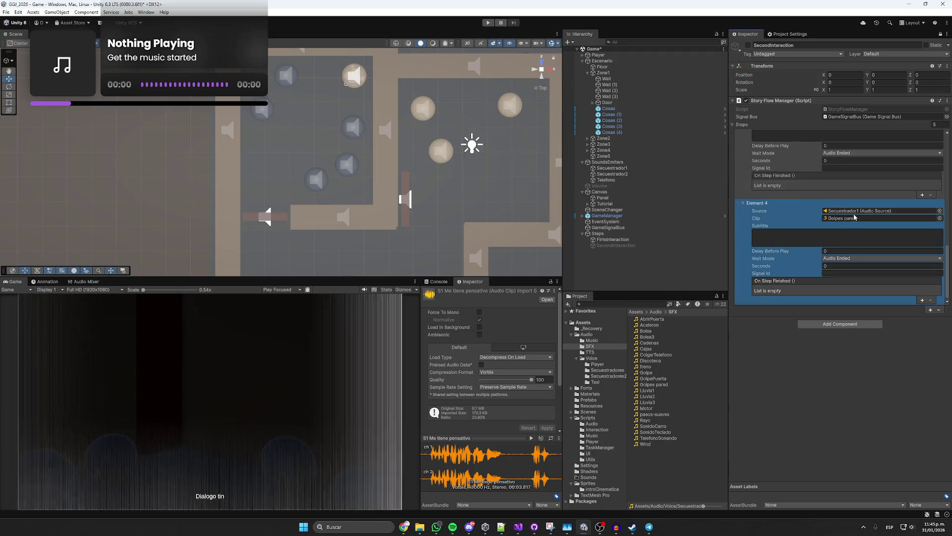
left_click(603, 375)
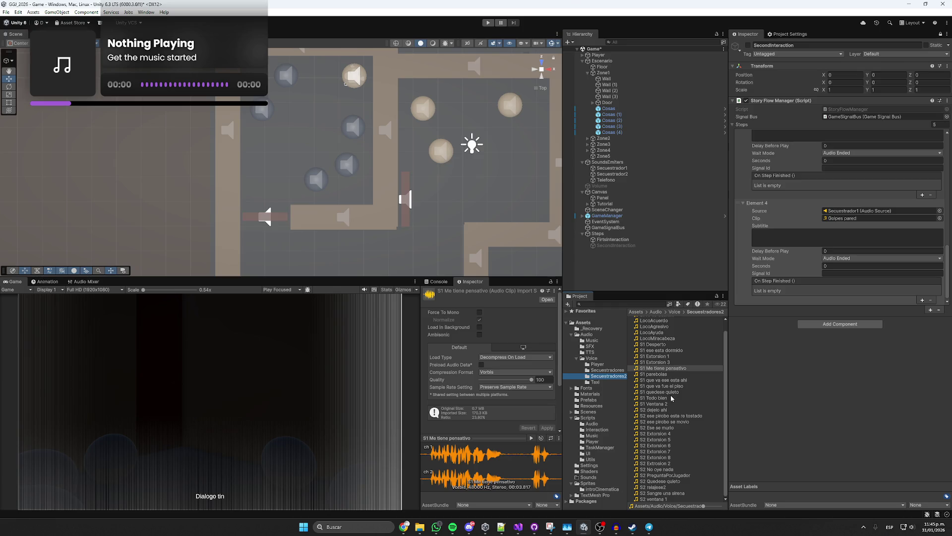
mouse_move(671, 394)
left_mouse_down()
mouse_move(793, 233)
mouse_move(872, 218)
left_mouse_up()
left_click(881, 218)
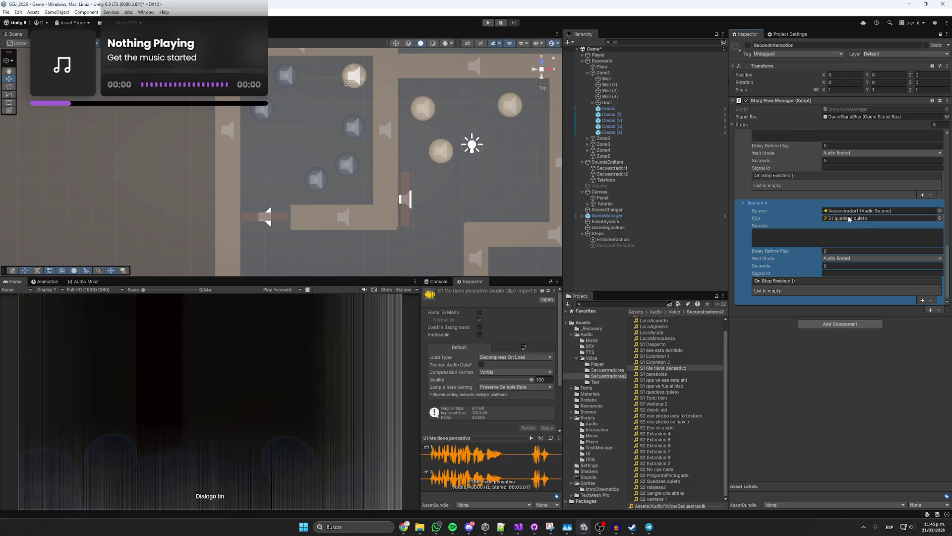
left_click(658, 402)
left_click(821, 236)
scroll(803, 214, "up", 10)
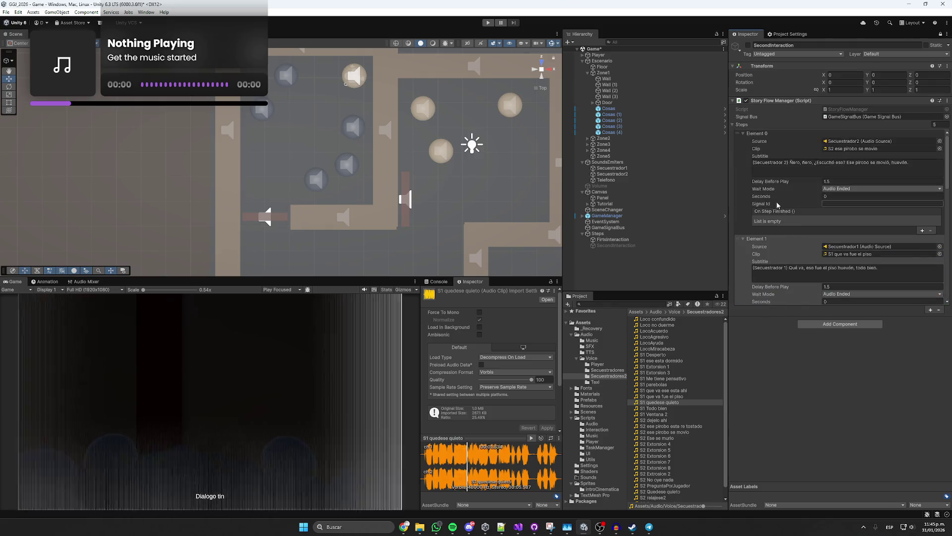
scroll(777, 190, "up", 5)
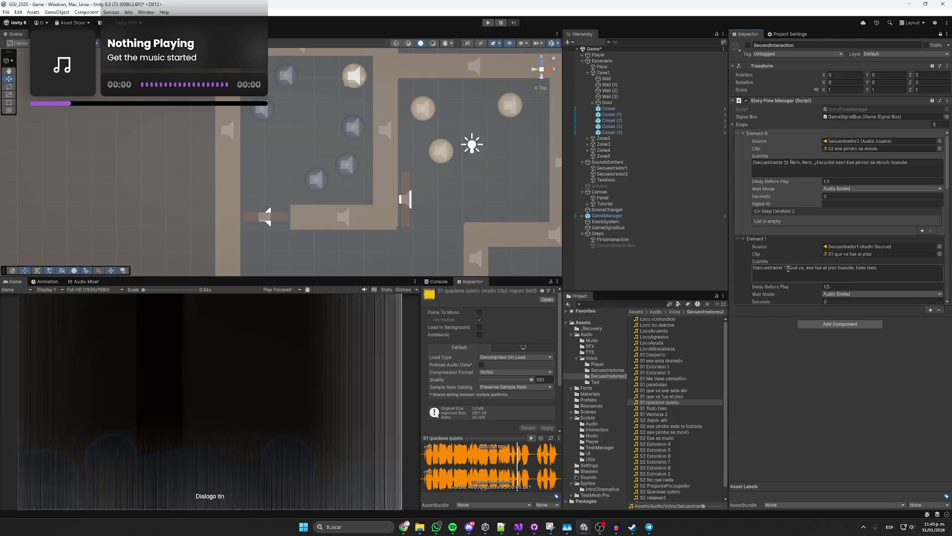
left_click_drag(788, 268, 752, 267)
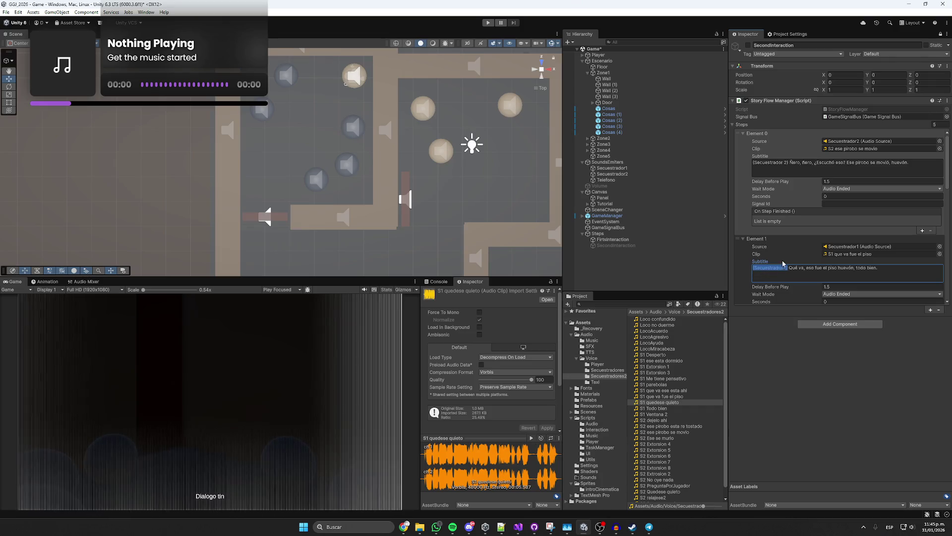
scroll(782, 263, "down", 5)
scroll(665, 423, "down", 1)
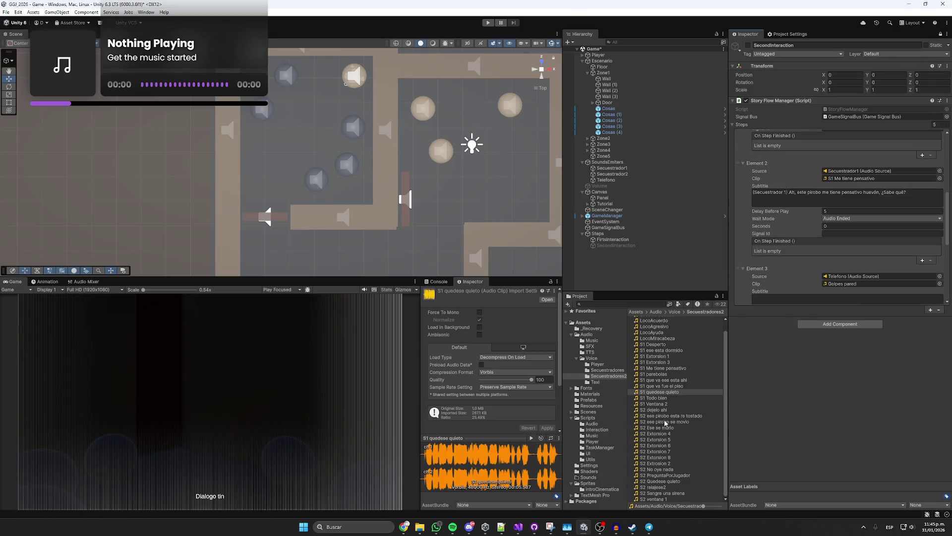
left_click(665, 482)
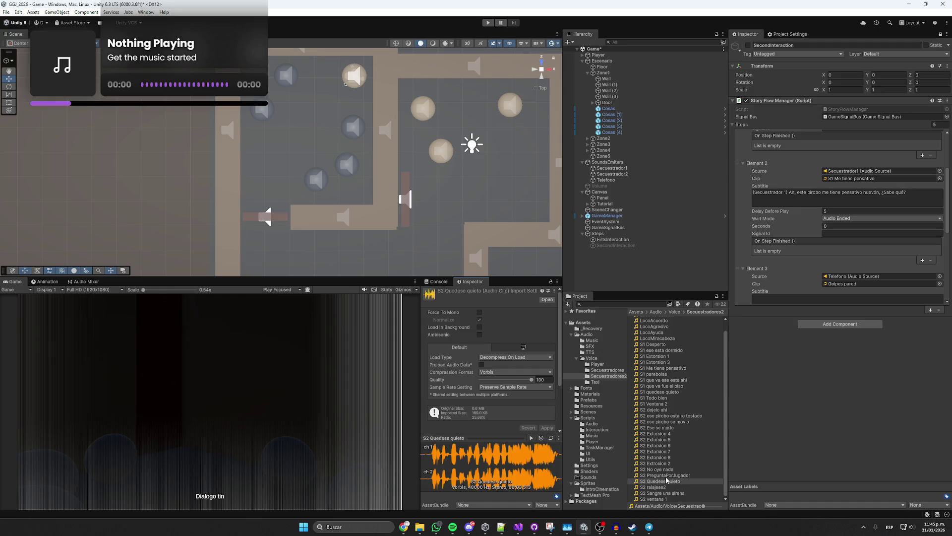
scroll(666, 480, "up", 1)
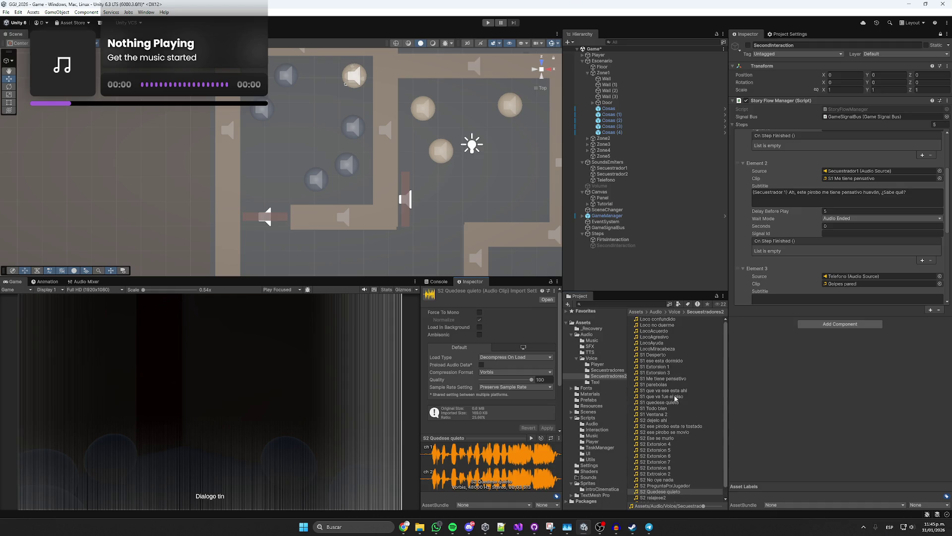
left_click(672, 391)
left_click(531, 438)
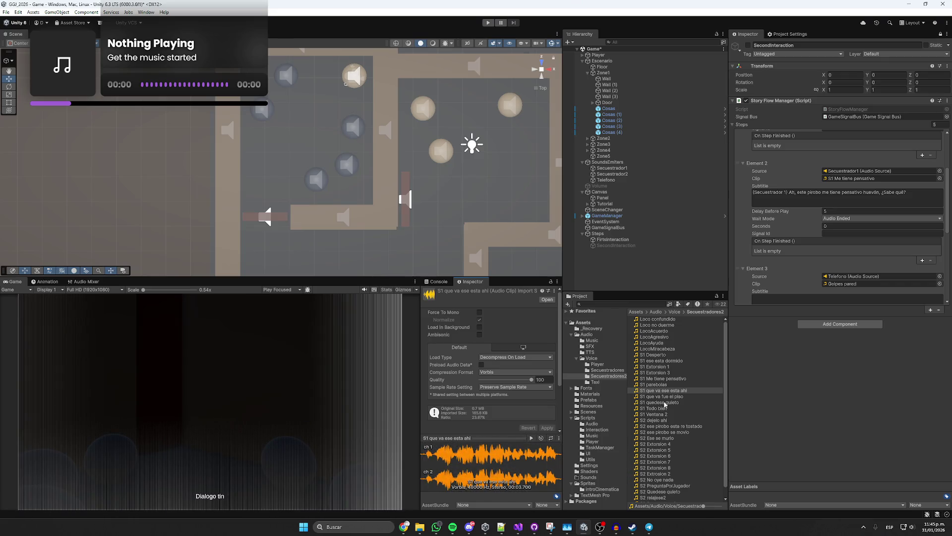
left_click(666, 404)
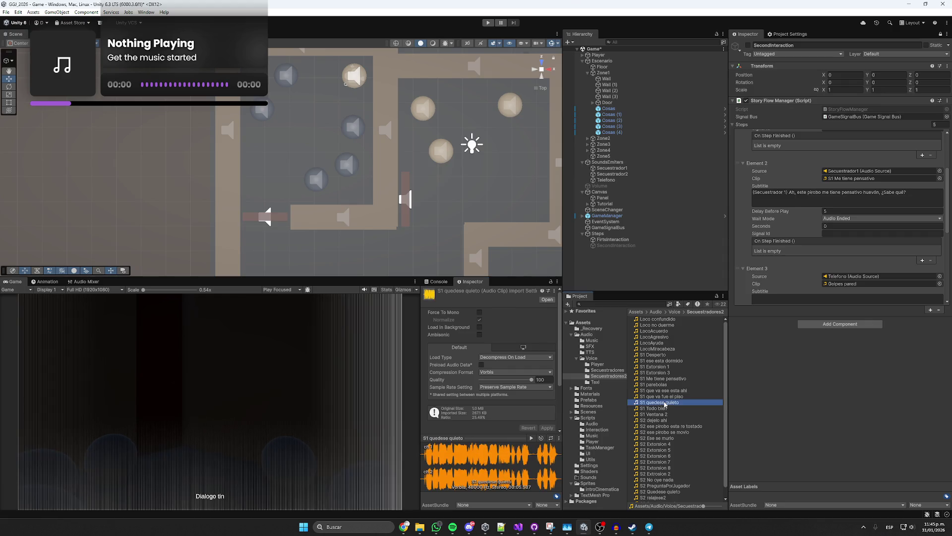
left_click(530, 438)
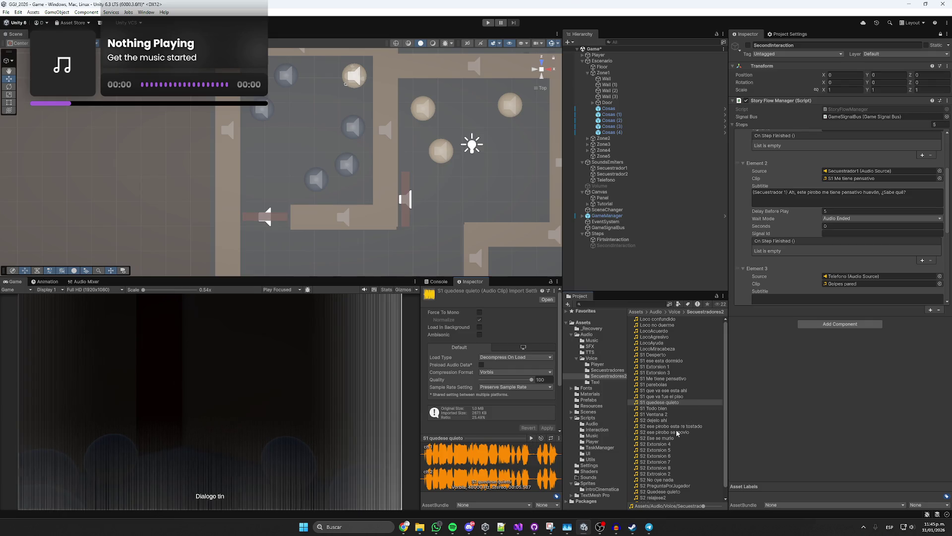
left_click(646, 427)
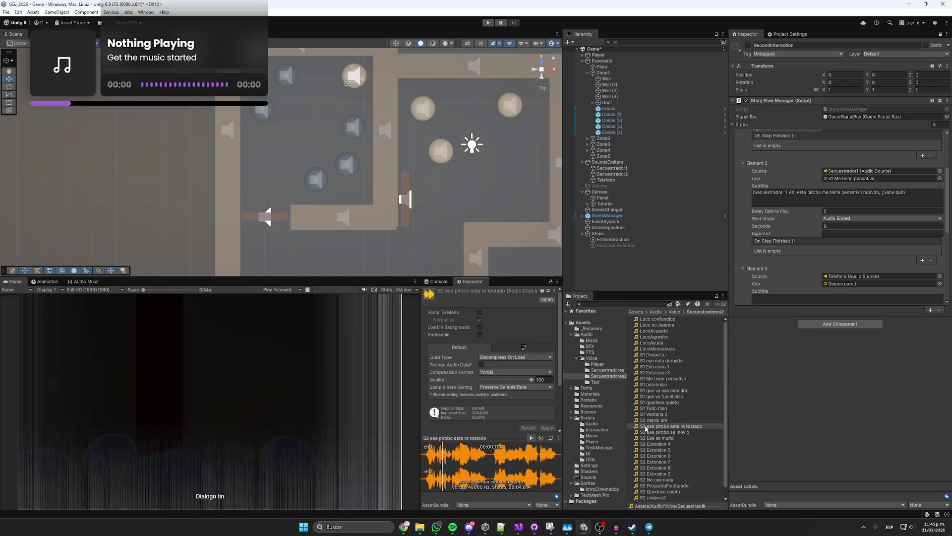
left_click(661, 420)
scroll(662, 421, "down", 1)
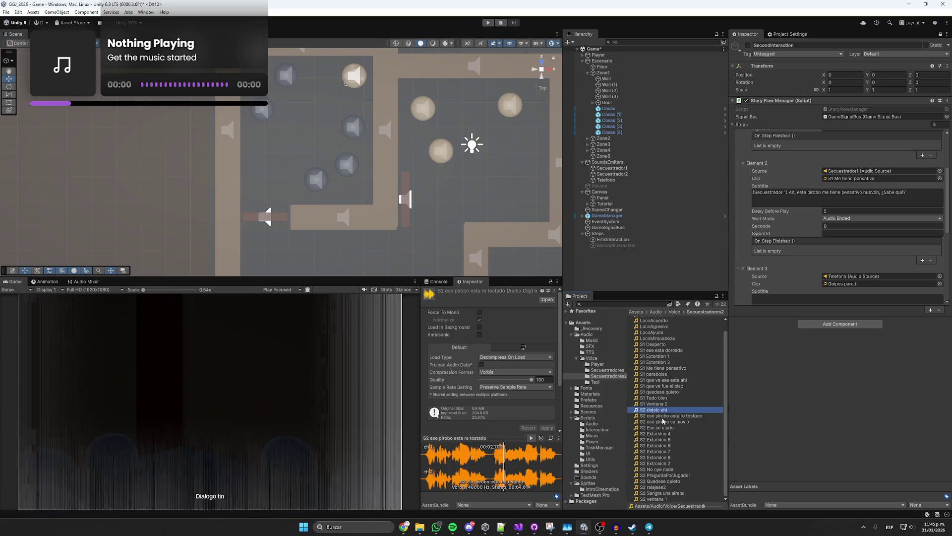
left_click(662, 414)
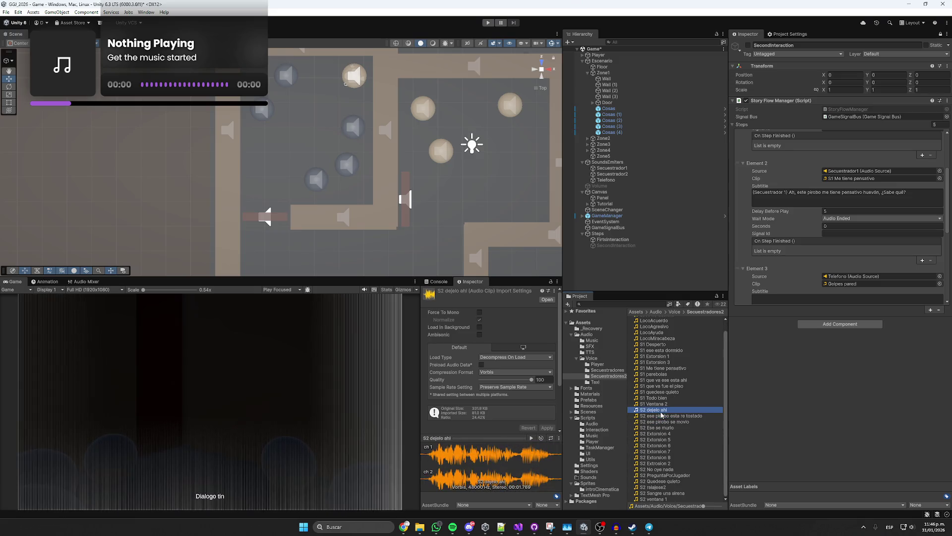
left_click(532, 438)
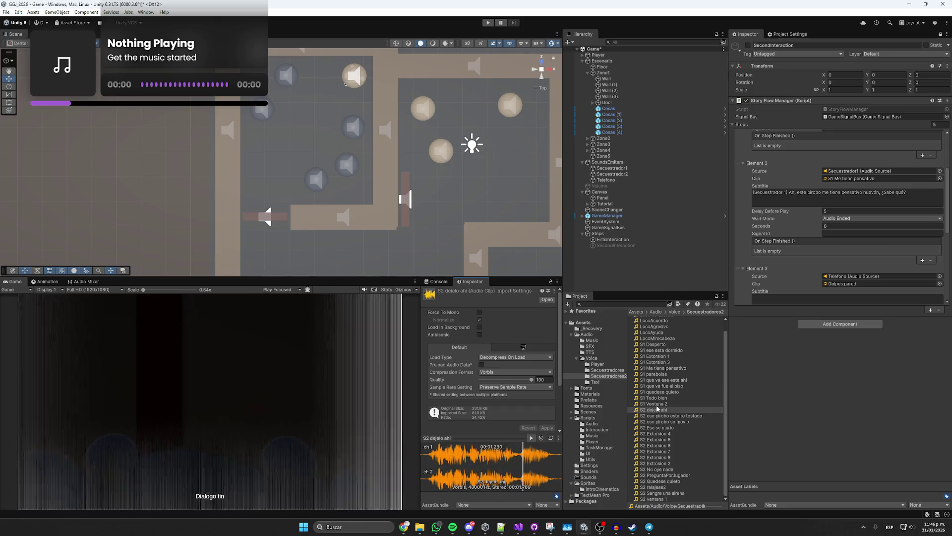
left_click(657, 405)
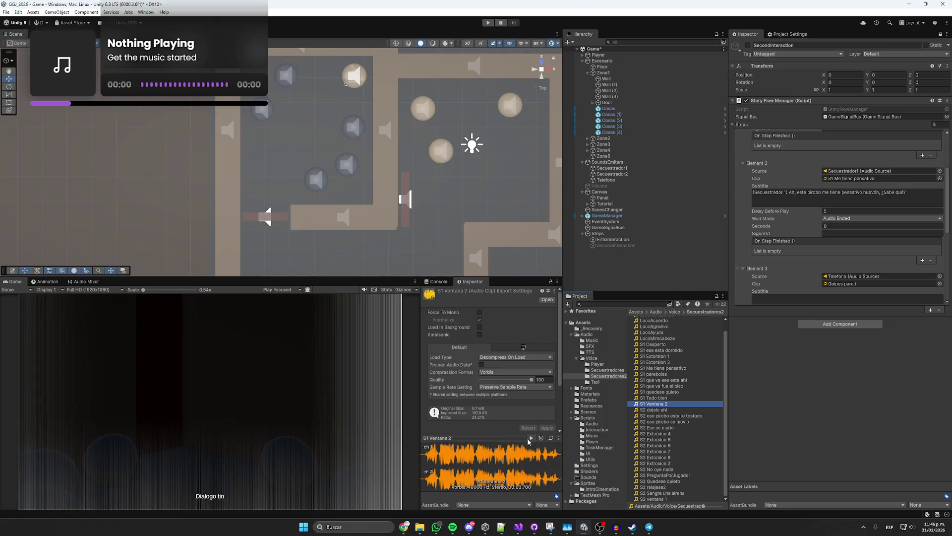
left_click(530, 439)
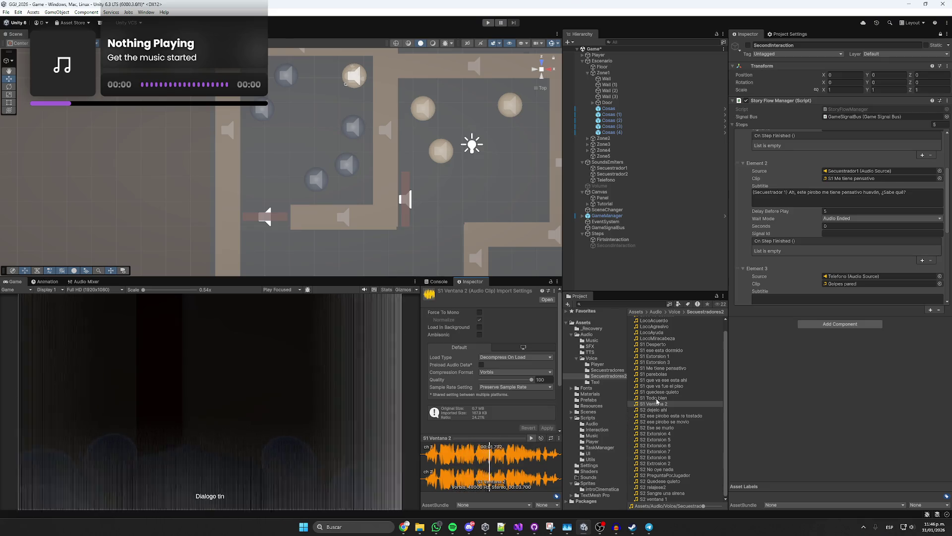
left_click(657, 398)
left_click(531, 438)
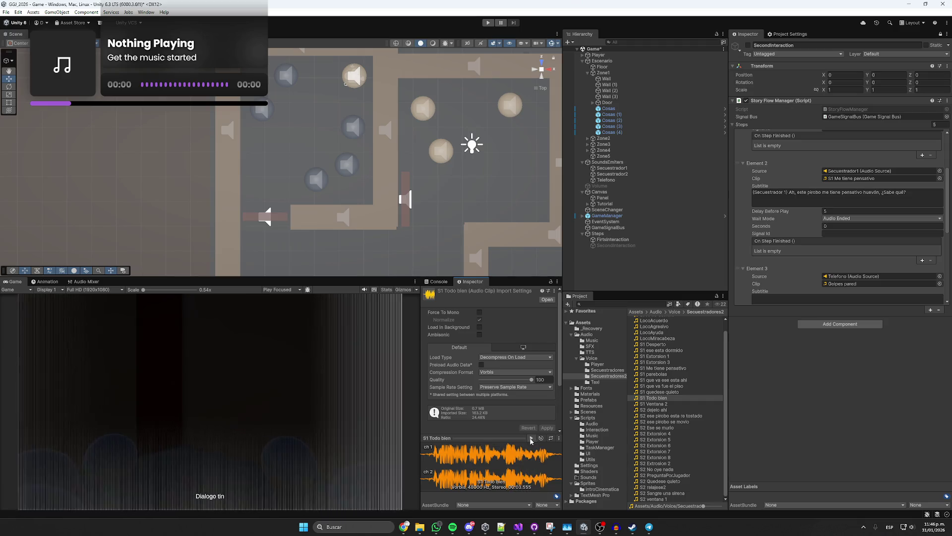
scroll(837, 258, "down", 3)
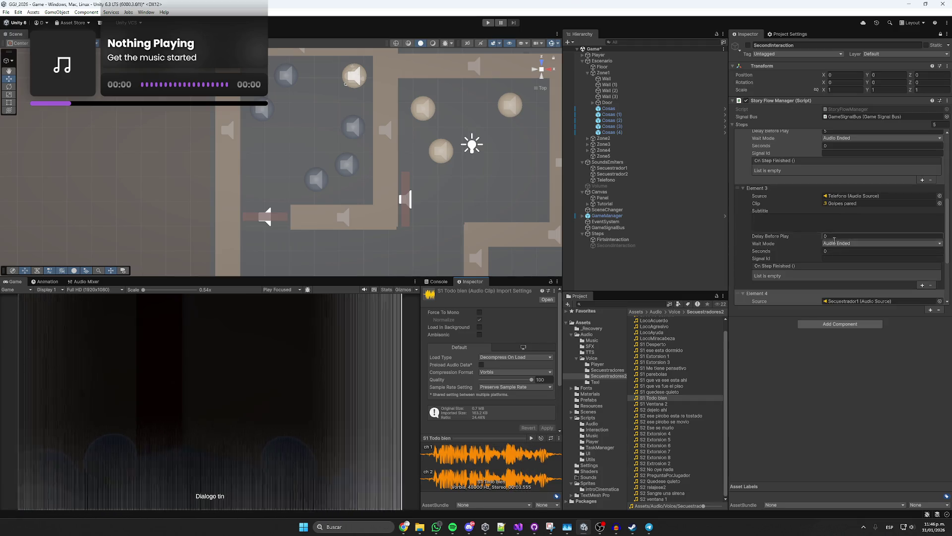
scroll(838, 258, "down", 3)
left_click(883, 219)
left_click(660, 402)
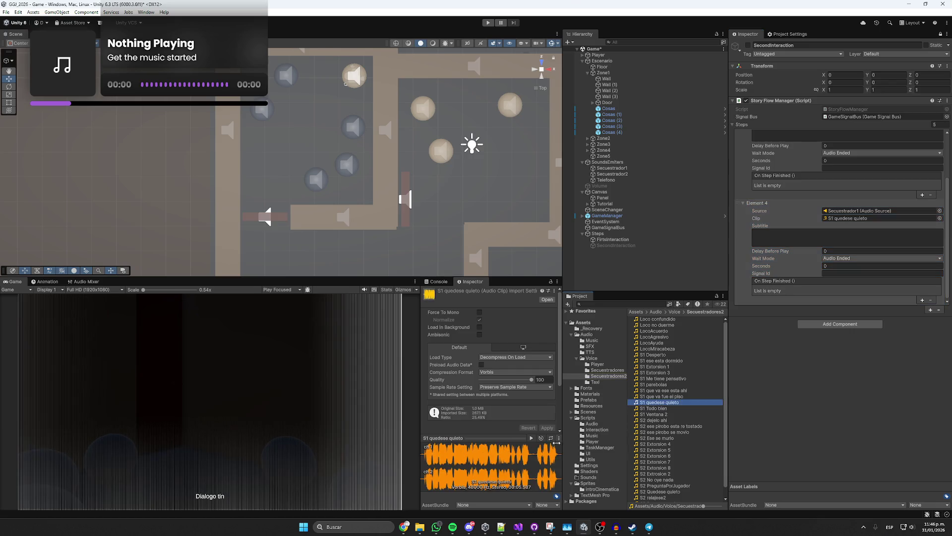
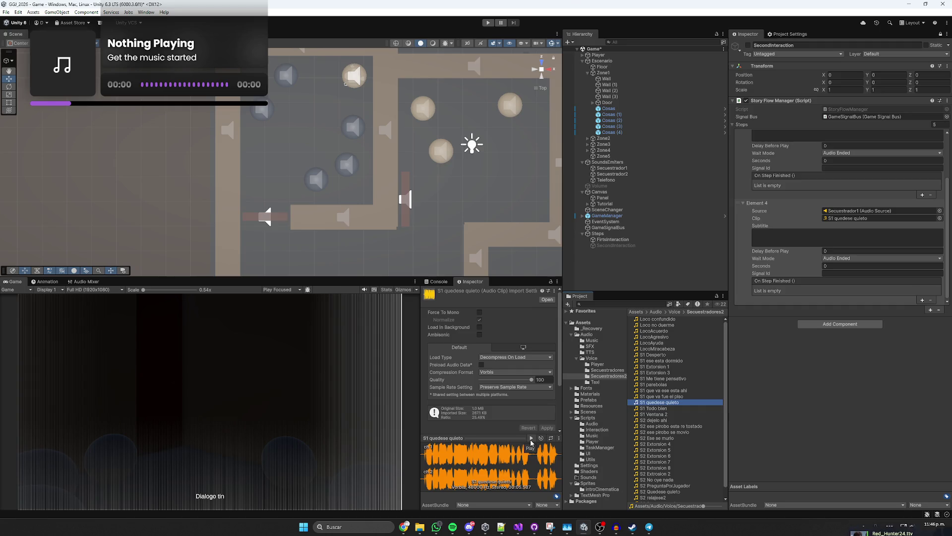
- Preview the S1 quedese quieto clip and begin Element 4's subtitle with '(Secuestrador 1) Hijo de perra, quedese quieto, heyón'
left_click(531, 438)
left_click(825, 240)
type("(Secuestrador 1)")
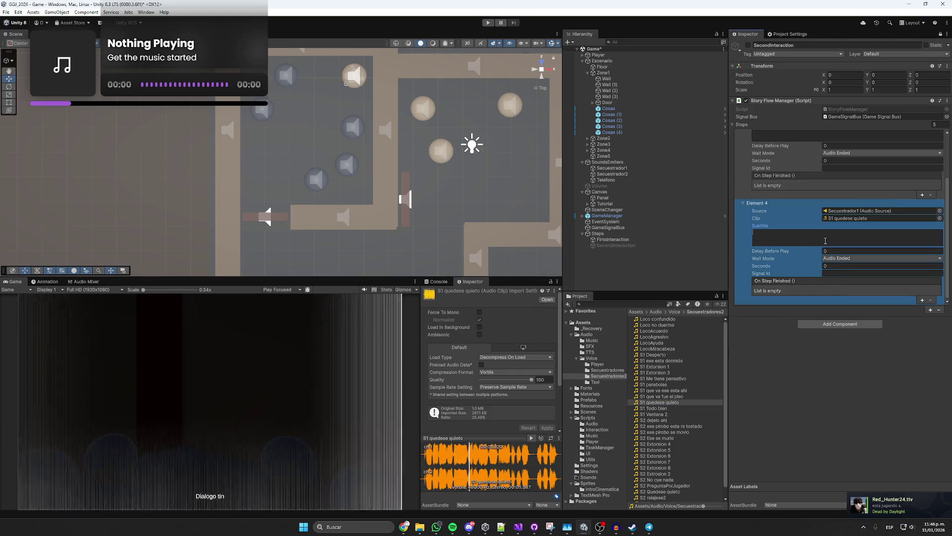
type(" hijo")
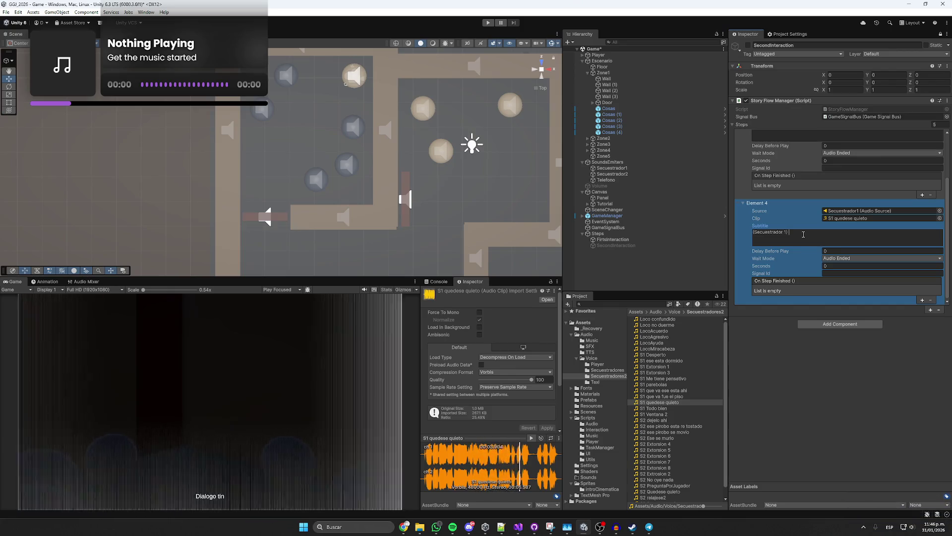
type(" de")
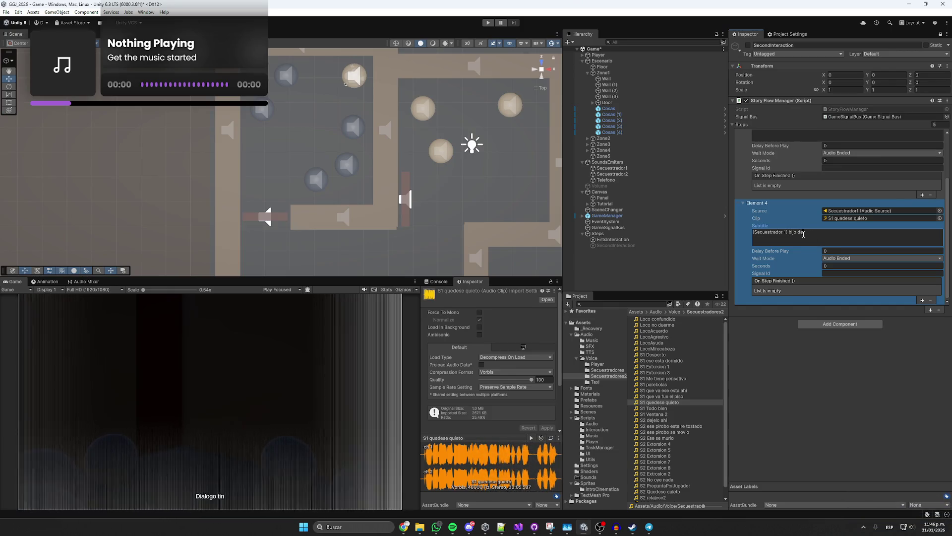
key("BackSpace")
key("BackSpace")
key("BackSpace")
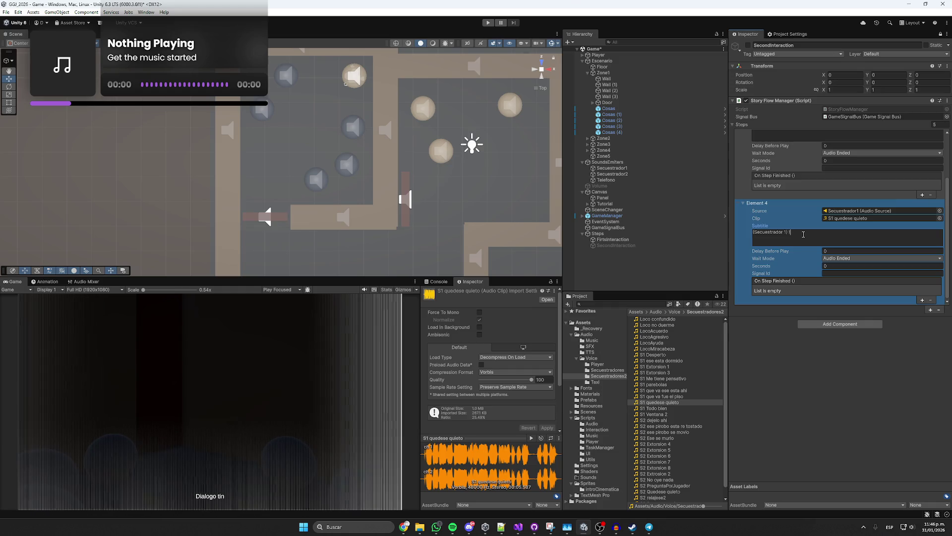
type("Hijo de perra")
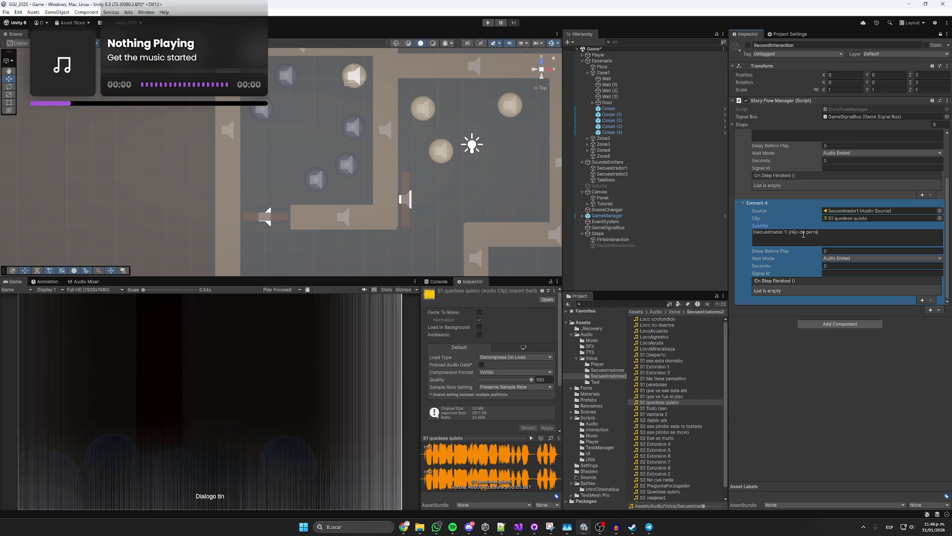
type(", quedese ")
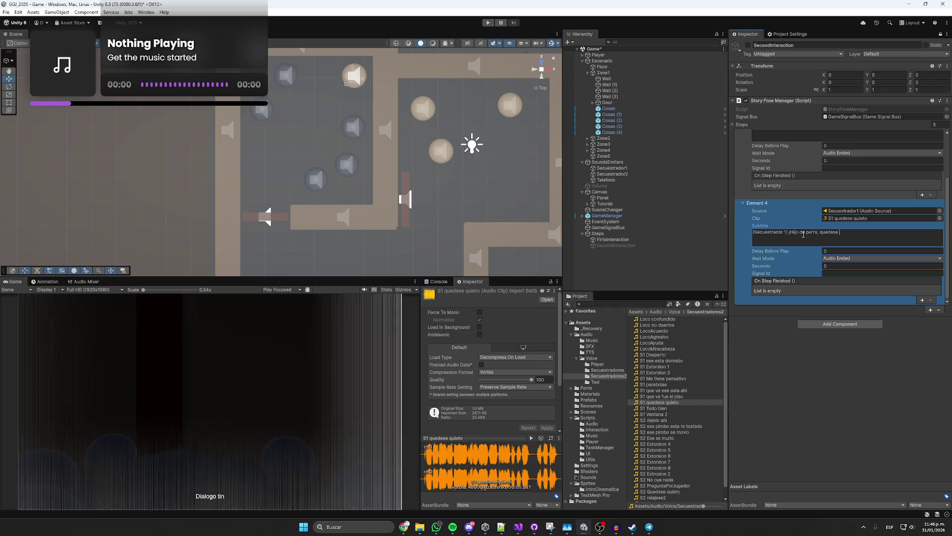
type("quieto")
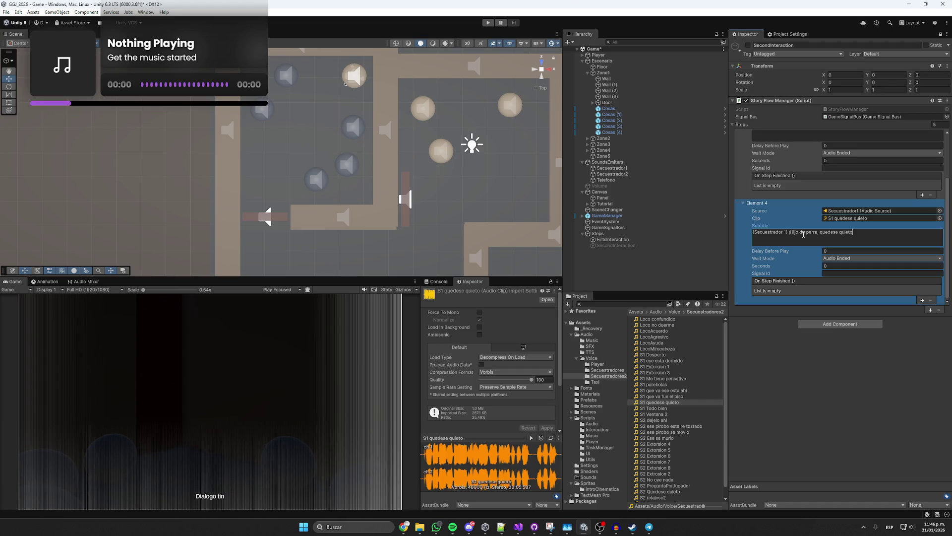
type(", hey")
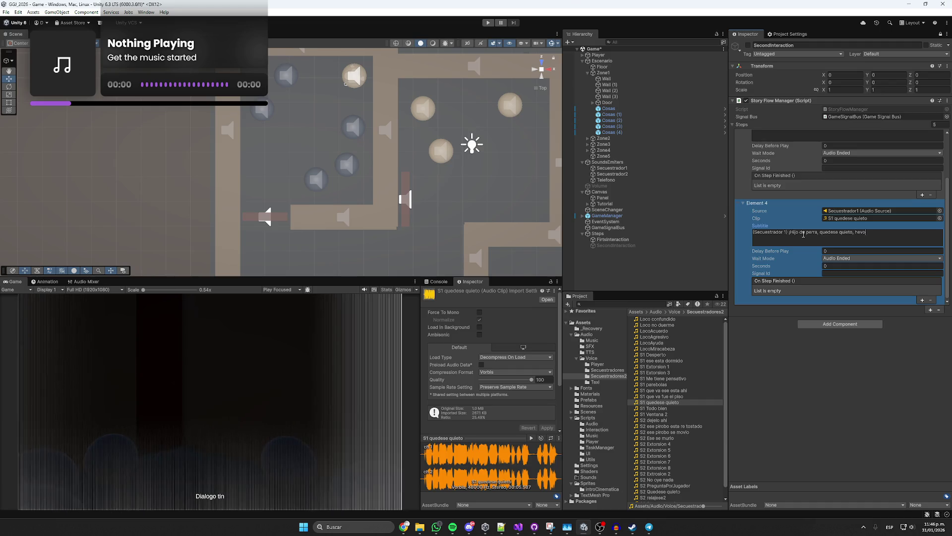
type("ón!")
- Finish the kidnapper's line so it ends 'quedese quieto.', then select the subtitle text
left_click(874, 237)
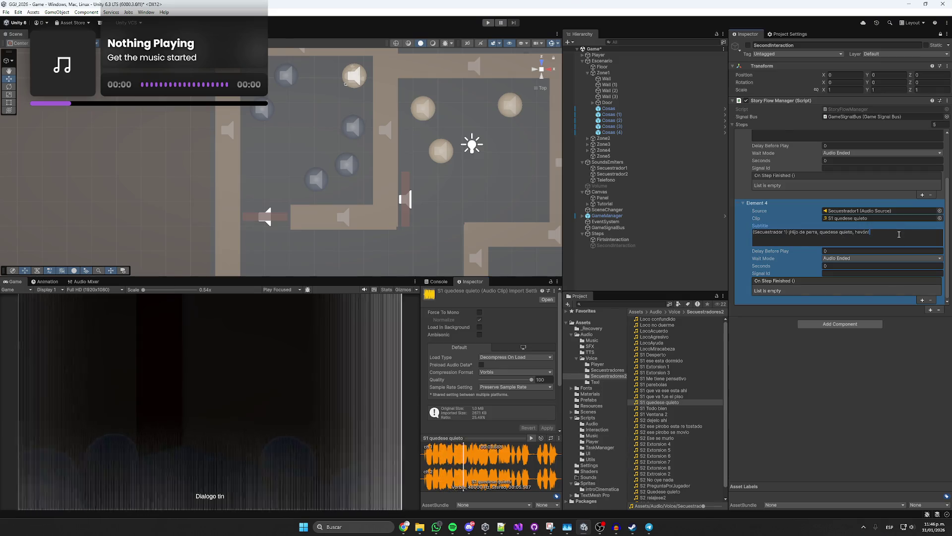
type("Piro")
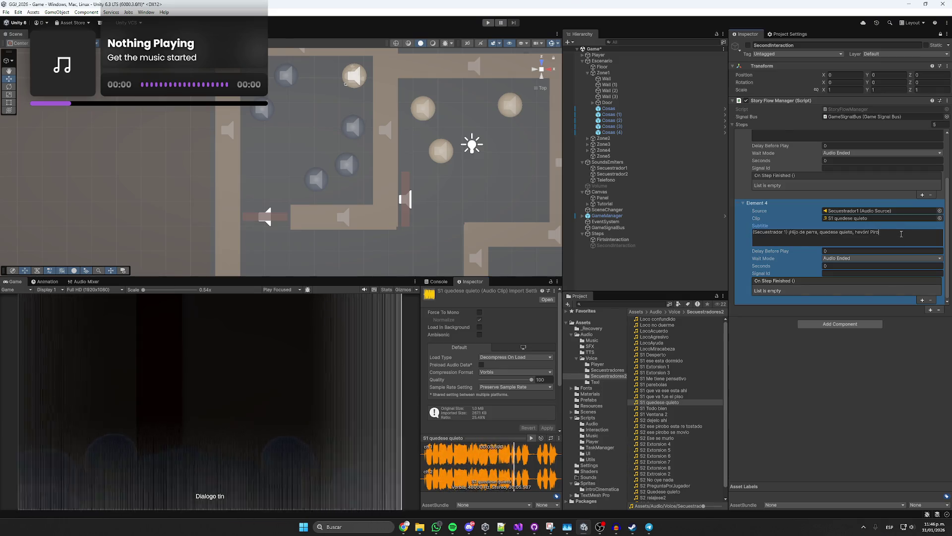
type("bo es que no ent")
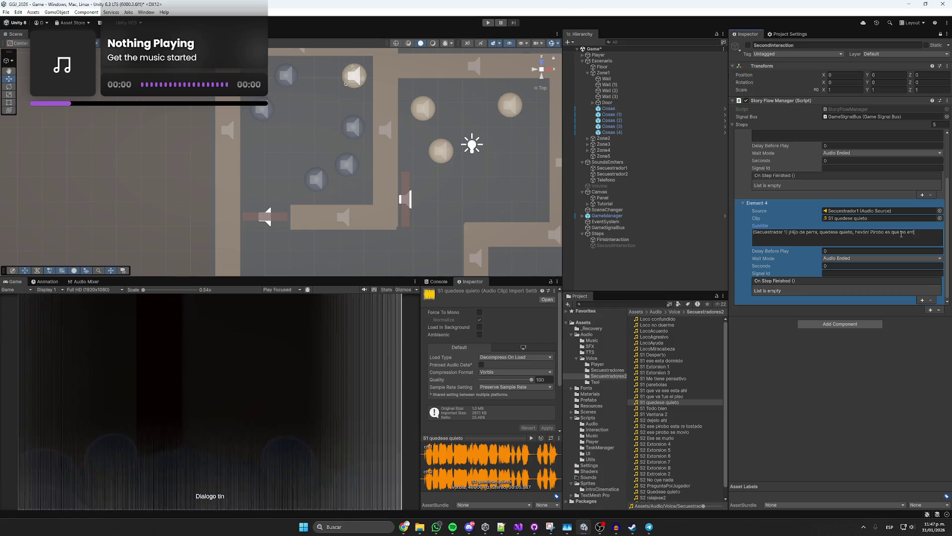
type("iendo o")
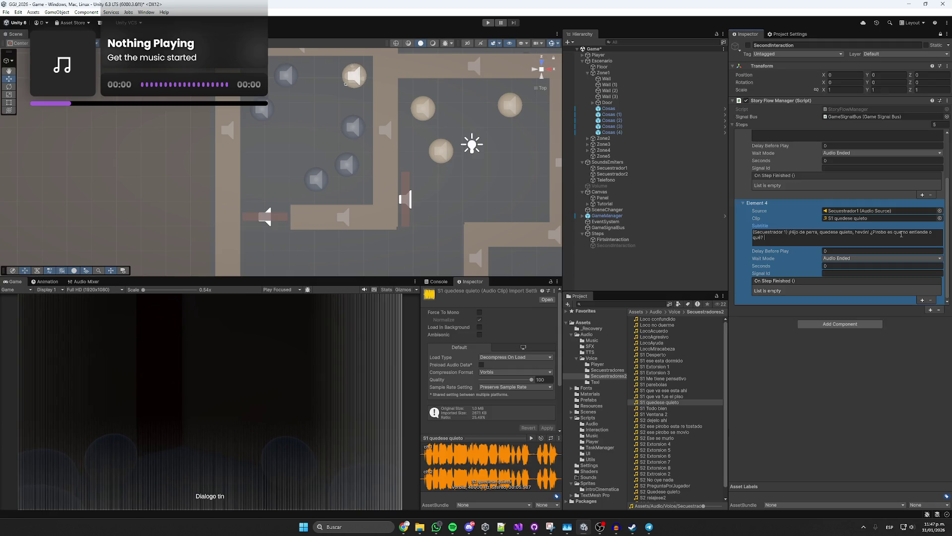
left_click(531, 437)
left_click(793, 237)
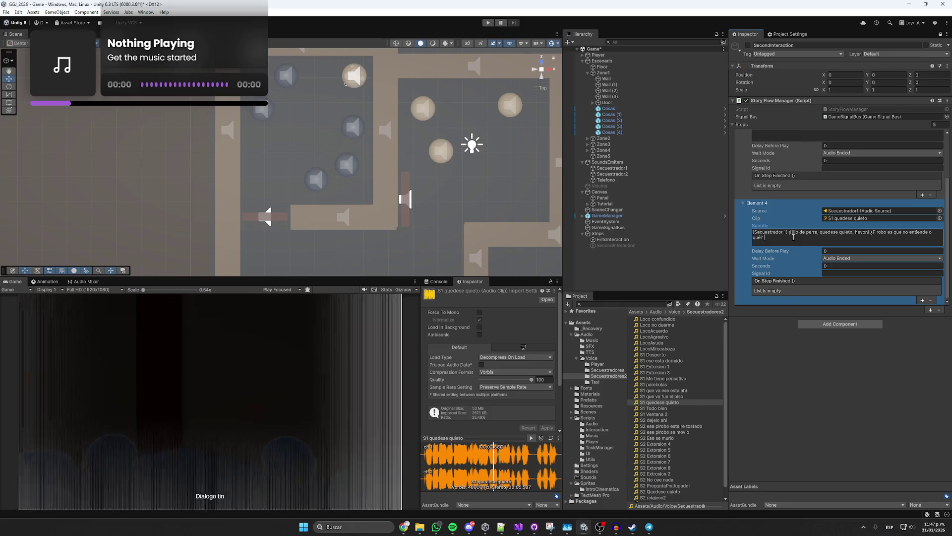
type("Malparido, hijueputa,")
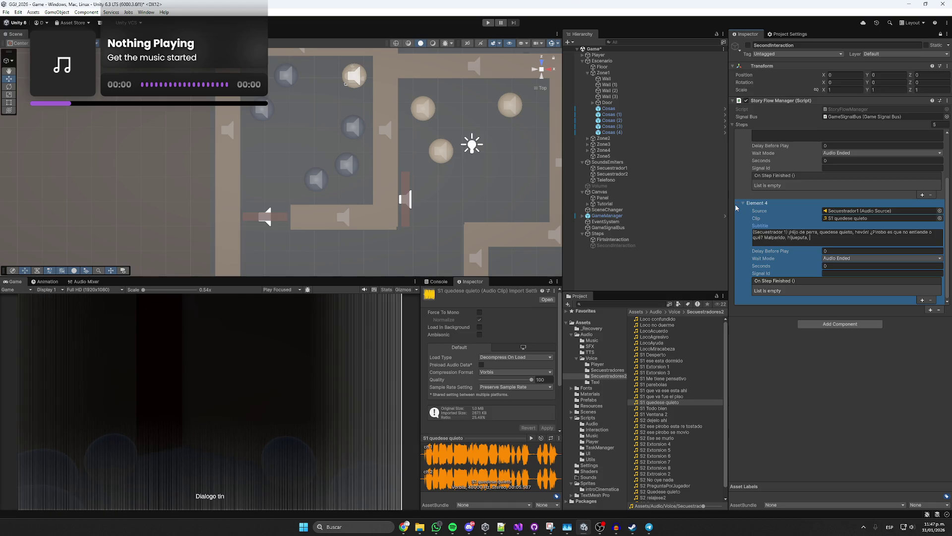
type("quedese quieto.")
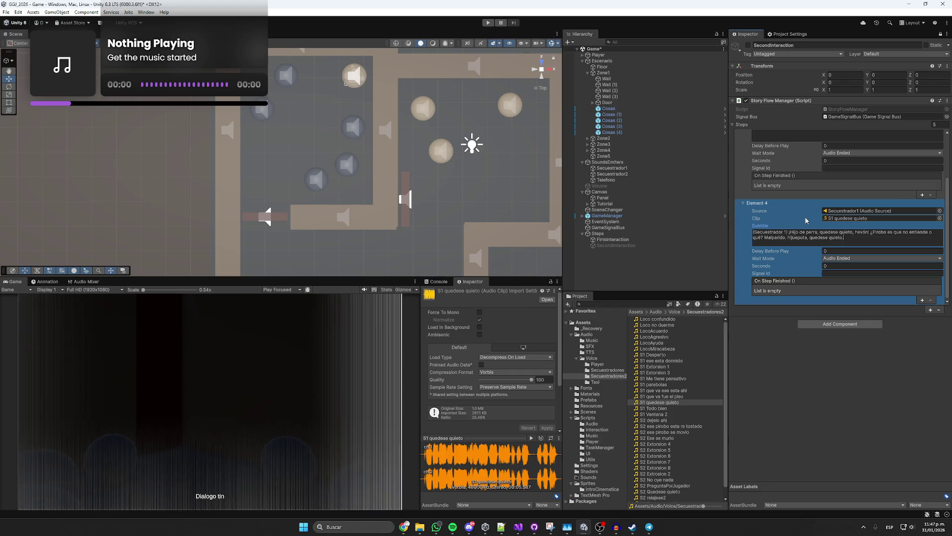
left_click_drag(844, 237, 789, 231)
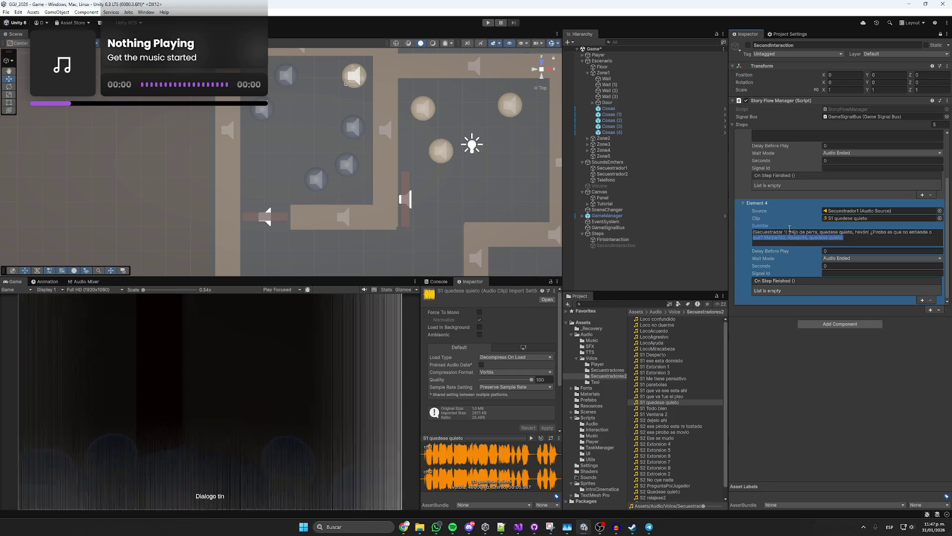
left_click(409, 529)
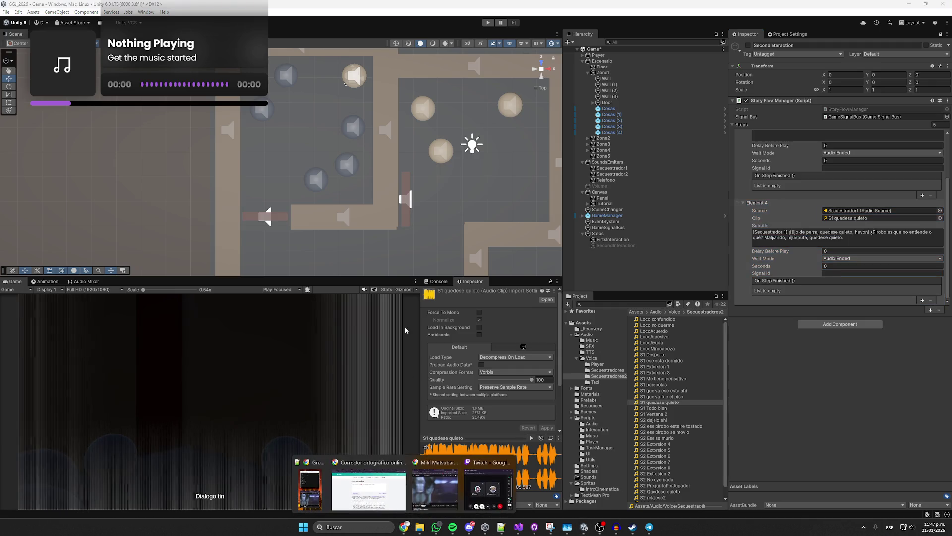
- Paste the subtitle into the lenguaje.com checker and run the spell check
left_click(367, 477)
key("ctrl+a")
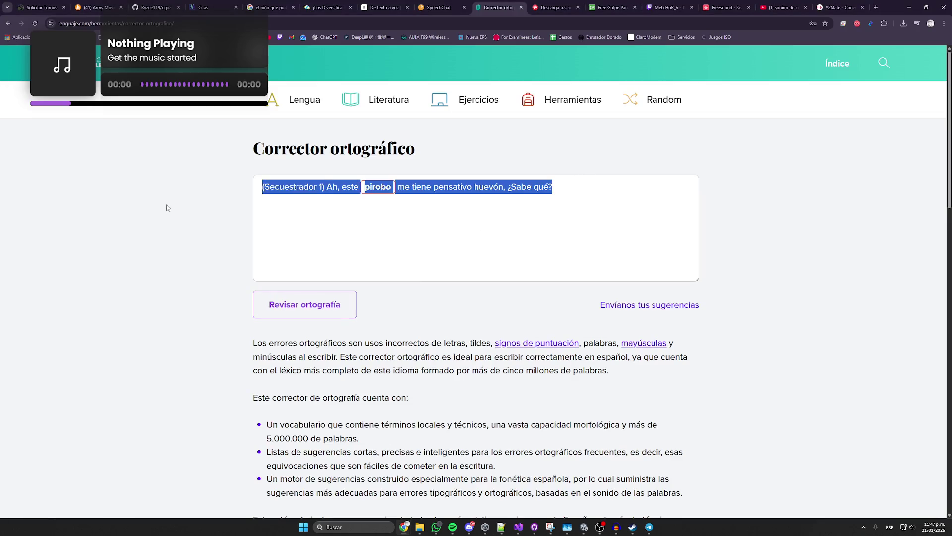
type(") ¡Hijo de perra, quedese quieto, hevón! ¿Pirobo es que no entiende o qué? Malparido, hijueputa, quedese quieto.")
left_click(297, 304)
- Accept the corrections quédese, huevón and the second quédese
left_click(353, 187)
left_click(330, 224)
left_click(420, 189)
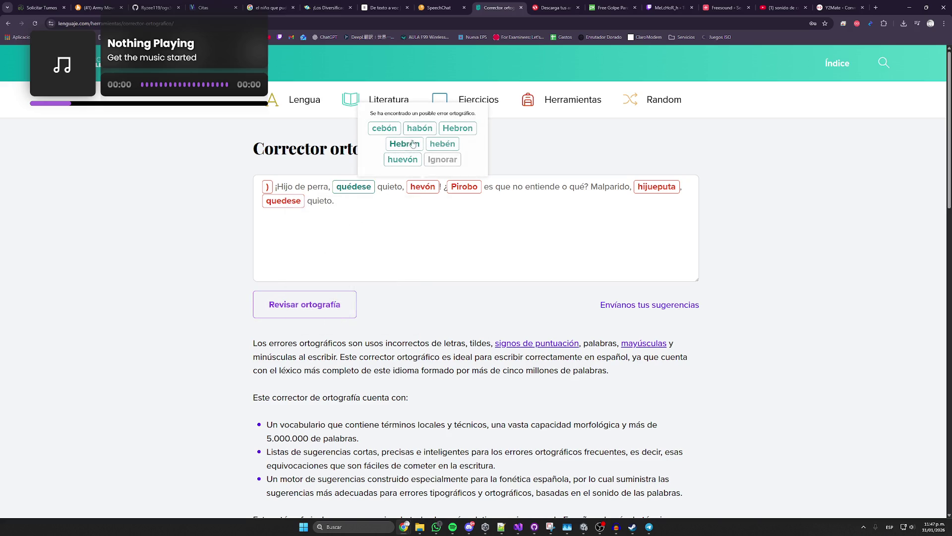
left_click(405, 160)
left_click(663, 187)
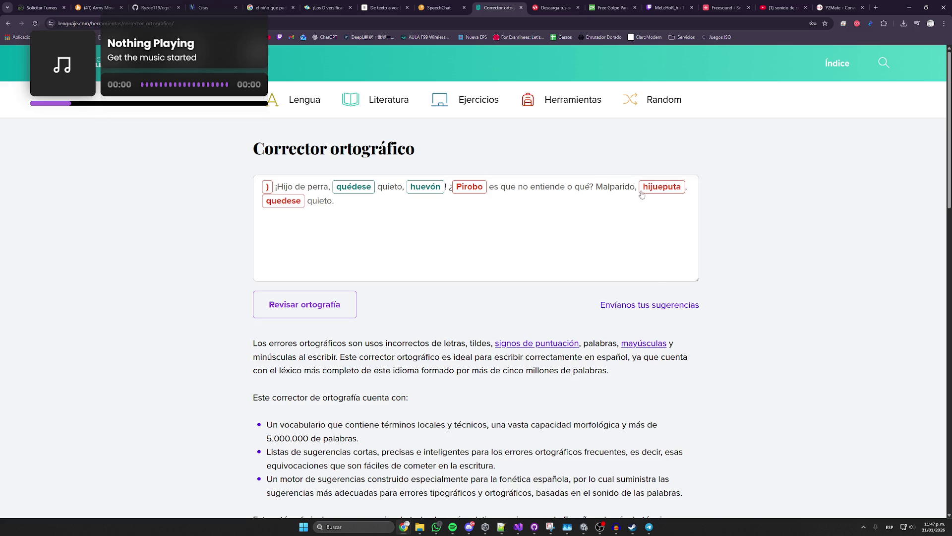
left_click(286, 205)
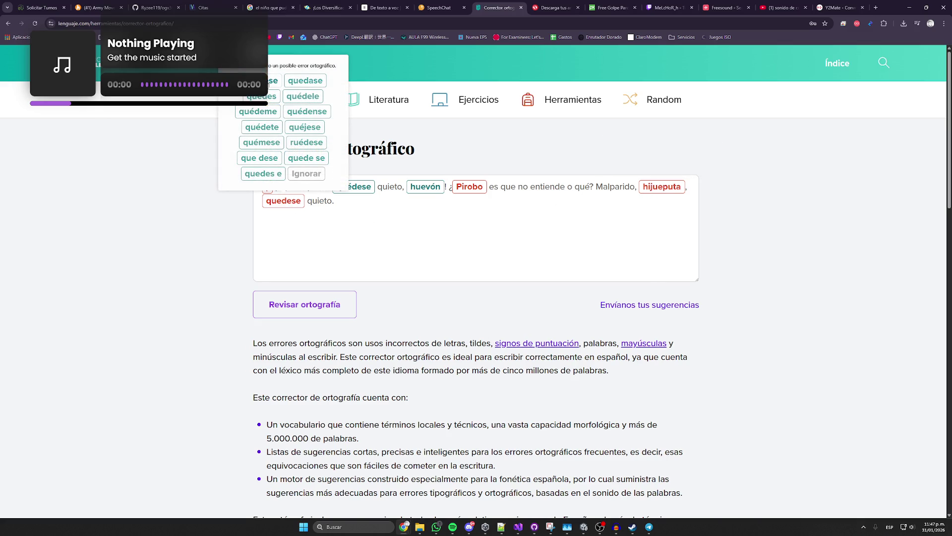
left_click(497, 207)
- Select the corrected line and return to Element 4's subtitle in Unity
mouse_move(341, 204)
left_mouse_down()
mouse_move(268, 201)
mouse_move(489, 187)
mouse_move(275, 186)
left_mouse_up()
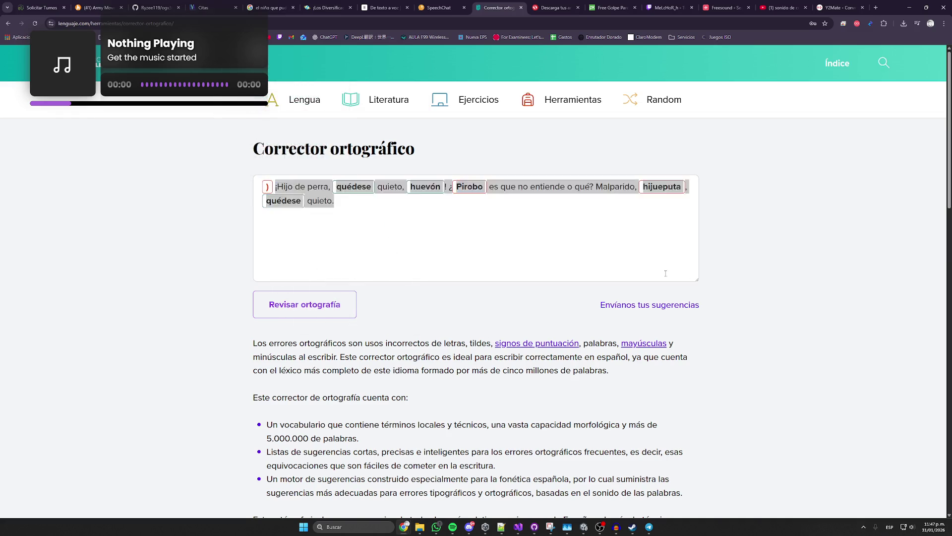
key("alt+Tab")
left_click(792, 232)
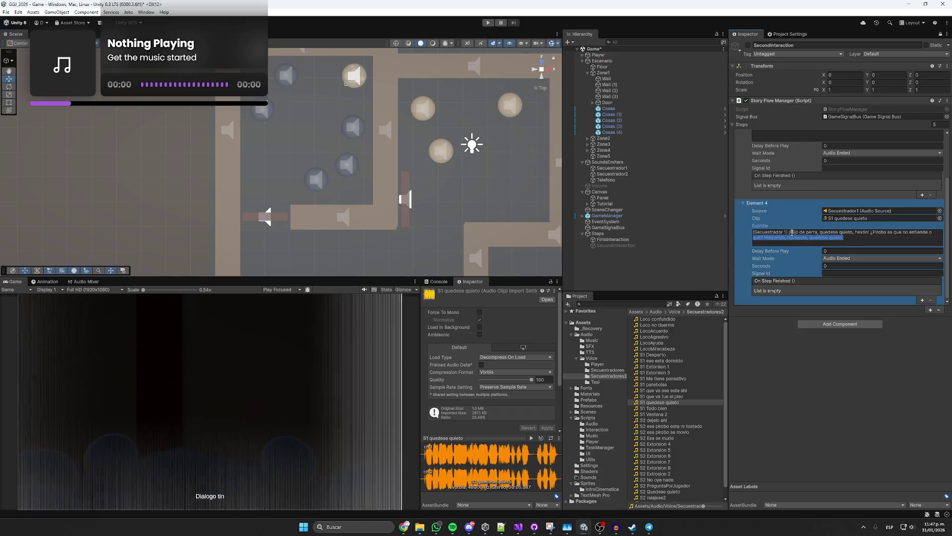
- Replace Element 4's subtitle with the corrected line and save the scene
key("ctrl+a")
key("ctrl+v")
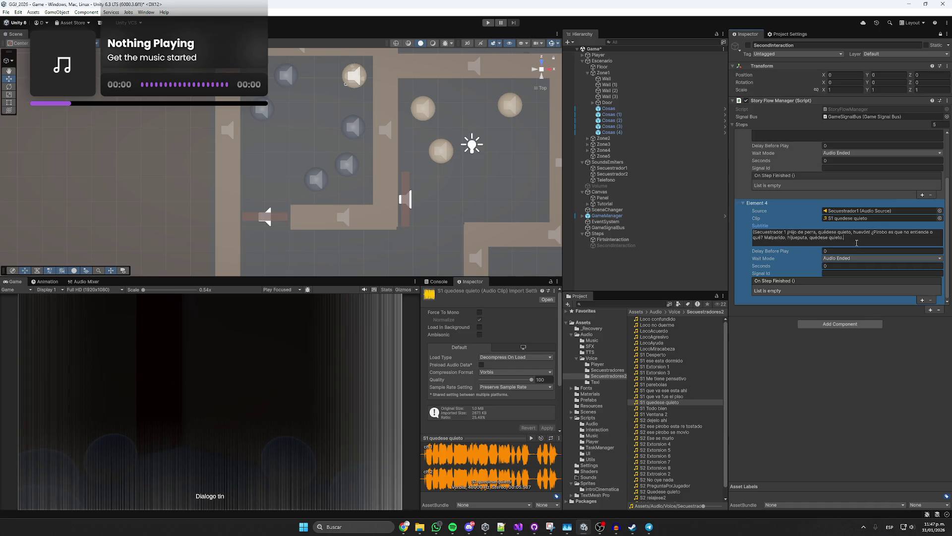
key("ctrl+s")
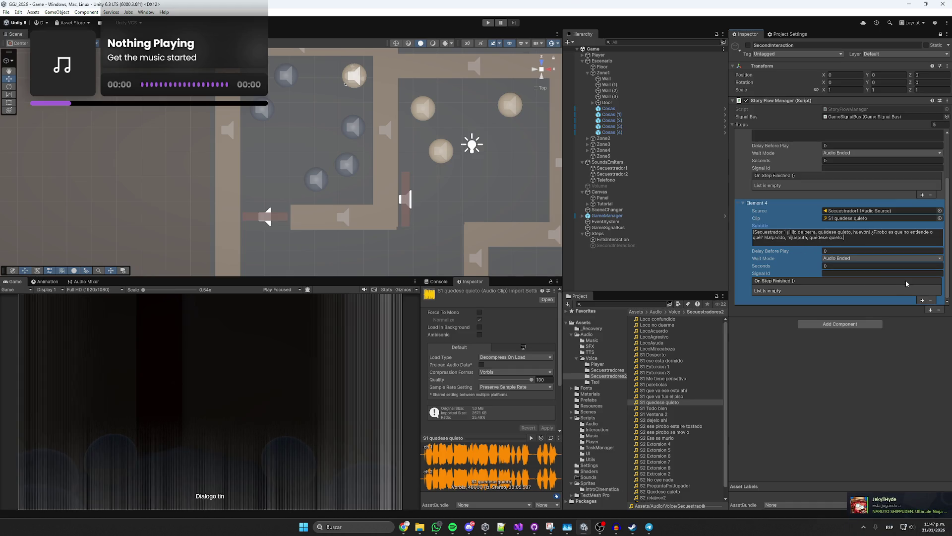
- Add a new Element 5 step to the Steps list
scroll(831, 251, "up", 2)
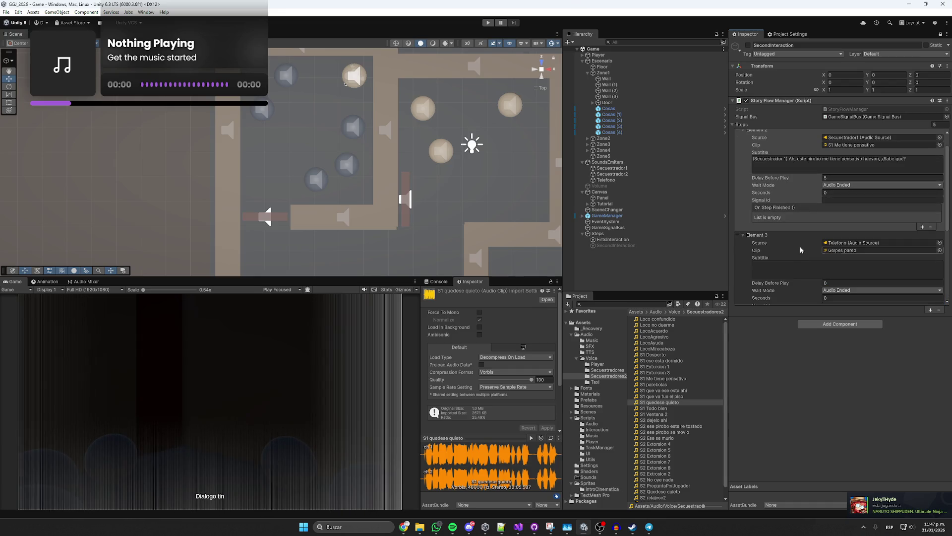
scroll(799, 246, "down", 2)
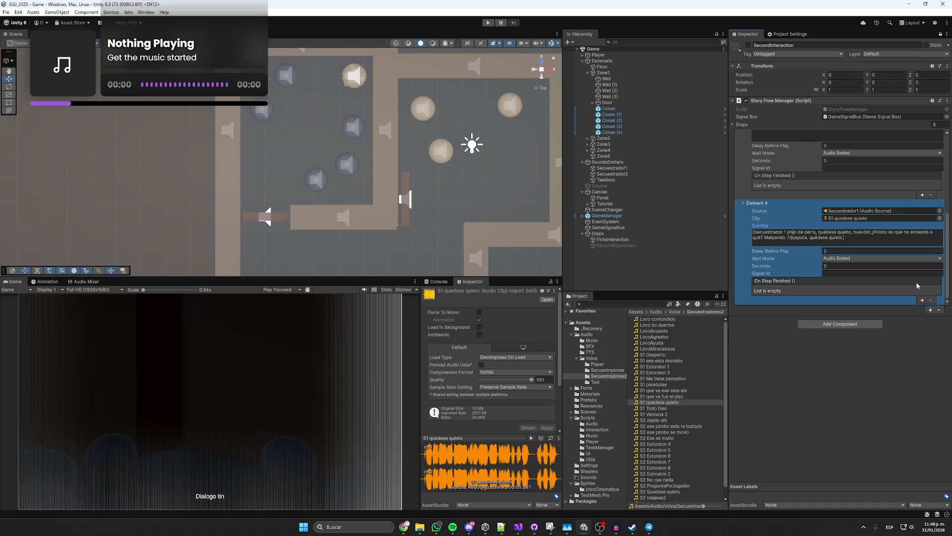
left_click(922, 299)
key("ctrl+z")
left_click(930, 310)
- Turn the Twitch stream volume up to full
left_click(854, 219)
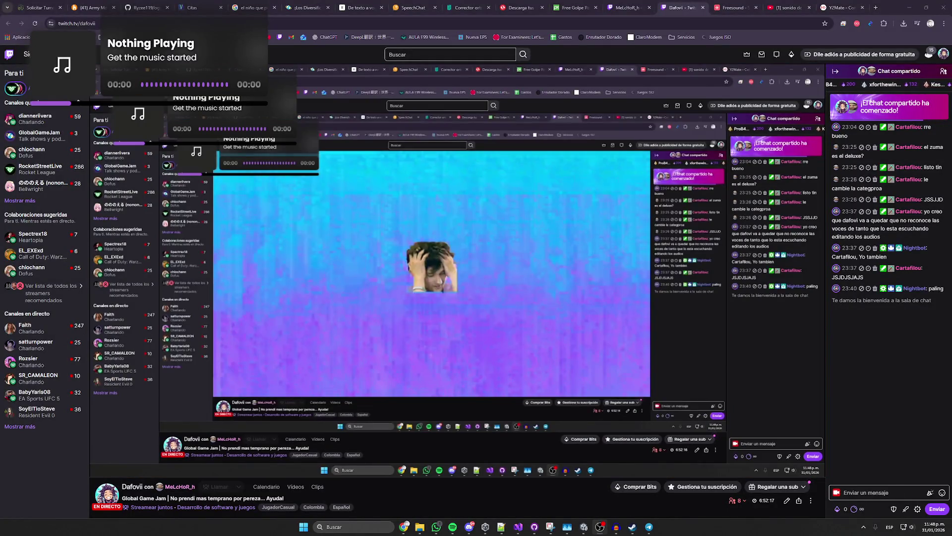
scroll(523, 333, "down", 2)
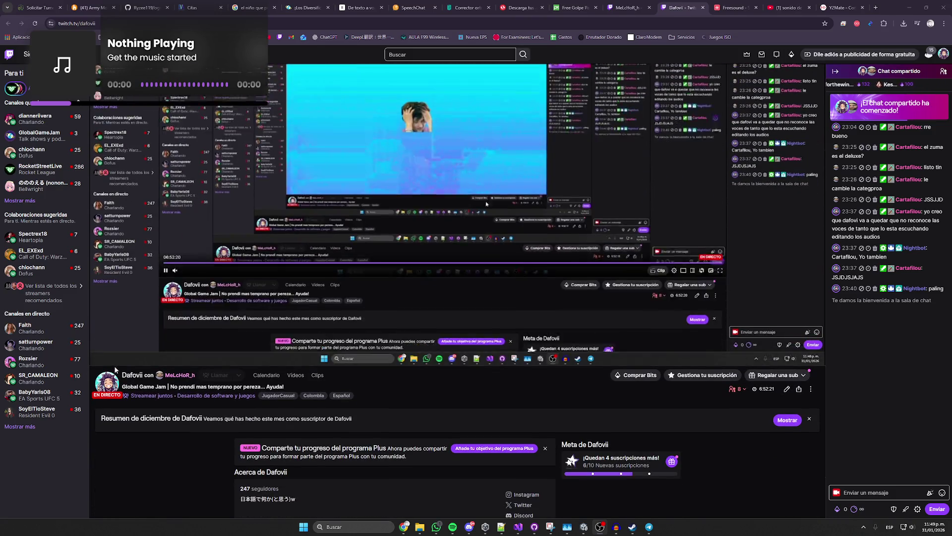
mouse_move(118, 362)
left_click_drag(119, 356, 160, 359)
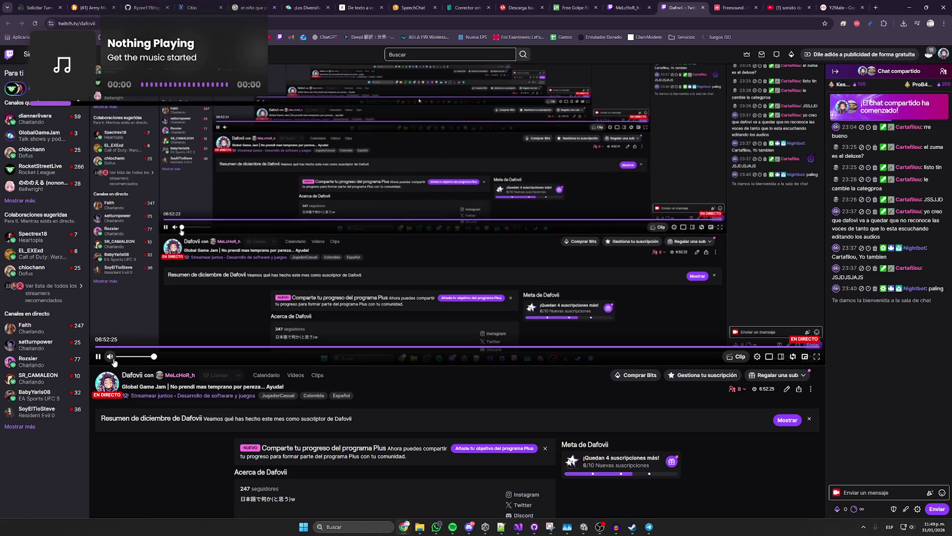
- Filter the channel's Videos by 'Emisiones anteriores', then close the tab
scroll(356, 371, "up", 2)
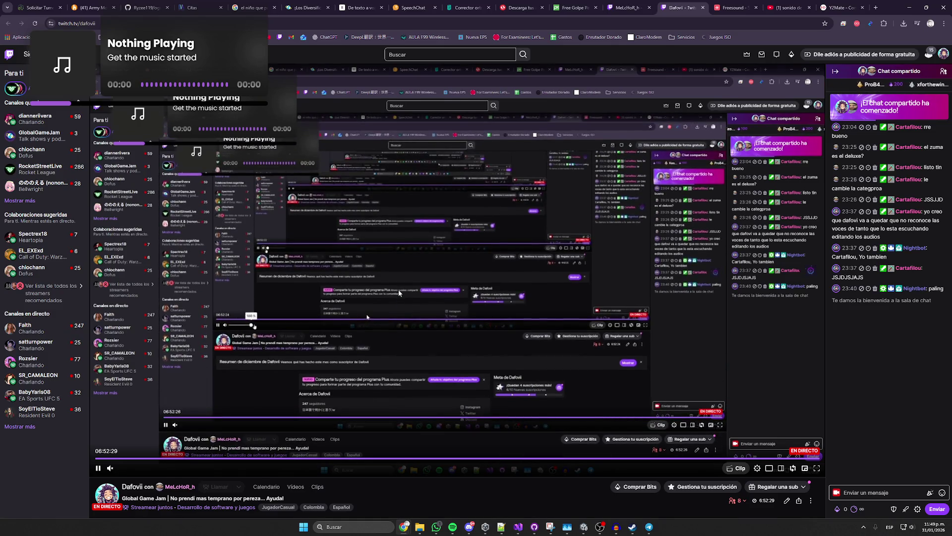
scroll(184, 363, "down", 3)
left_click(294, 339)
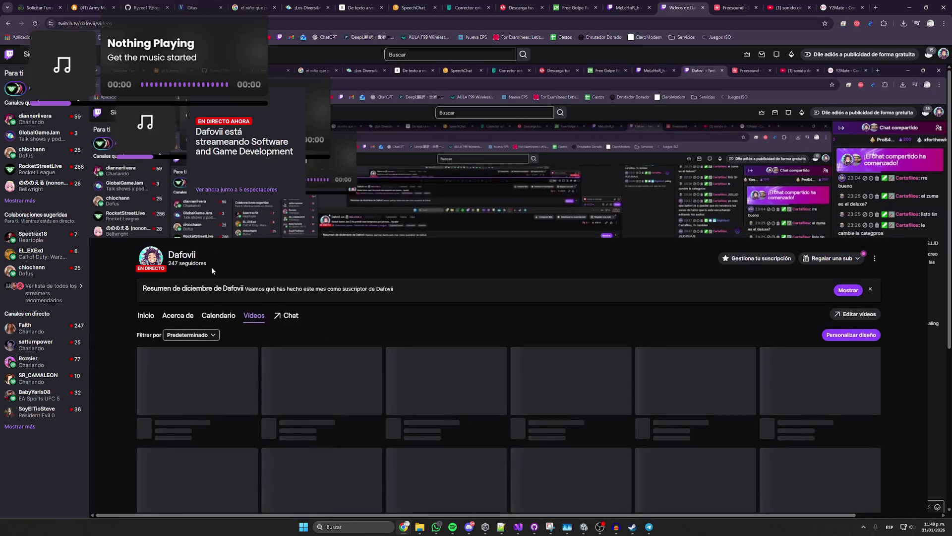
scroll(228, 308, "down", 2)
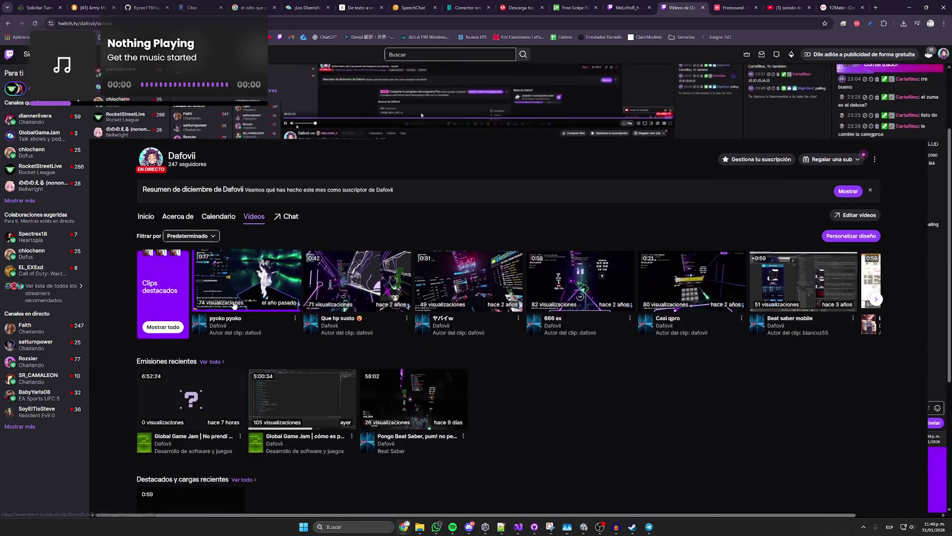
left_click(208, 223)
left_click(188, 258)
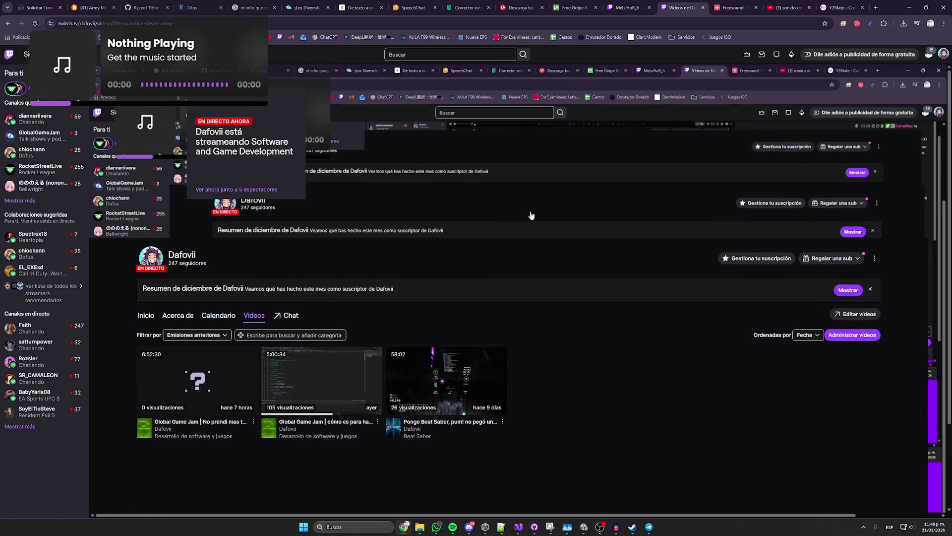
middle_click(670, 6)
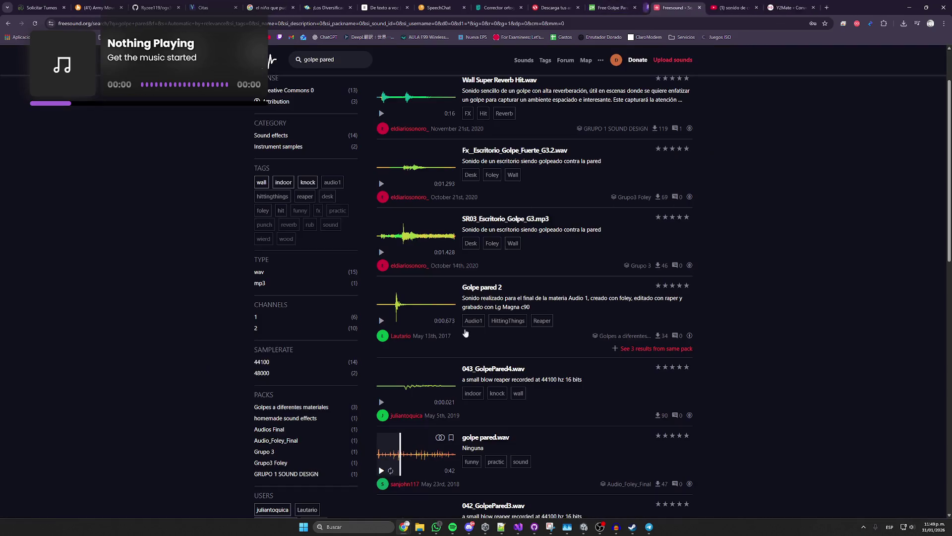
- Close the Twitch tab and drop the 'S2 dejelo ahi' clip into Element 5's Clip field
key("ctrl+w")
mouse_move(404, 526)
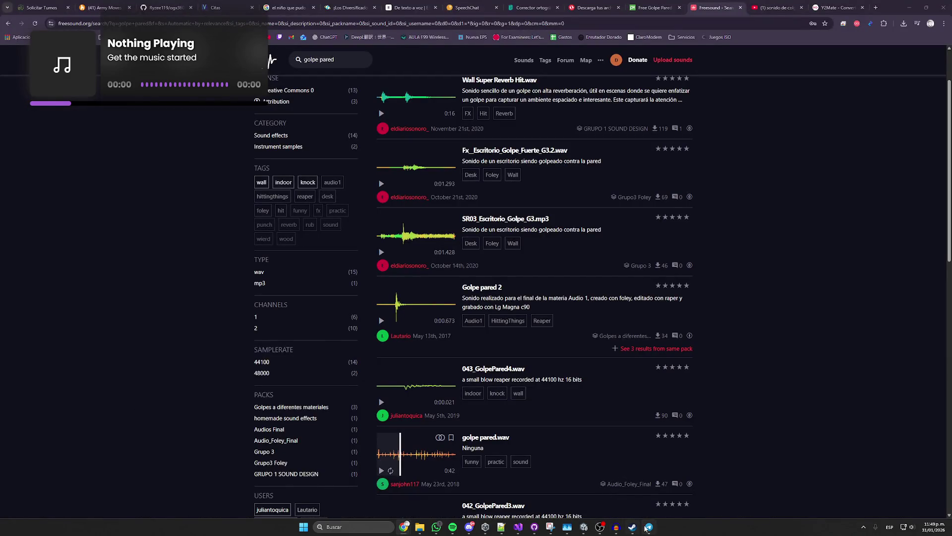
left_click(584, 527)
mouse_move(653, 420)
left_mouse_down()
mouse_move(853, 218)
mouse_move(859, 224)
left_mouse_up()
scroll(676, 411, "down", 1)
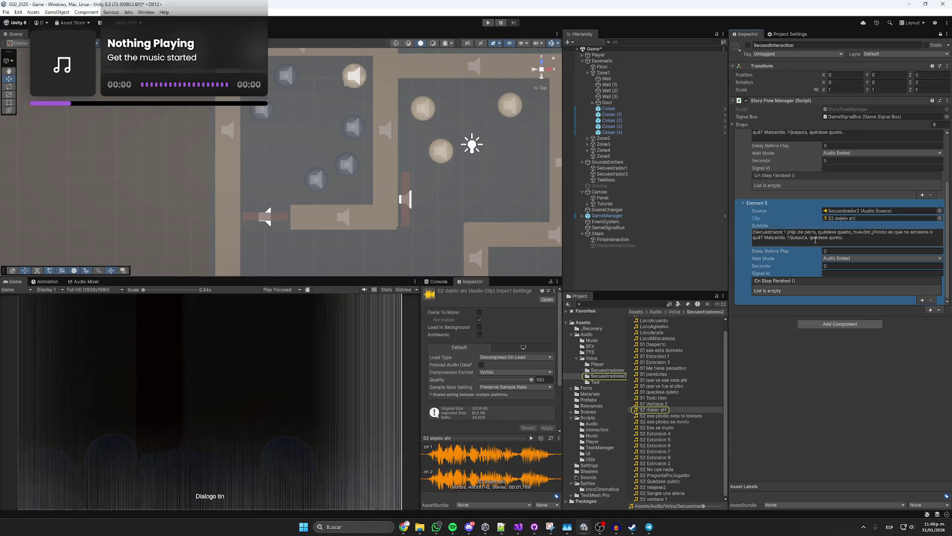
- Preview the S2 dejelo ahi clip and clear the leftover Secuestrador 1 text from Element 5's subtitle
left_click(677, 410)
left_click(531, 438)
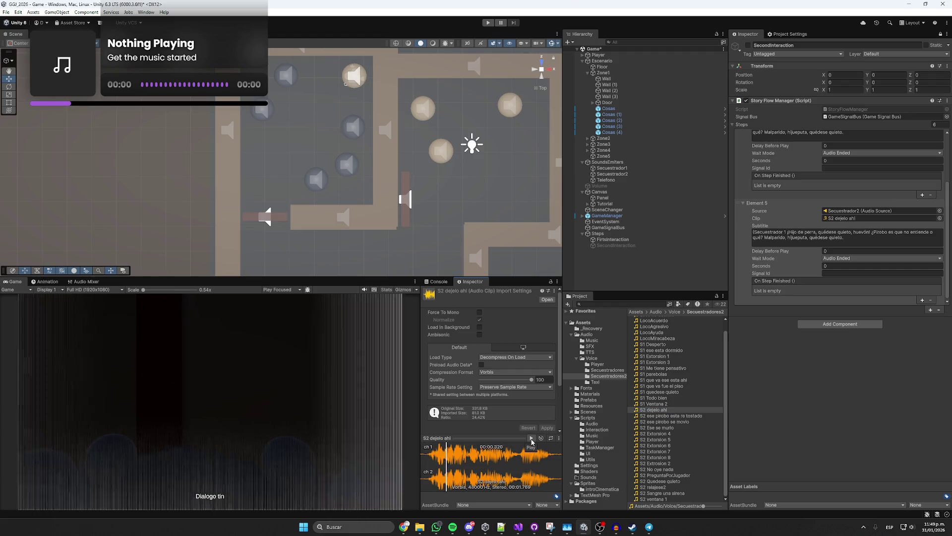
left_click(856, 232)
left_click_drag(860, 237, 790, 232)
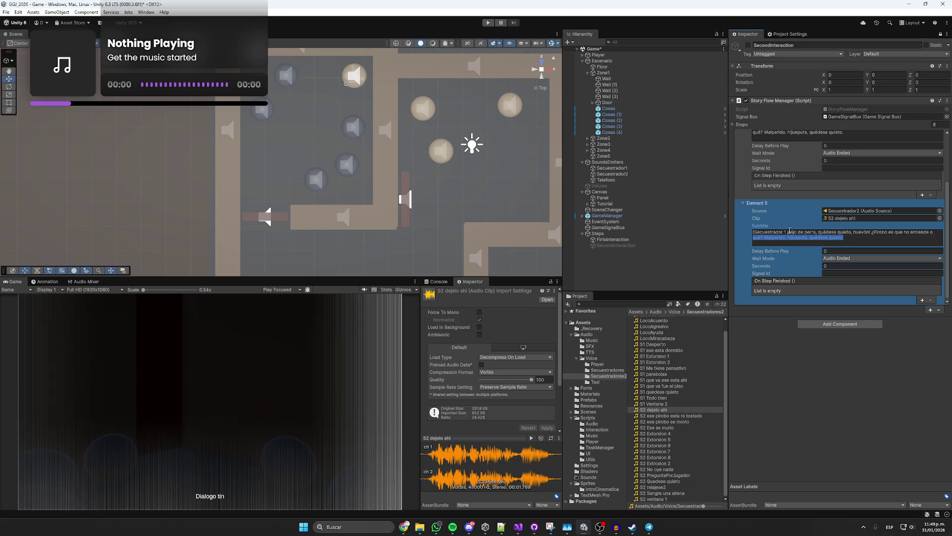
key("BackSpace")
scroll(796, 230, "up", 10)
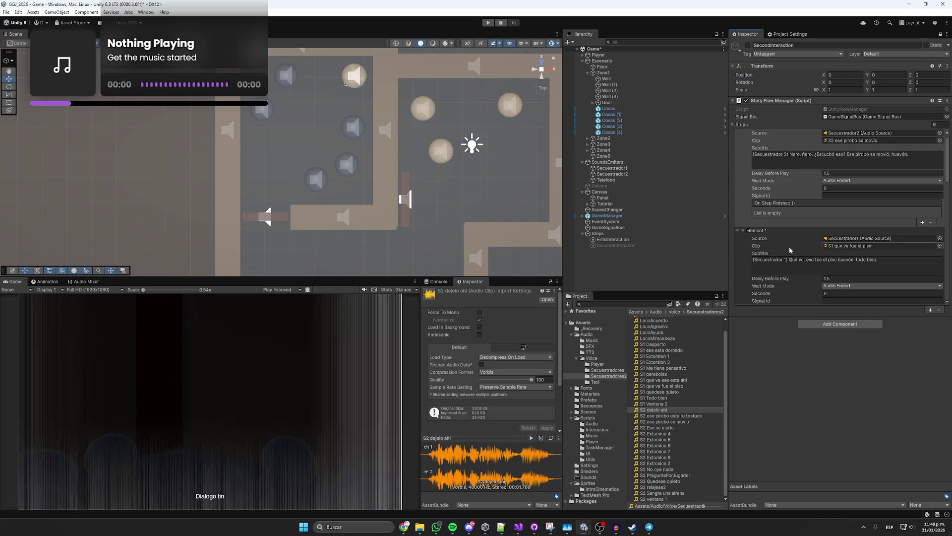
scroll(795, 258, "down", 10)
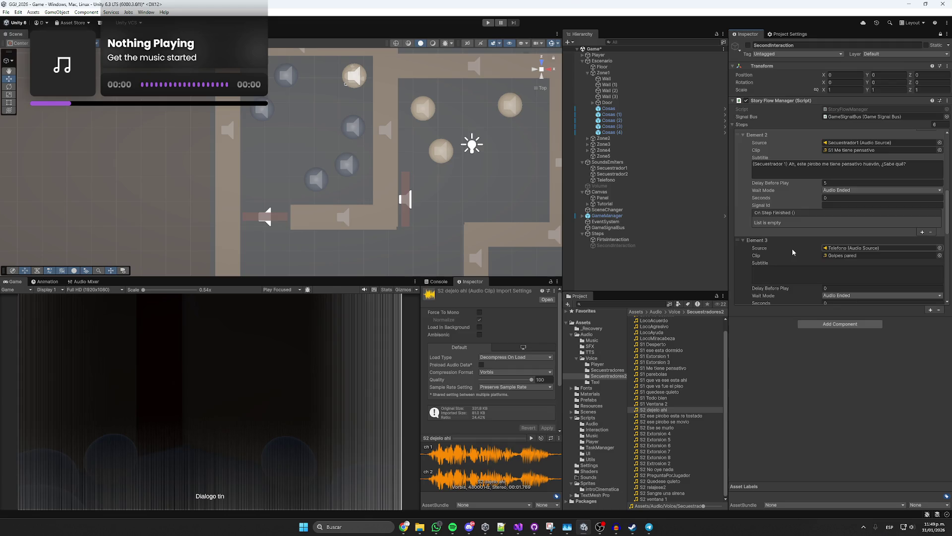
scroll(791, 252, "up", 1)
left_click_drag(844, 179, 788, 174)
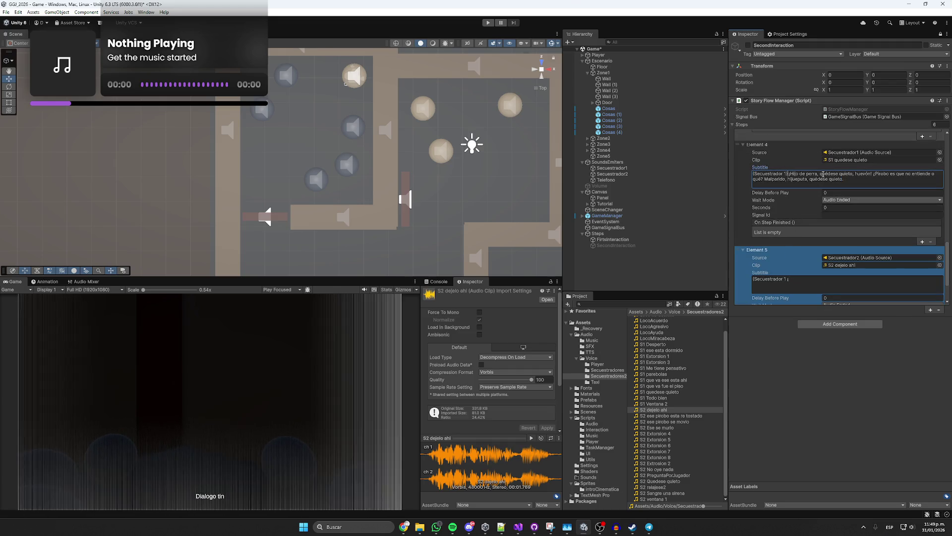
- Type '(Secuestrador 2) Dejelo ahí, ahorita miramos; todo bien.' and remove the extra word 'qué'
left_click(804, 286)
type("2")
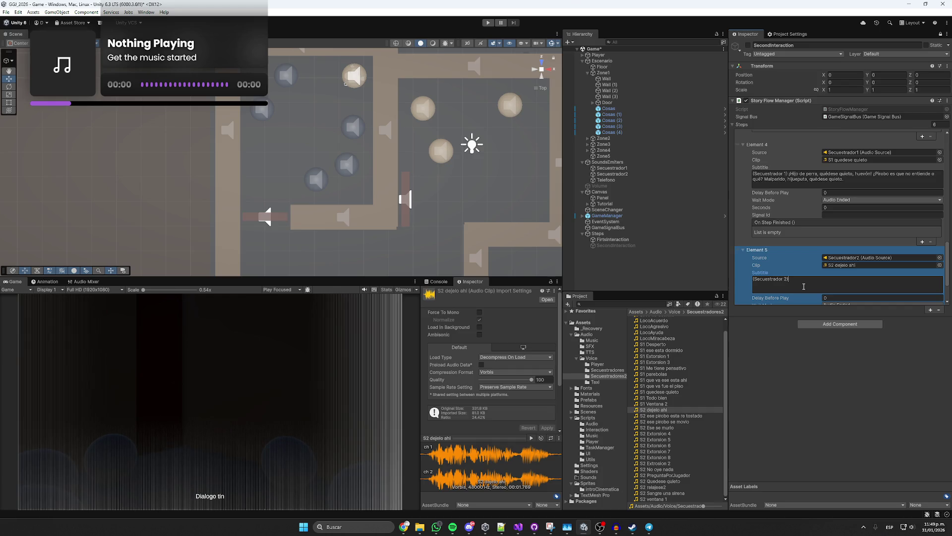
type("Dejelo ahí que ahorita miramos")
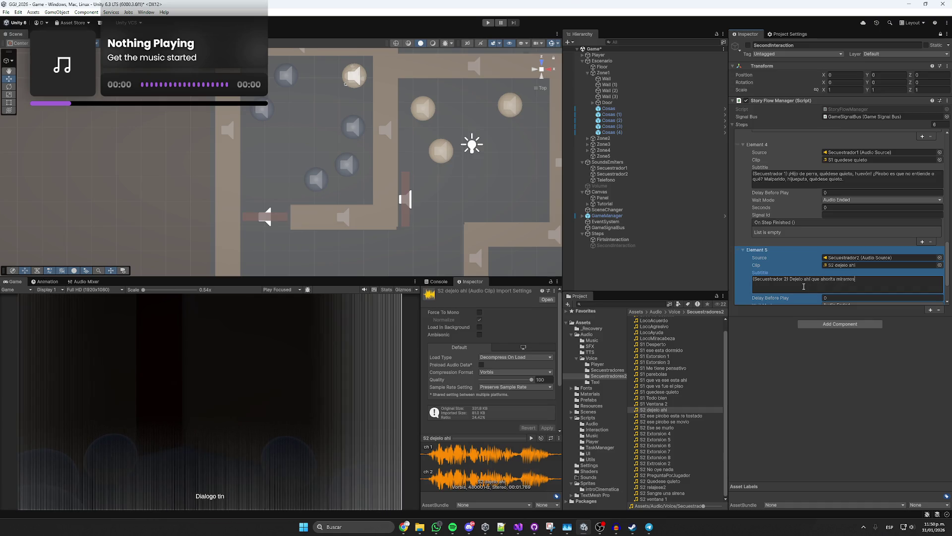
type("; todo bien")
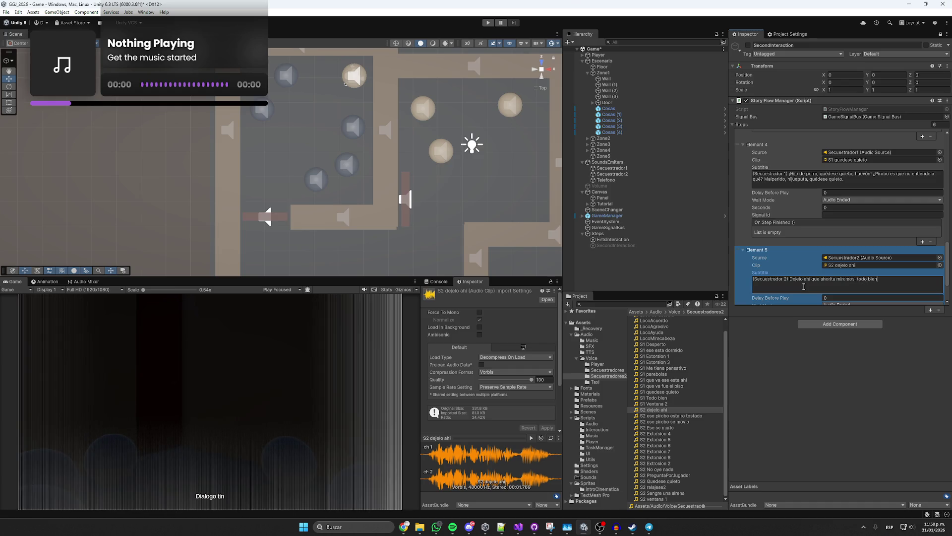
left_click(477, 451)
left_click(840, 281)
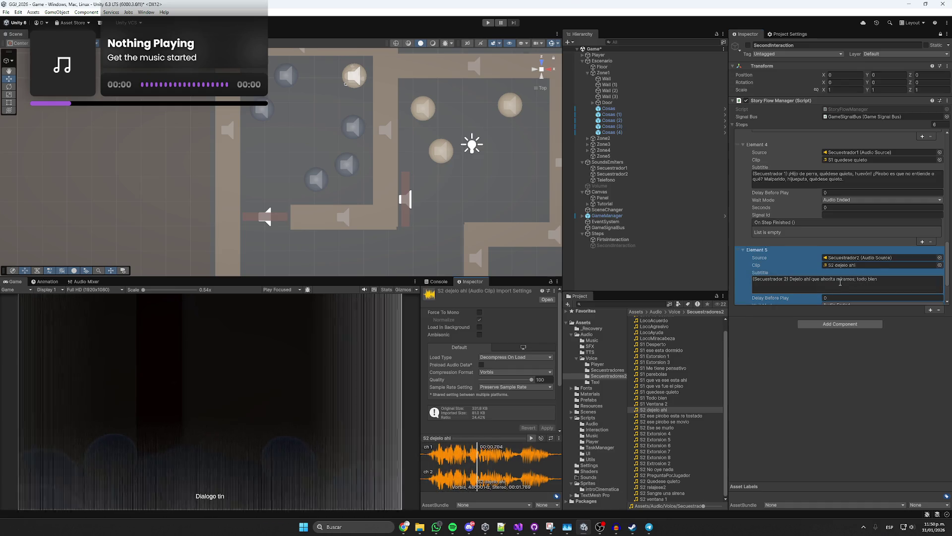
double_click(818, 279)
key("BackSpace")
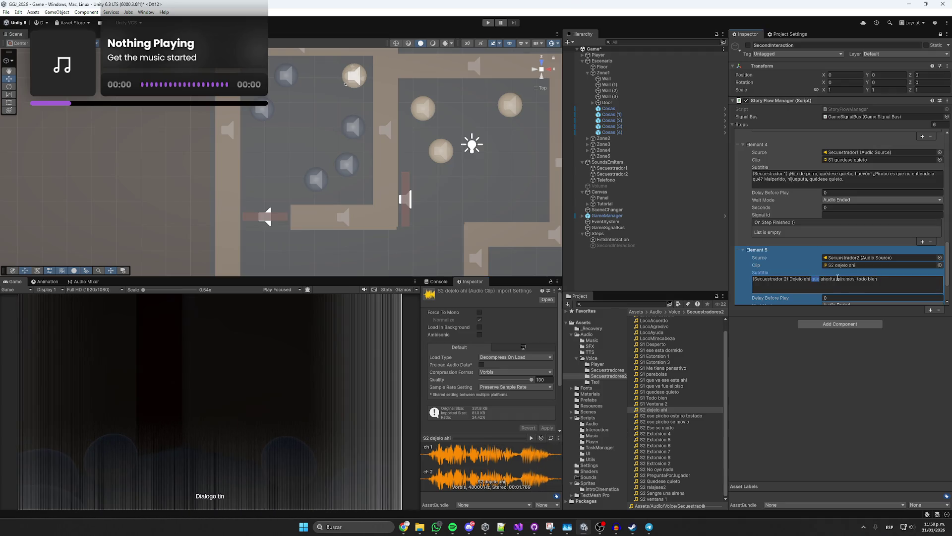
type(",")
key("Delete")
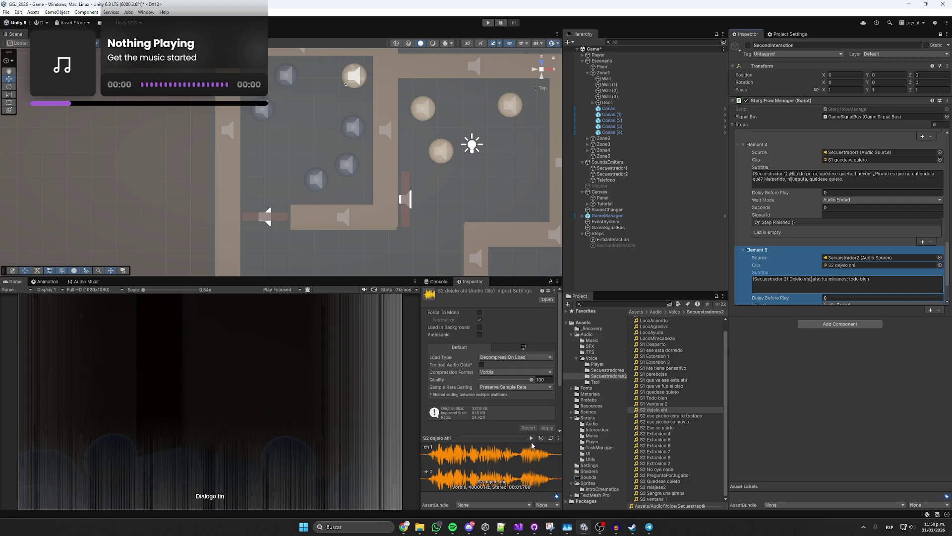
- Play the clip to verify the subtitle, then select and copy the whole line
left_click(531, 438)
left_click(884, 283)
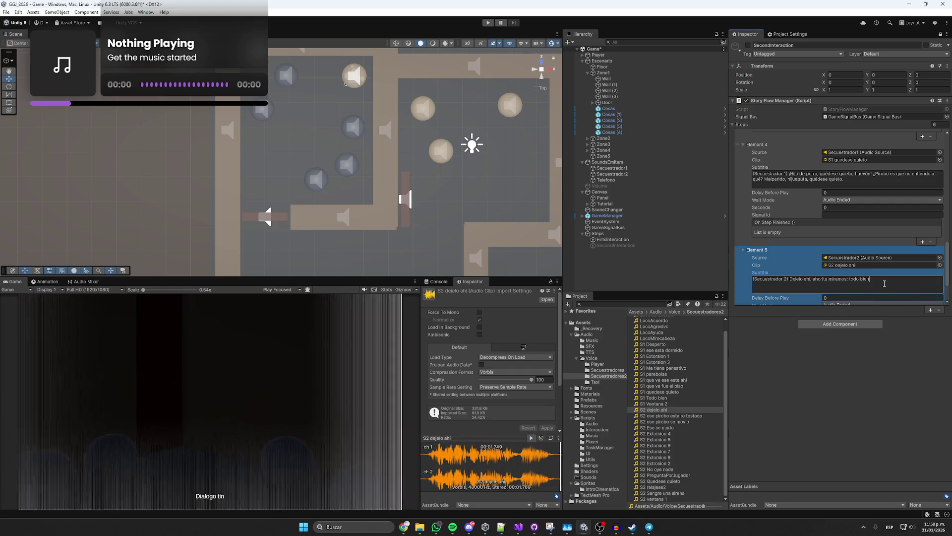
scroll(879, 281, "down", 2)
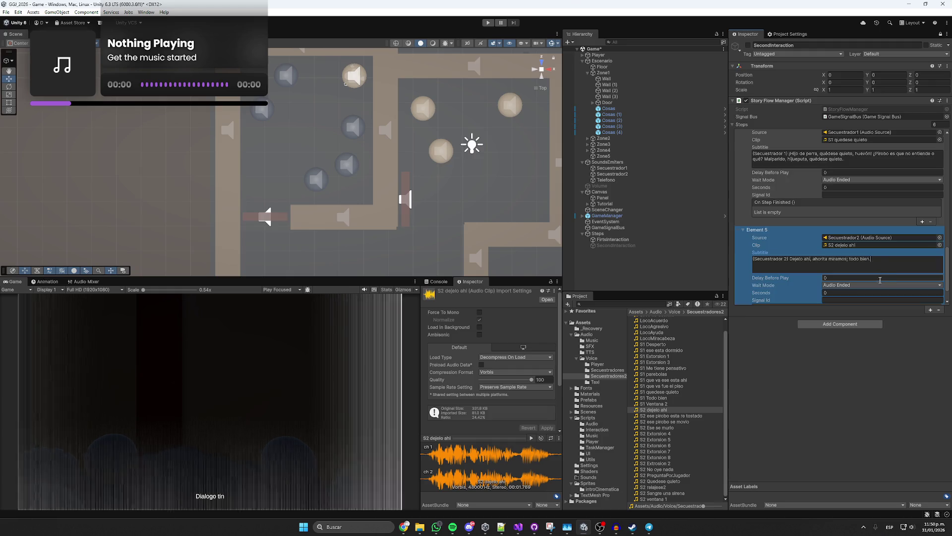
key("ctrl+a")
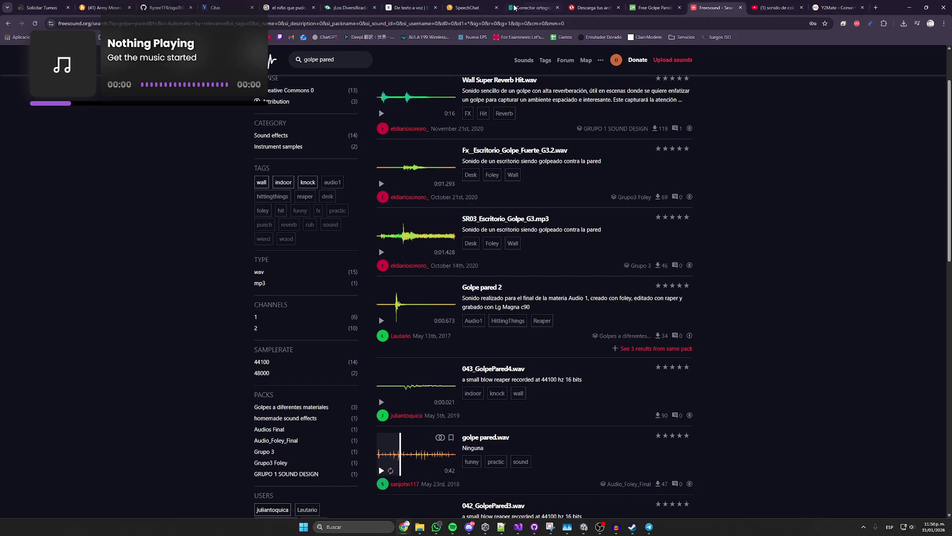
left_click(397, 496)
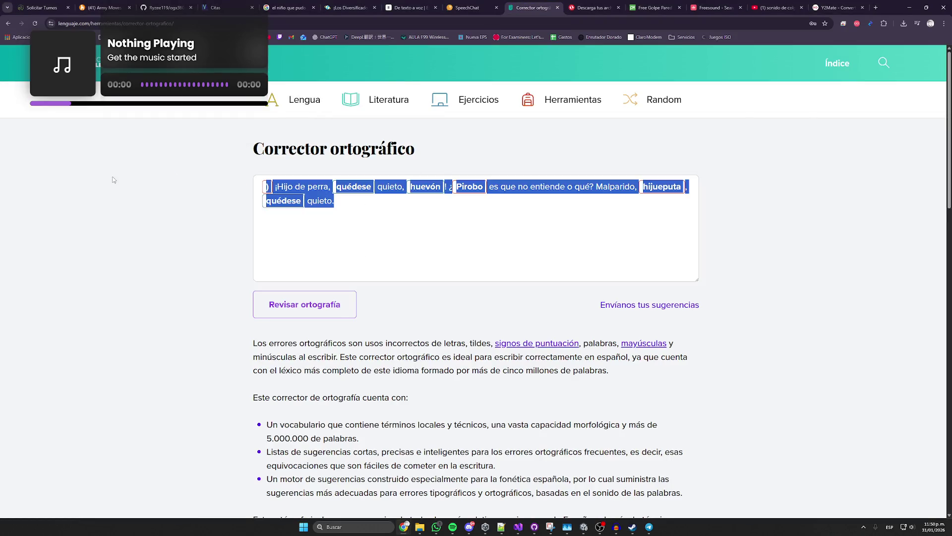
- Spell-check Element 5's line on lenguaje.com and accept 'Déjelo' for 'Dejelo'
type("(Secuestrador 2) Dejelo ahí, ahorita miramos; todo bien.")
left_click(307, 306)
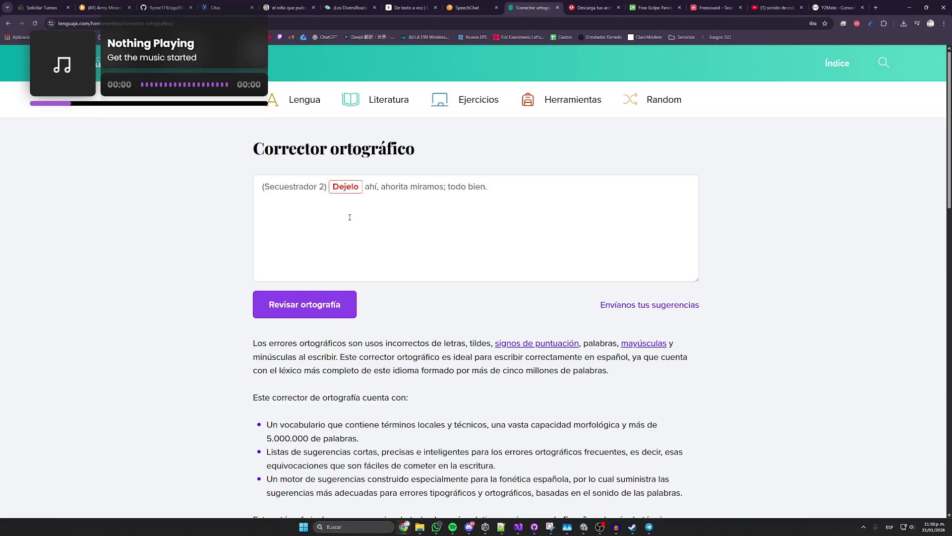
left_click(349, 188)
left_click(313, 224)
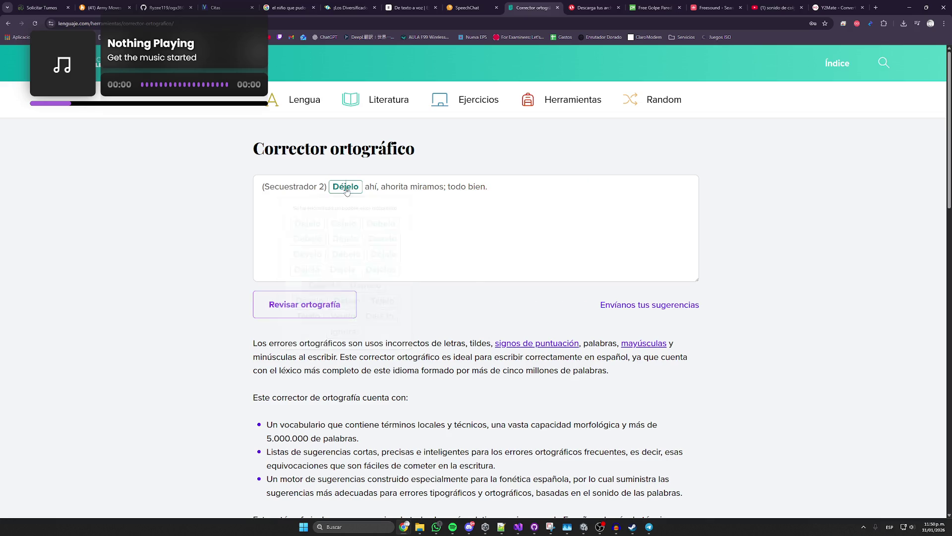
key("alt+Tab")
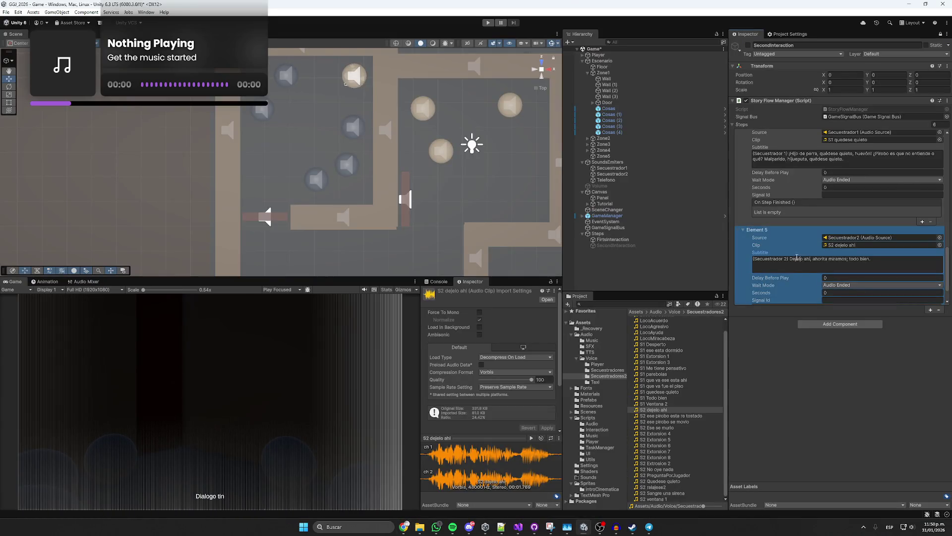
- Change 'Dejelo' to 'Déjelo' in Element 5's subtitle
key("BackSpace")
type("é")
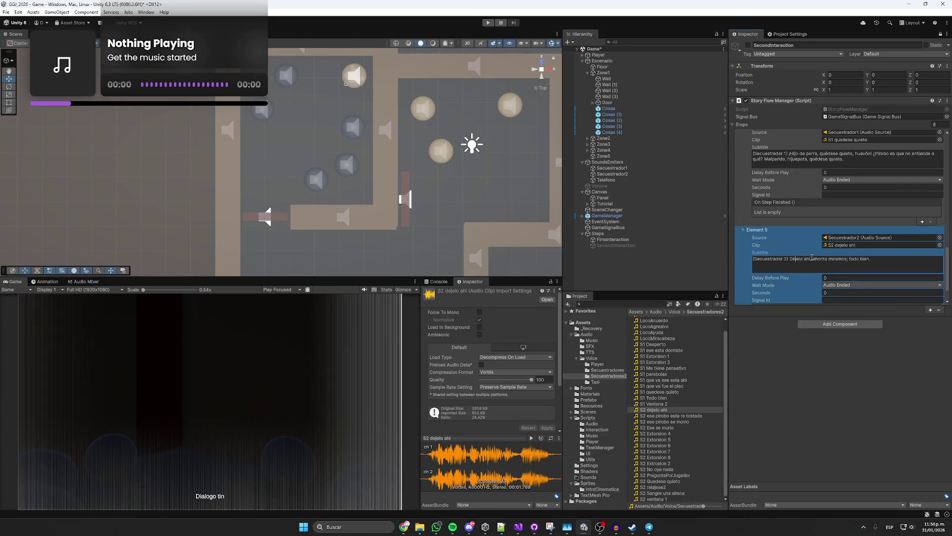
scroll(877, 261, "down", 1)
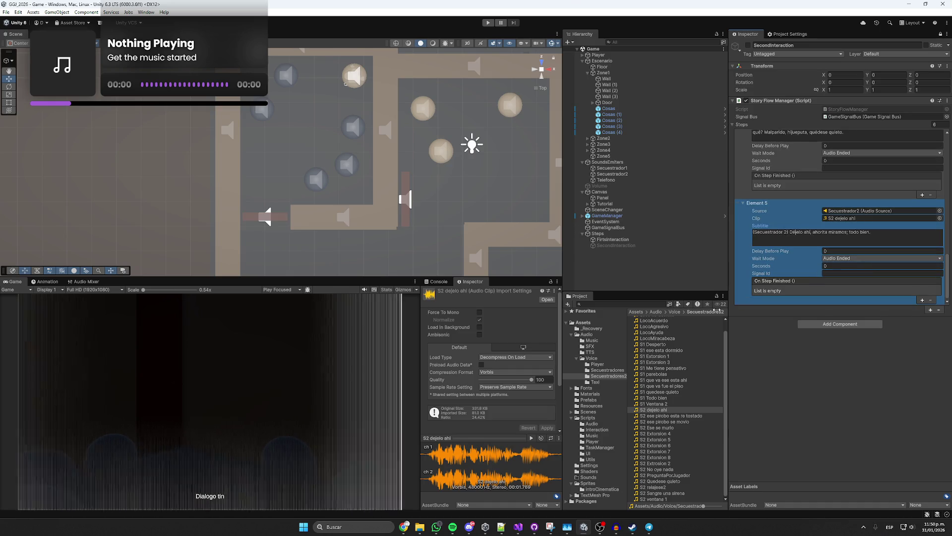
- Listen to the S2 clips 'ese pirobo esta re tostado', 'ese pirobo se movio' and 'Ese se murio'
left_click(664, 415)
left_click(530, 438)
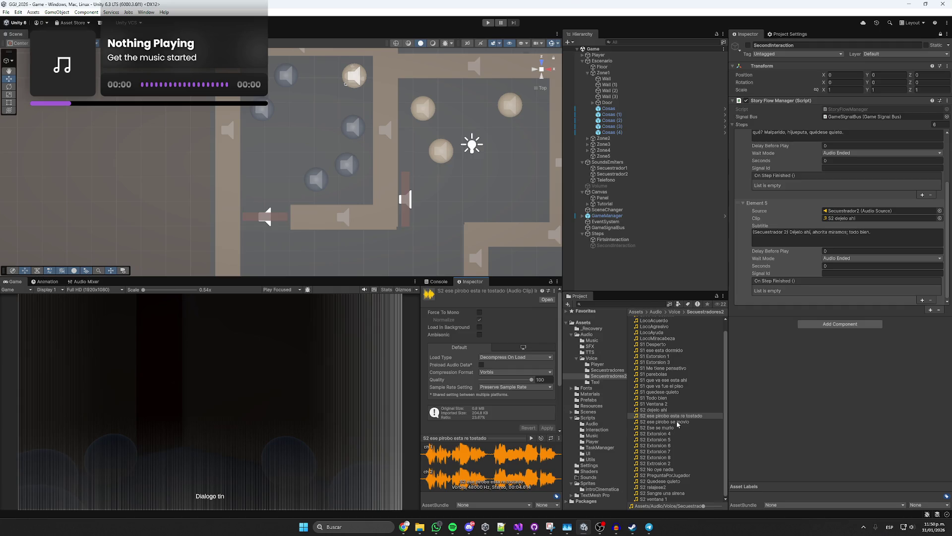
left_click(677, 422)
left_click(530, 439)
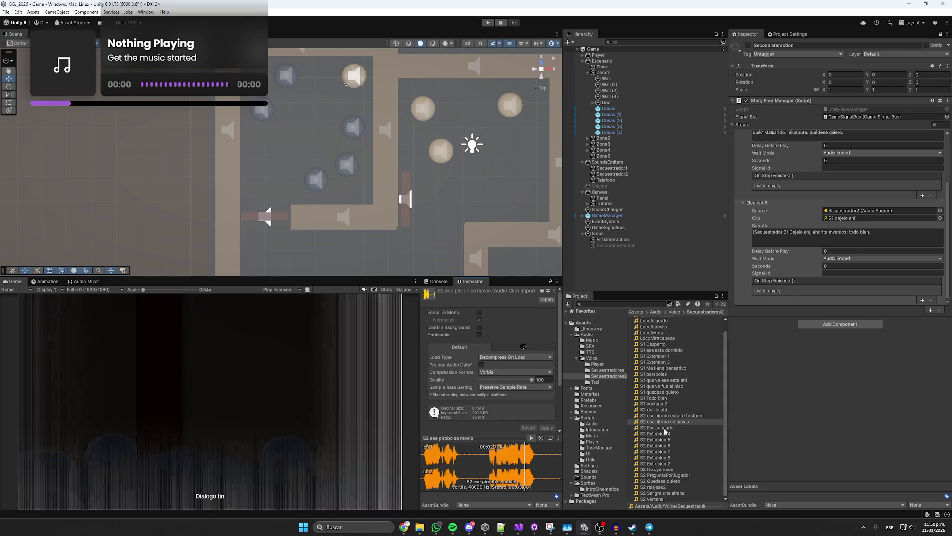
left_click(665, 429)
left_click(530, 438)
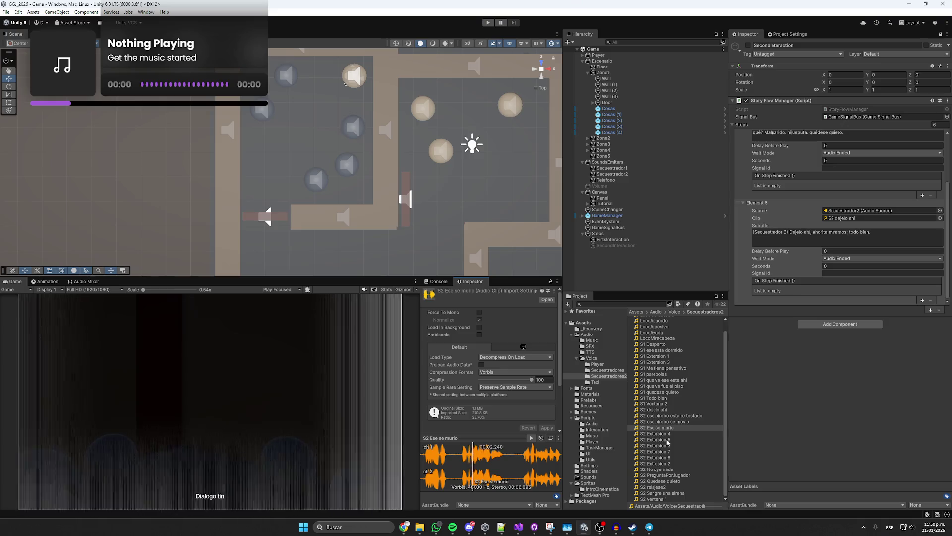
mouse_move(377, 278)
left_mouse_down()
mouse_move(359, 126)
mouse_move(353, 217)
left_mouse_up()
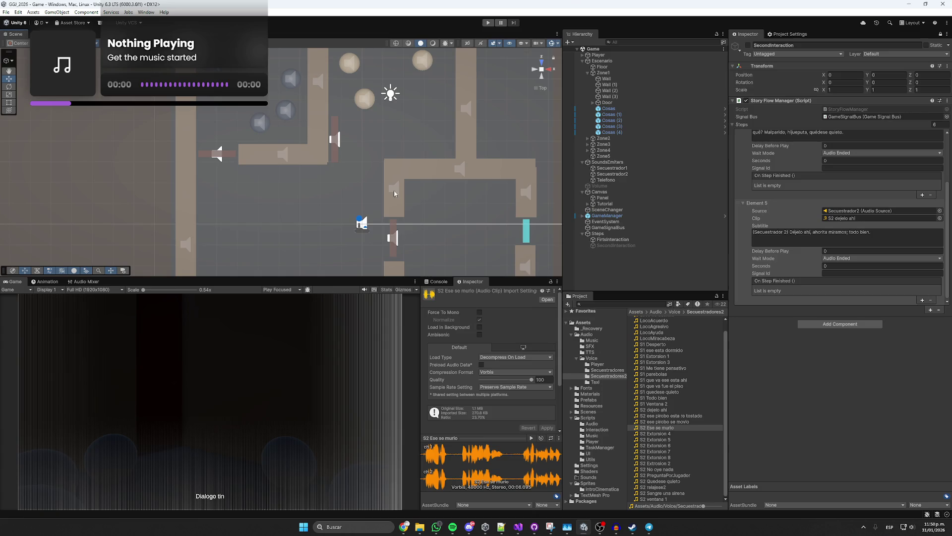
- Set Element 5 to wait a fixed 10 seconds
left_click_drag(395, 194, 396, 176)
left_click(794, 262)
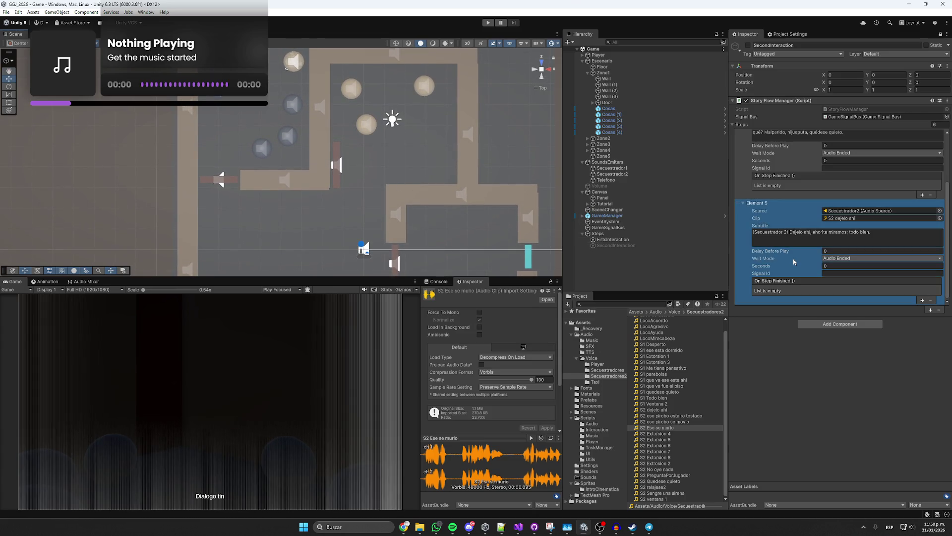
left_click(842, 251)
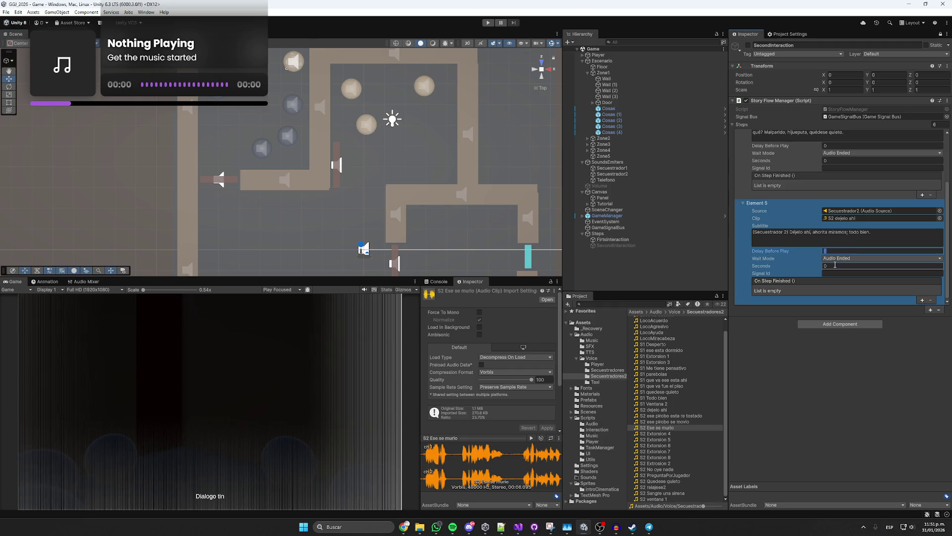
left_click(837, 259)
left_click(836, 265)
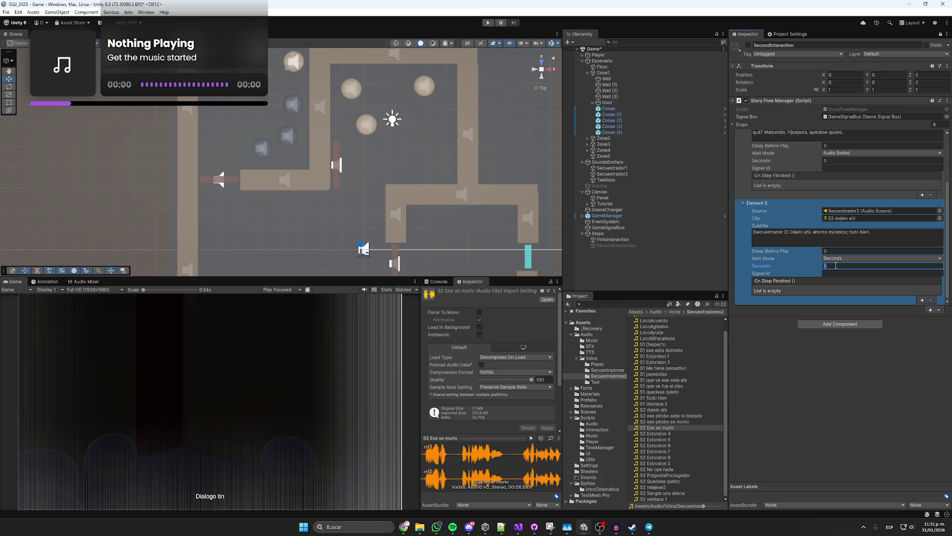
type("10")
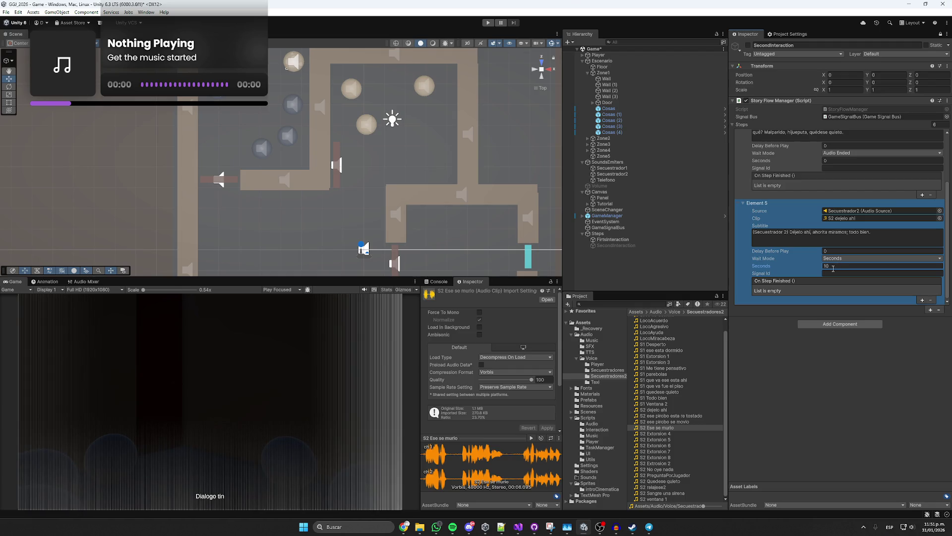
- Duplicate SecondInteraction and add an On Step Finished GameObject.SetActive action activating the duplicate
left_click(634, 245)
key("ctrl+d")
left_click(620, 245)
left_click(917, 296)
left_click(921, 298)
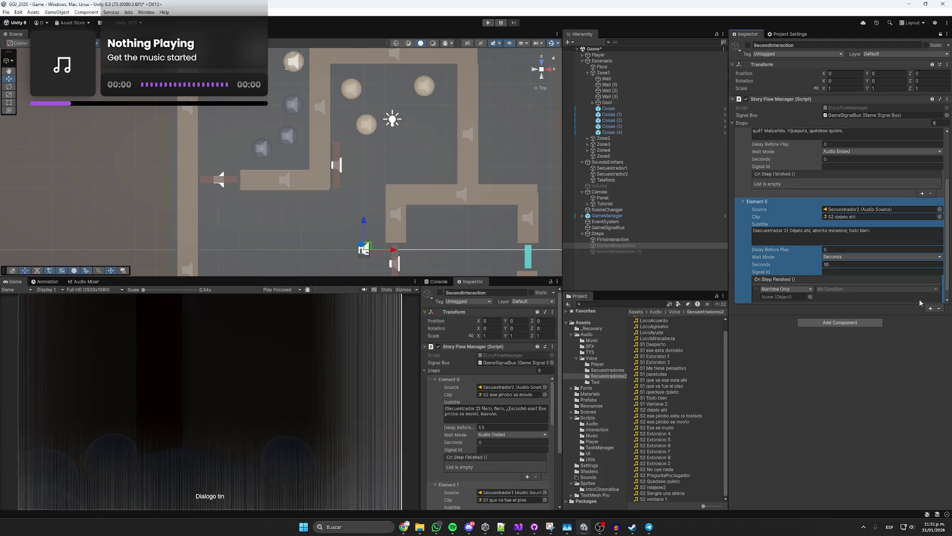
left_click_drag(602, 251, 795, 297)
left_click(843, 288)
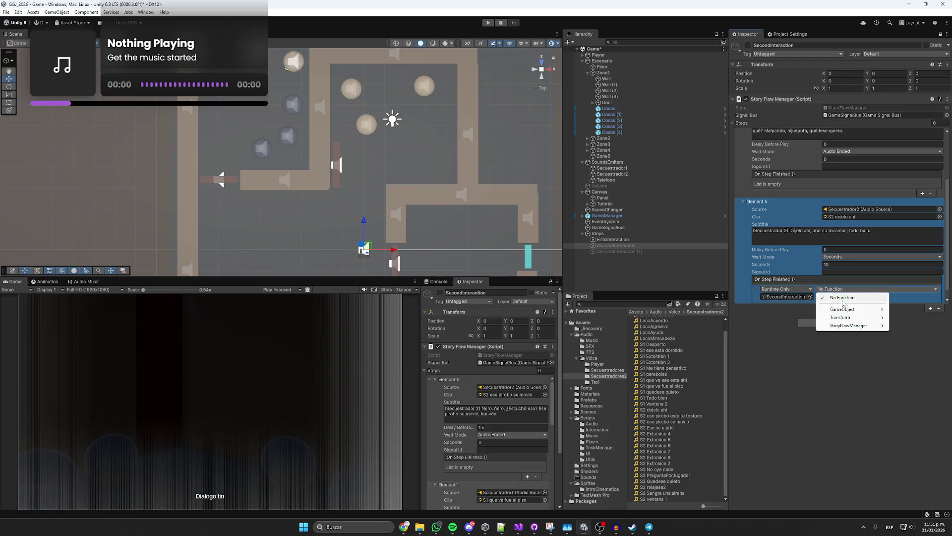
mouse_move(853, 304)
left_click(758, 367)
left_click(819, 296)
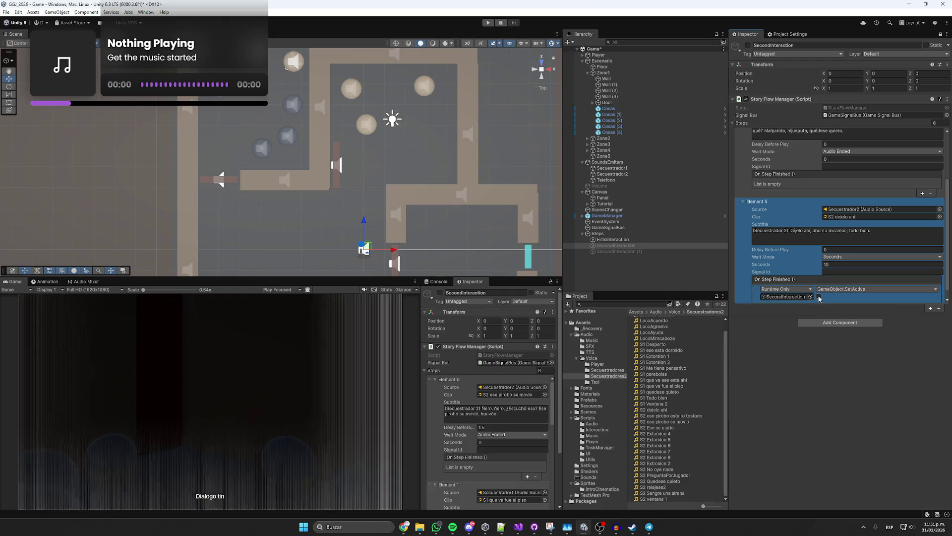
- Add a second finish action deactivating SecondInteraction, then select the duplicate's name
left_click(921, 298)
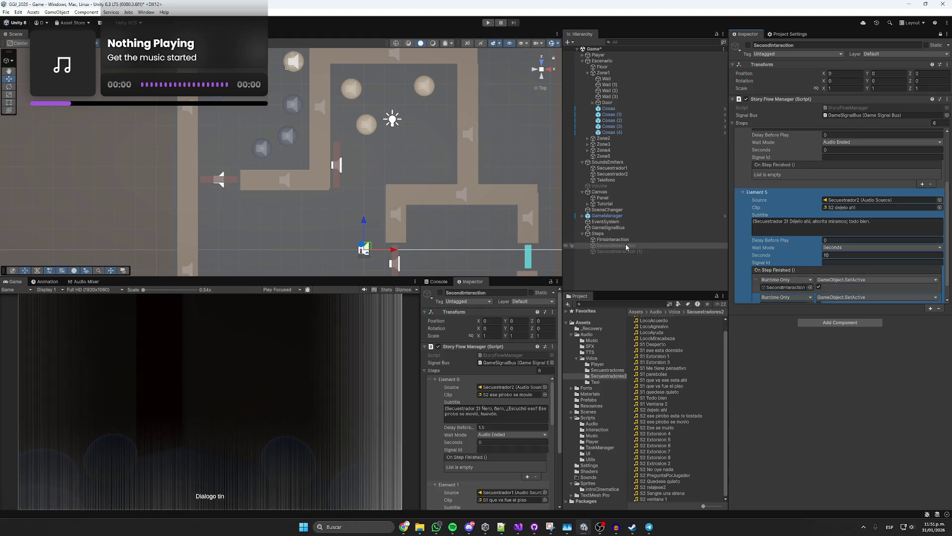
scroll(791, 305, "down", 1)
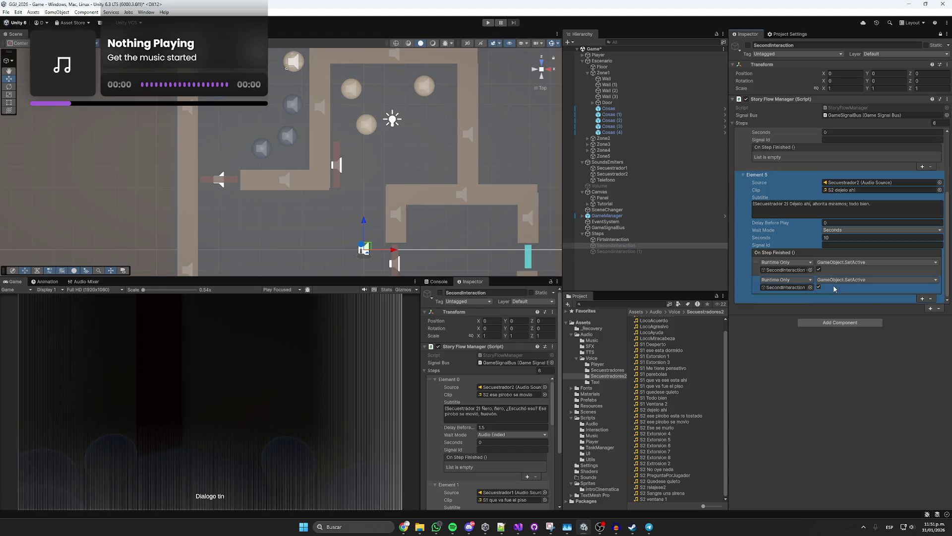
left_click(819, 287)
left_click(617, 251)
left_click(940, 34)
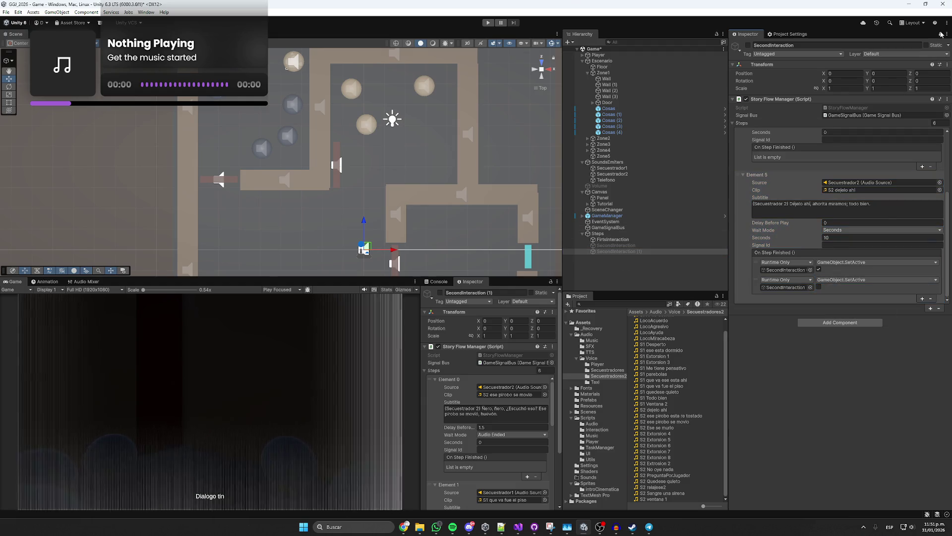
left_click(817, 45)
- Rename SecondInteraction (1) to ThirdInteraction
key("BackSpace")
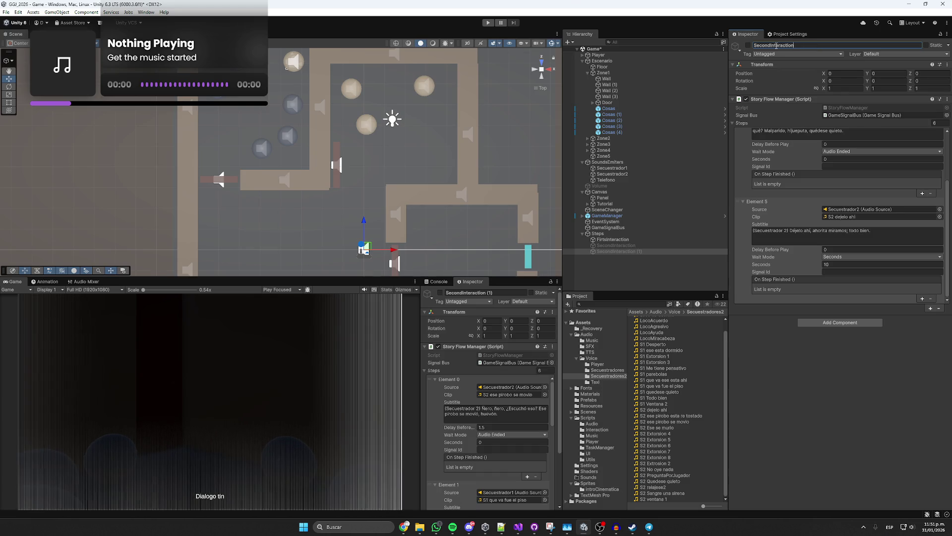
key("ctrl+a")
key("BackSpace")
type("Third")
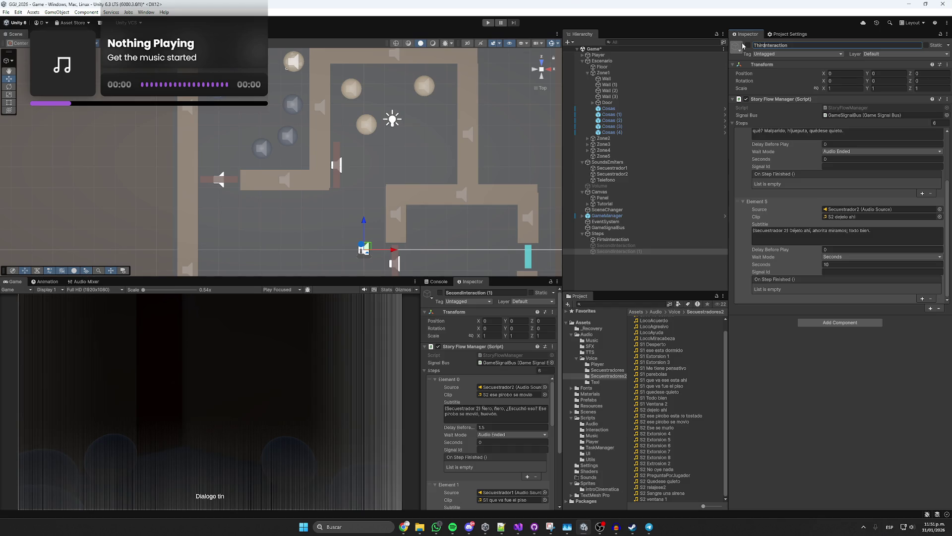
key("Return")
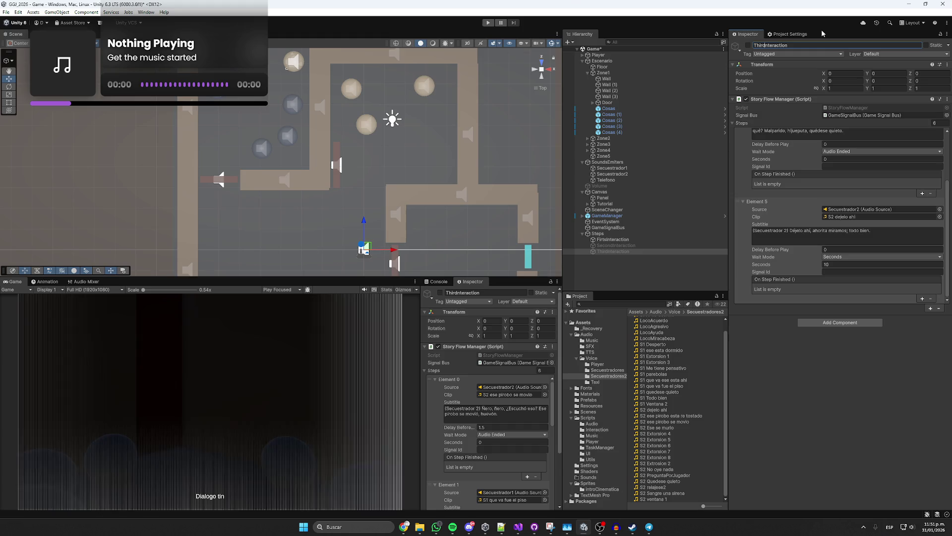
- Reset ThirdInteraction's Steps to 0, then add a single blank Element 0
left_click(935, 123)
type("0")
key("Return")
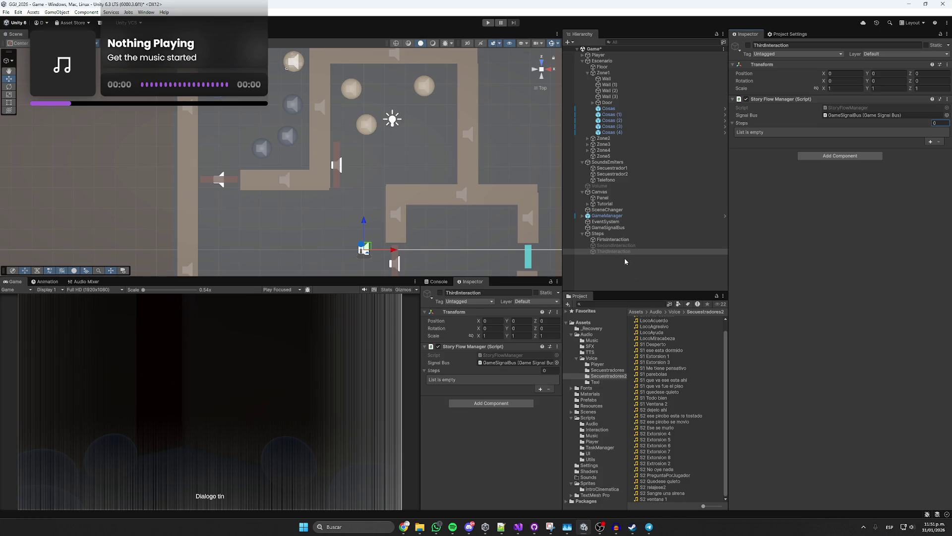
left_click(930, 142)
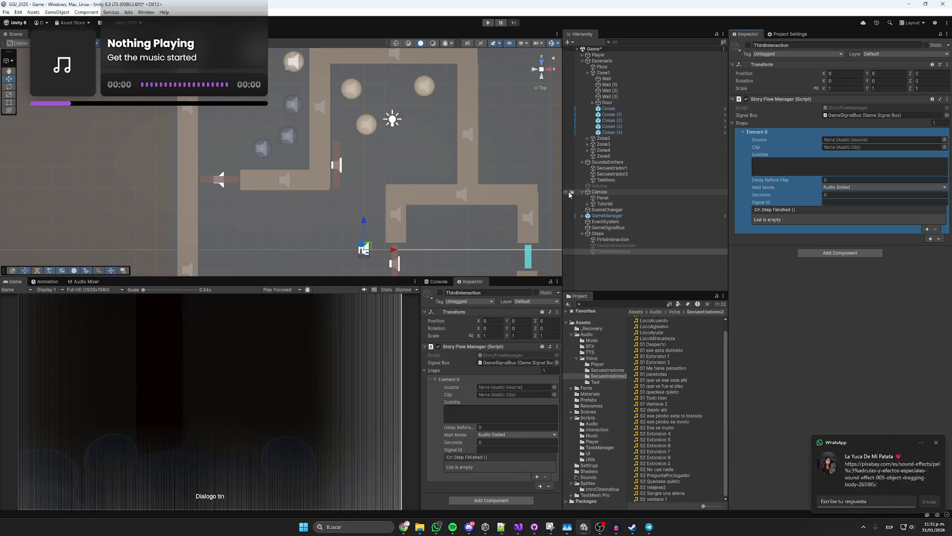
- Save the scene, then pan the map and go back to review SecondInteraction's steps
key("ctrl+s")
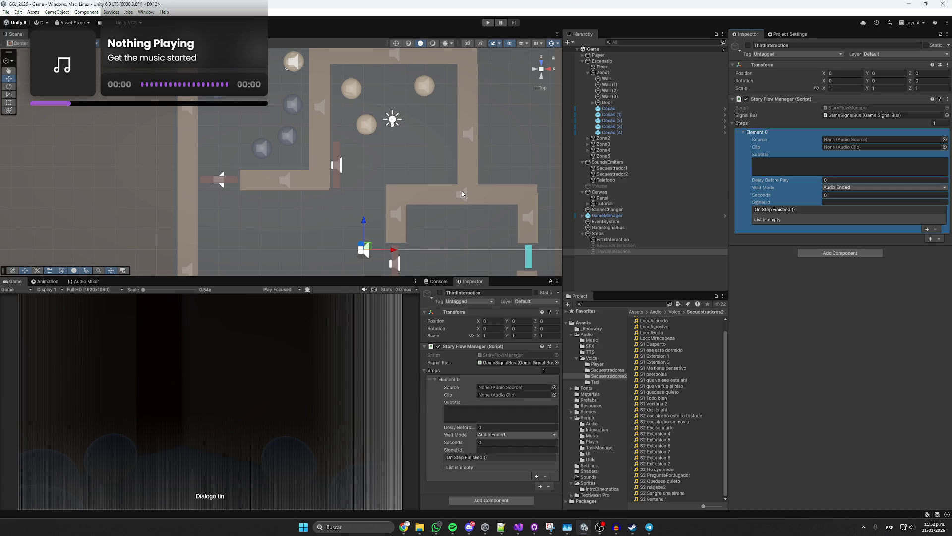
mouse_move(418, 203)
left_mouse_down()
mouse_move(405, 130)
mouse_move(411, 138)
left_mouse_up()
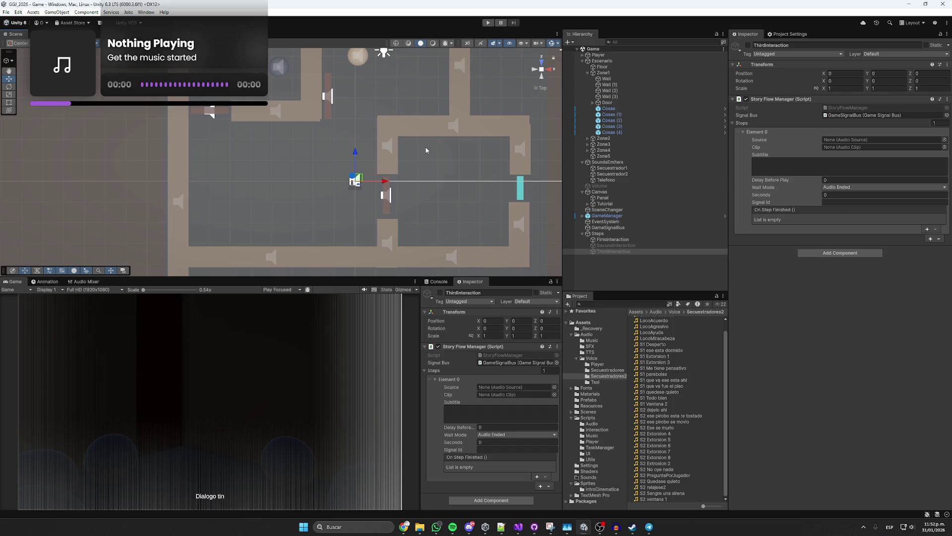
left_click(616, 245)
scroll(752, 269, "down", 3)
scroll(752, 268, "down", 10)
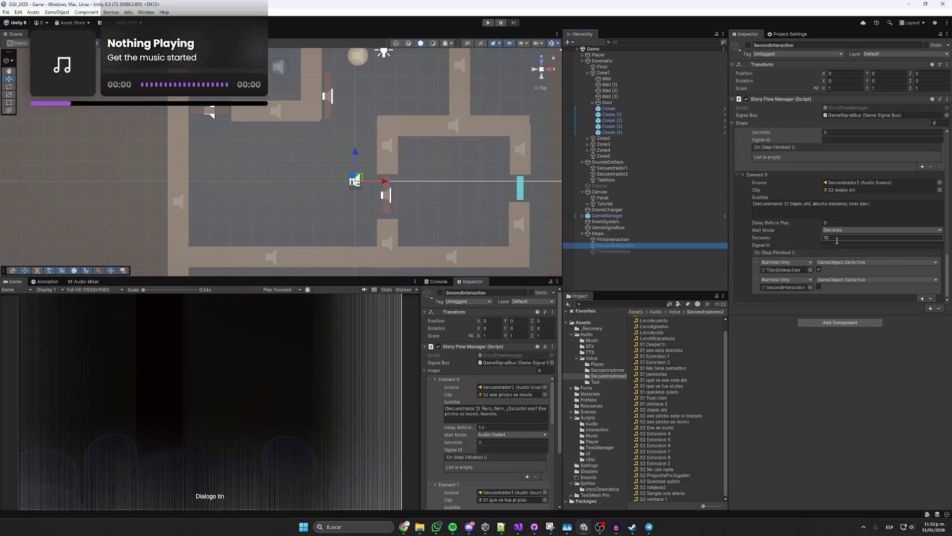
double_click(786, 270)
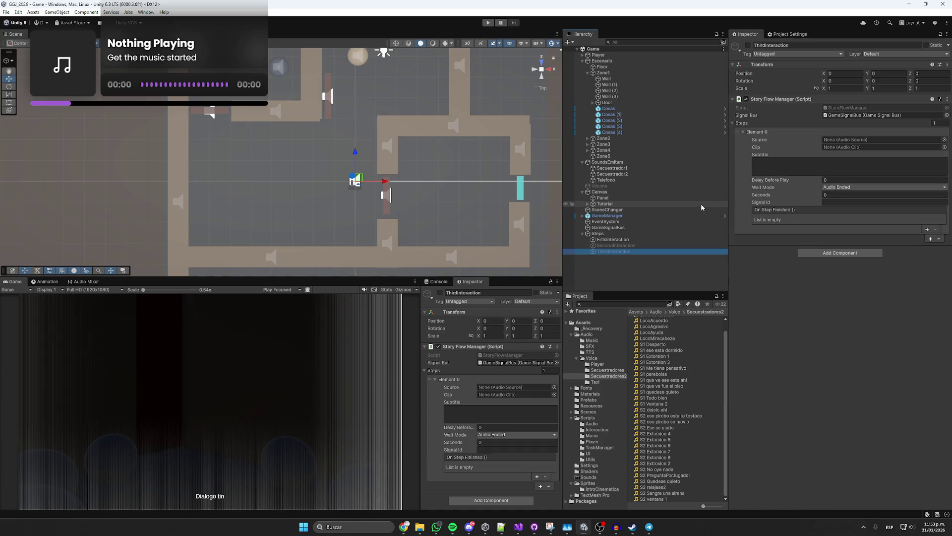
- Make Element 0 play TelefonoSonando from Telefono with a 2-second wait, then duplicate it as Element 1
left_click(591, 346)
left_click_drag(610, 185, 843, 143)
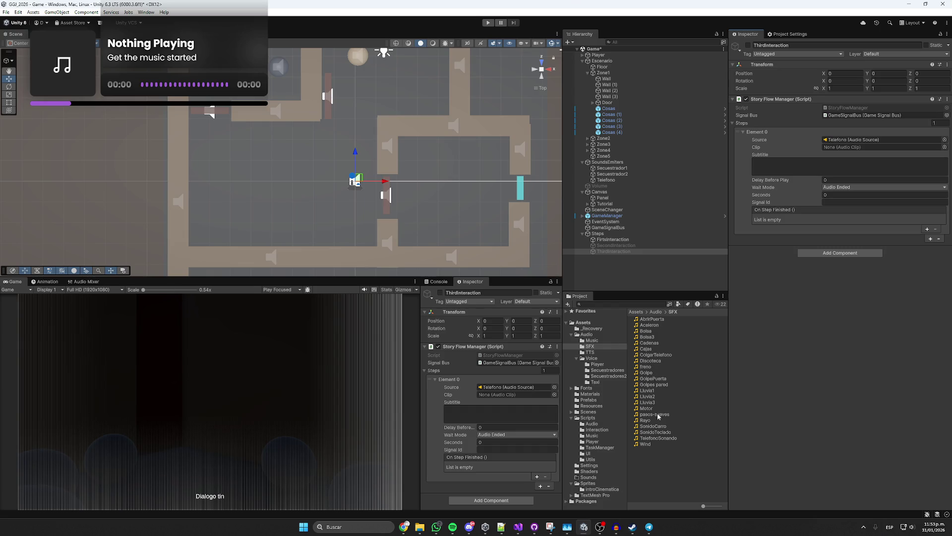
mouse_move(664, 439)
left_mouse_down()
mouse_move(808, 159)
mouse_move(837, 147)
left_mouse_up()
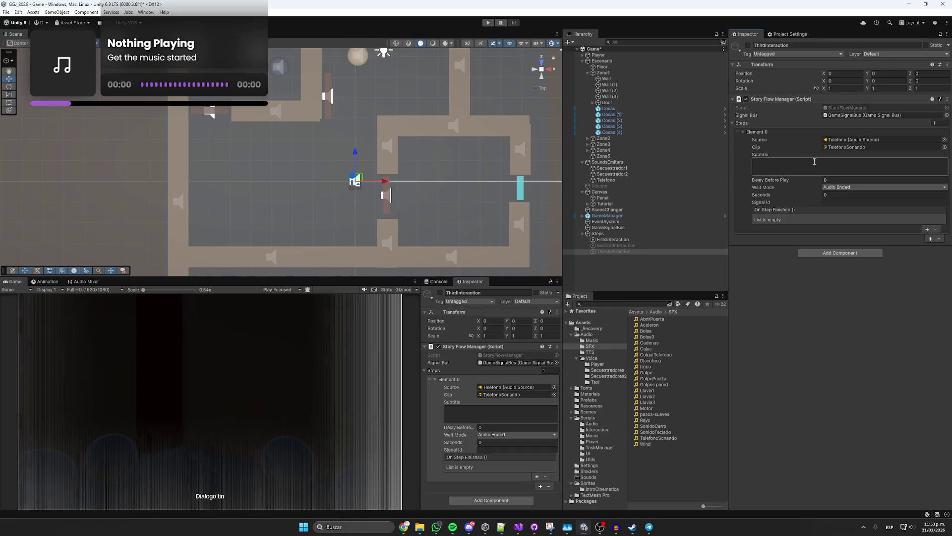
left_click(835, 188)
left_click(839, 201)
left_click(835, 194)
double_click(835, 195)
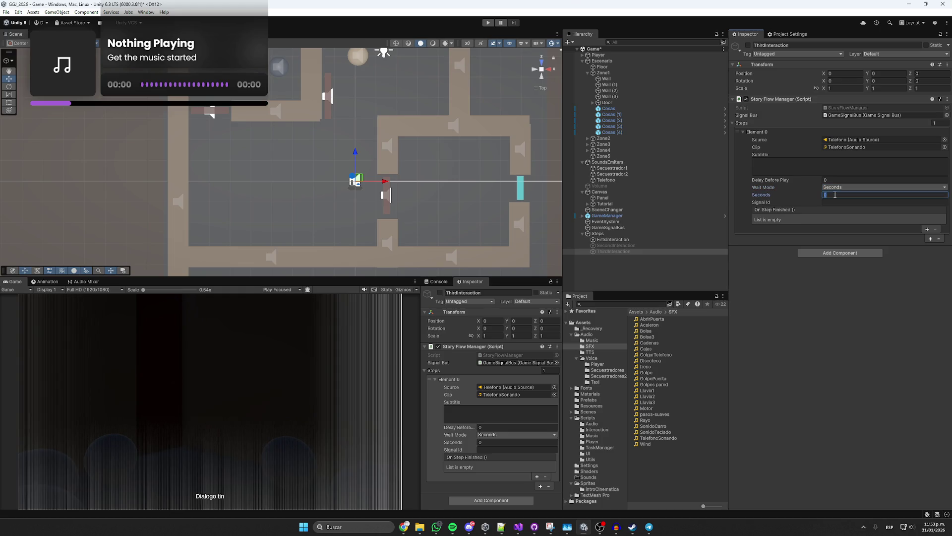
type("2")
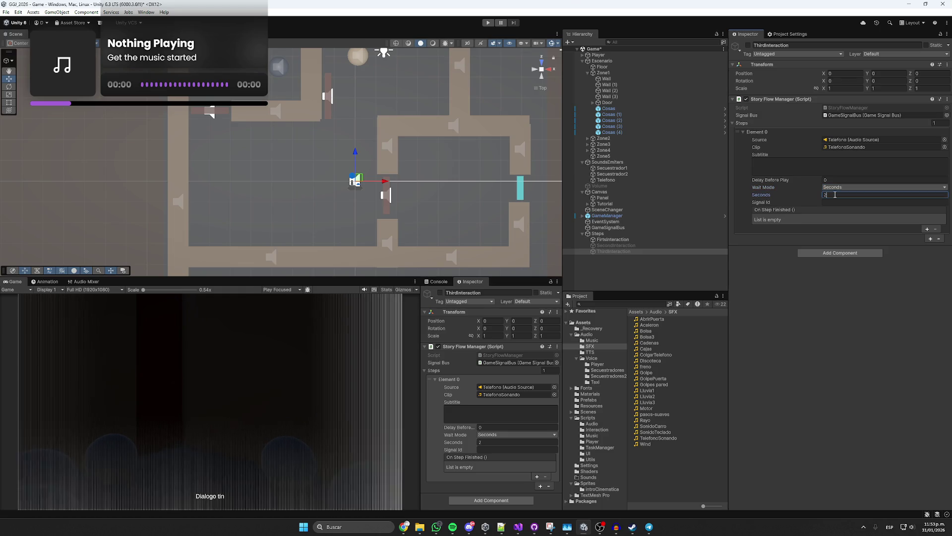
left_click(930, 238)
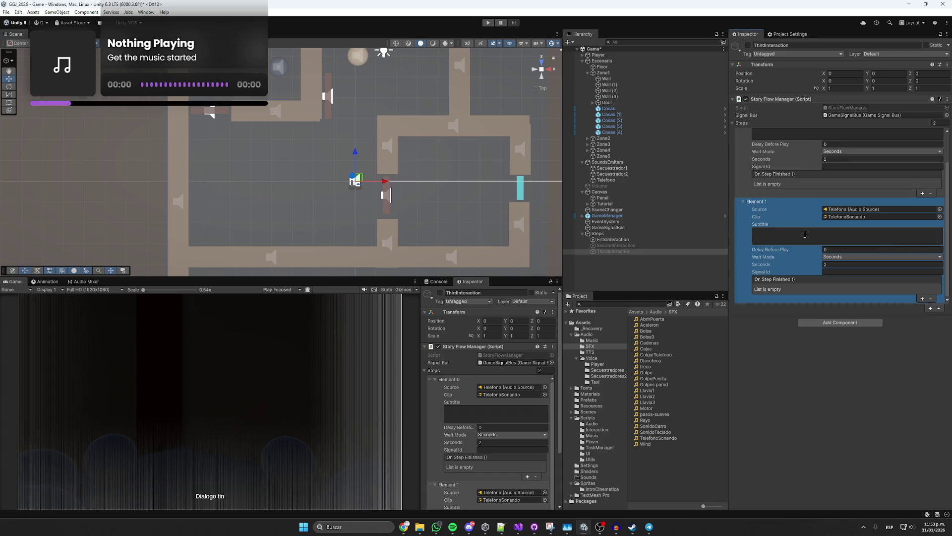
left_click(606, 376)
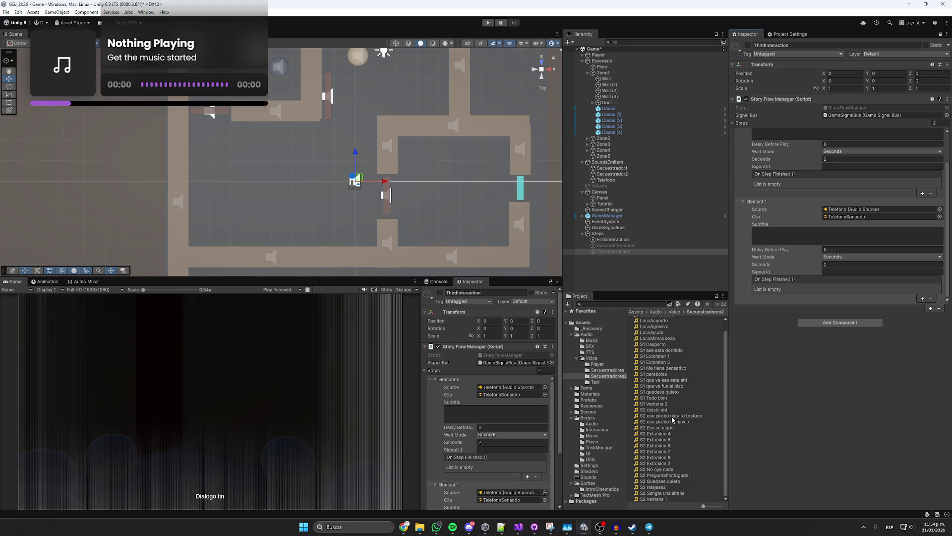
- Audition S2 Extorsion 7 and 6, then assign S2 Extorsion 7 as Element 1's clip
left_click(663, 450)
left_click(532, 439)
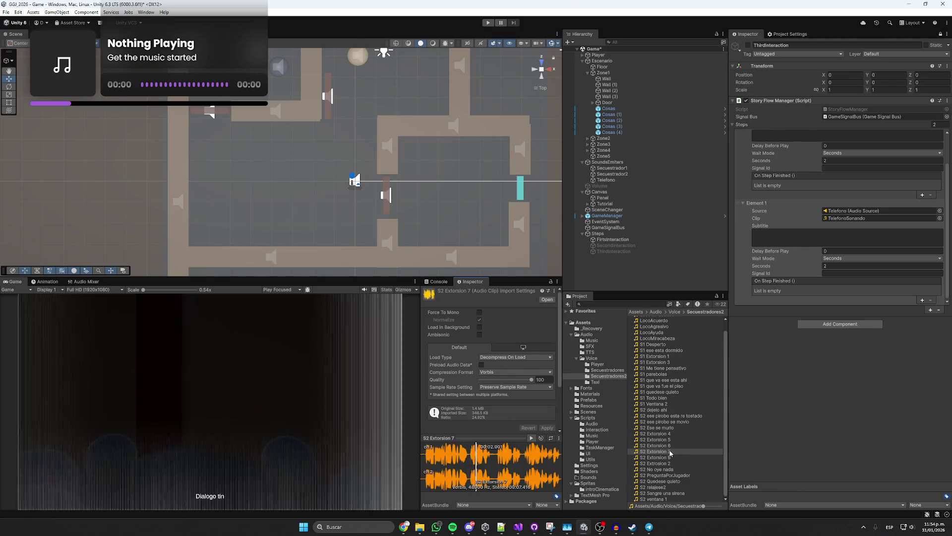
key("Up")
left_click(532, 437)
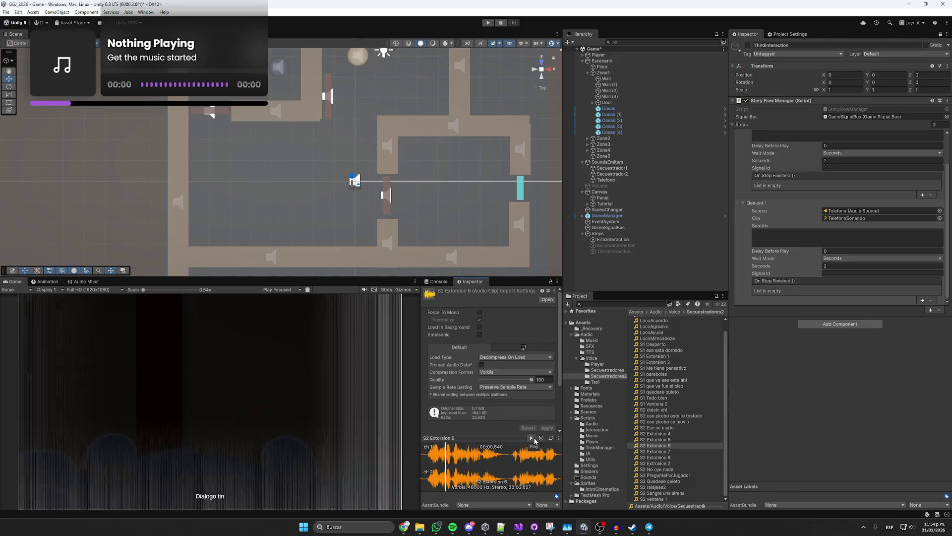
mouse_move(665, 451)
left_mouse_down()
mouse_move(826, 187)
mouse_move(847, 221)
left_mouse_up()
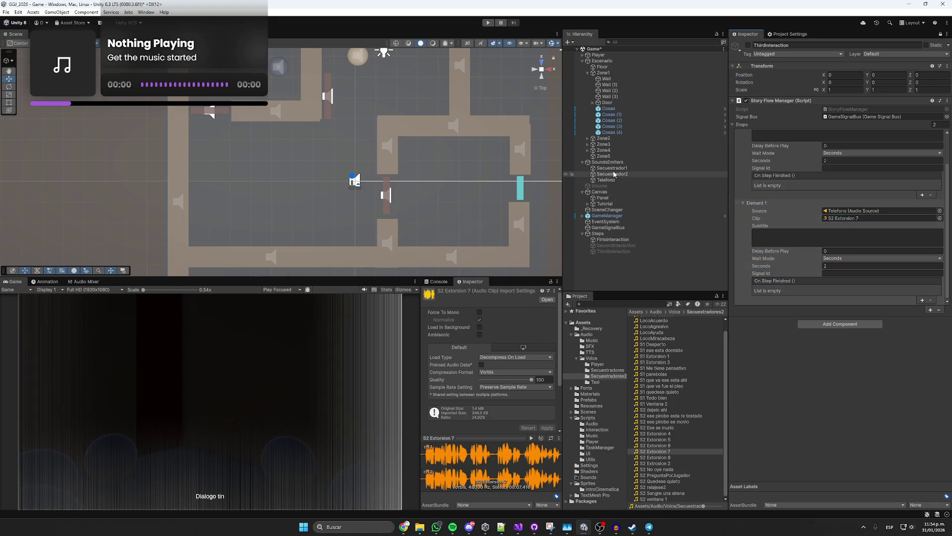
- Preview 'S1 que va fue el piso', then rename S2 Extorsion 7 to S1 Extorsion 7
left_click(662, 386)
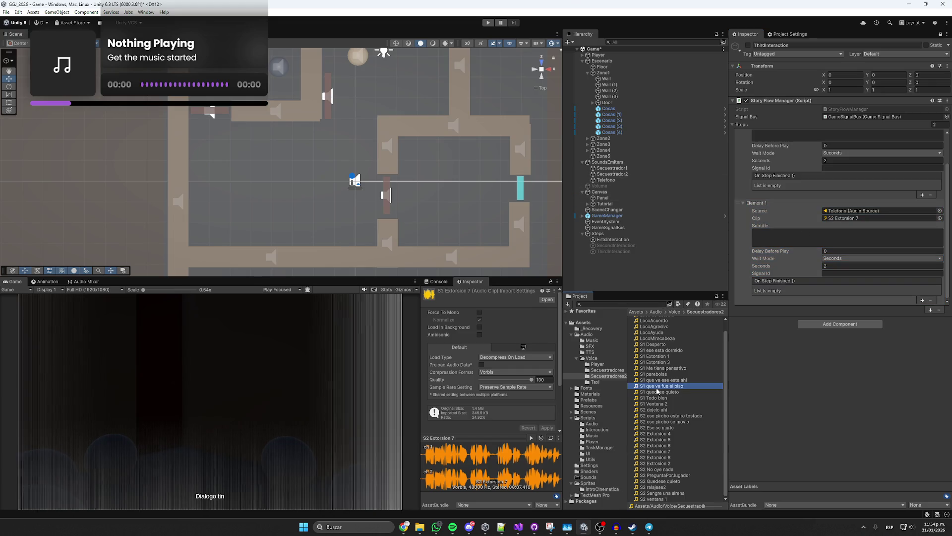
left_click(531, 438)
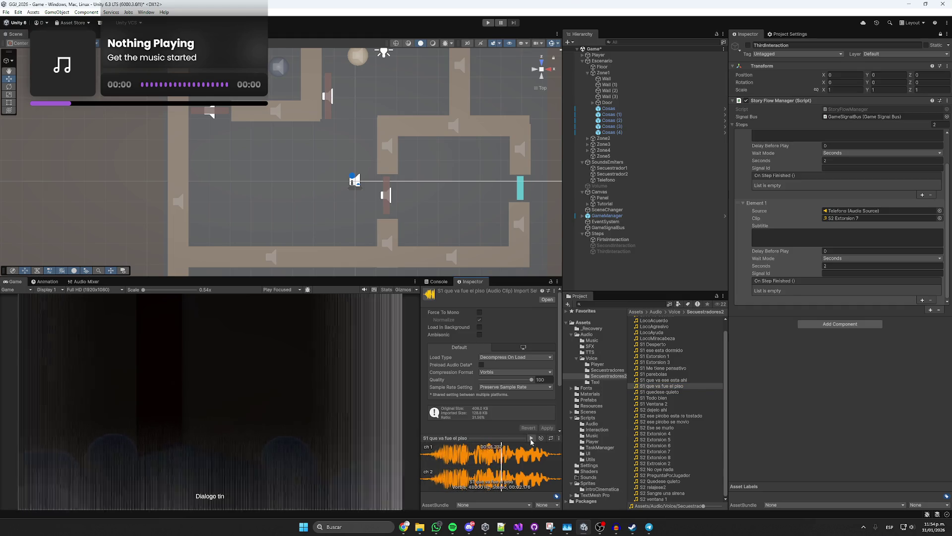
left_click(846, 222)
left_click(655, 453)
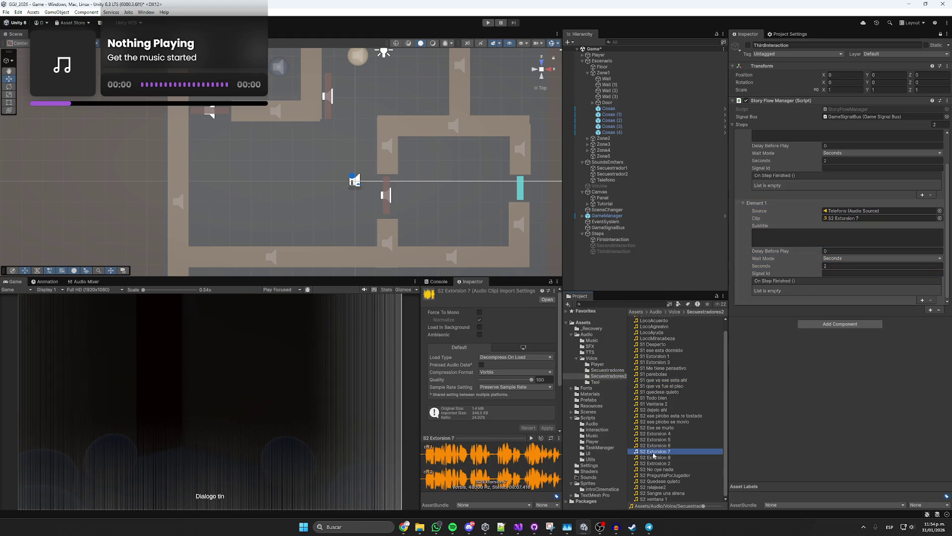
type("S1 Extorsion 7")
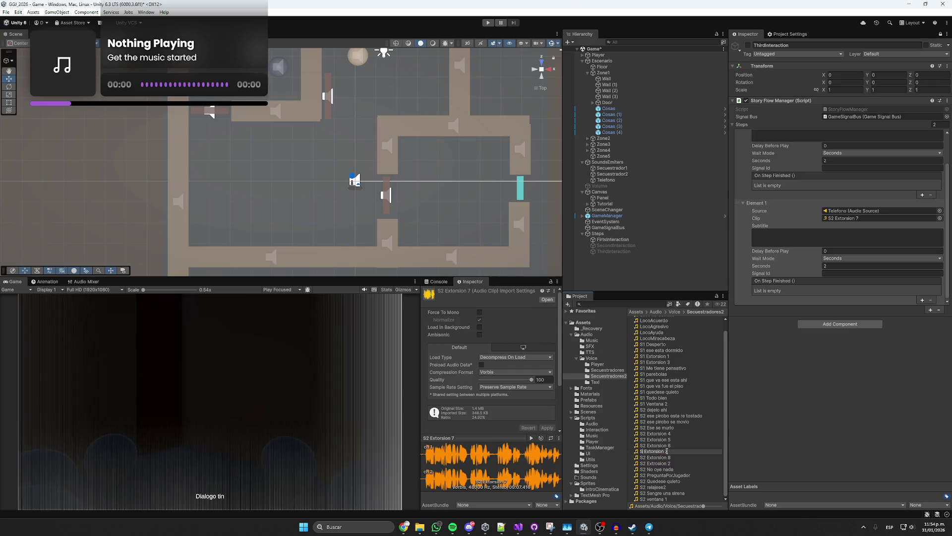
key("Return")
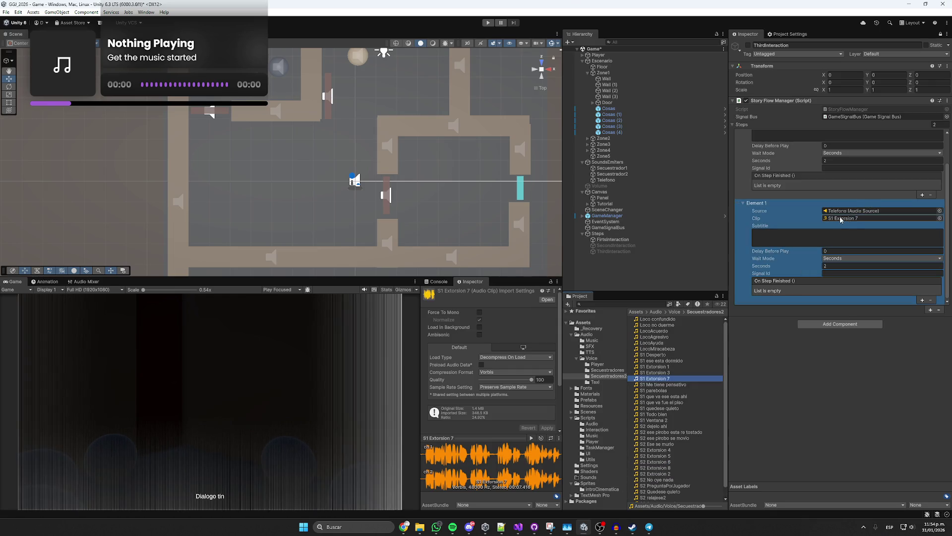
- Make Secuestrador1 Element 1's audio source and have it wait until audio ends
left_click_drag(611, 169, 854, 212)
left_click(853, 218)
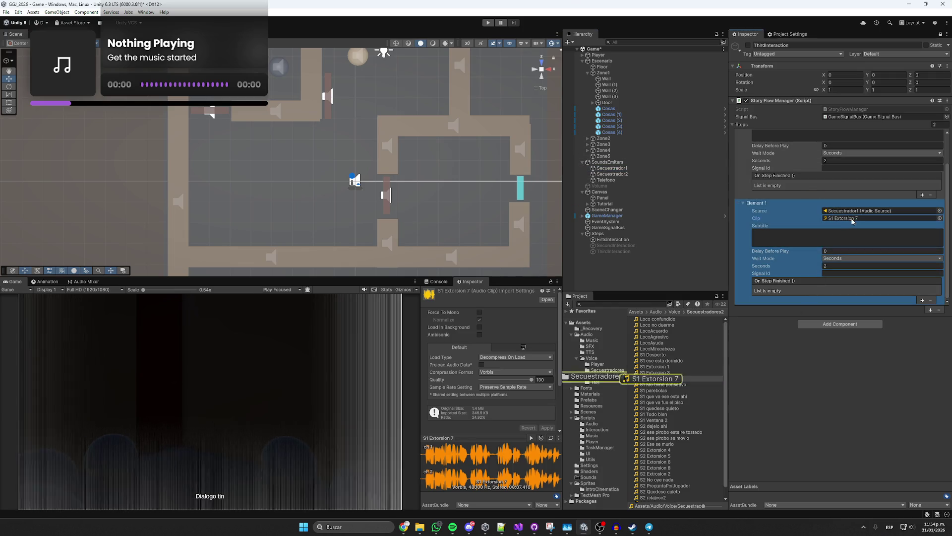
left_click(857, 258)
left_click(834, 266)
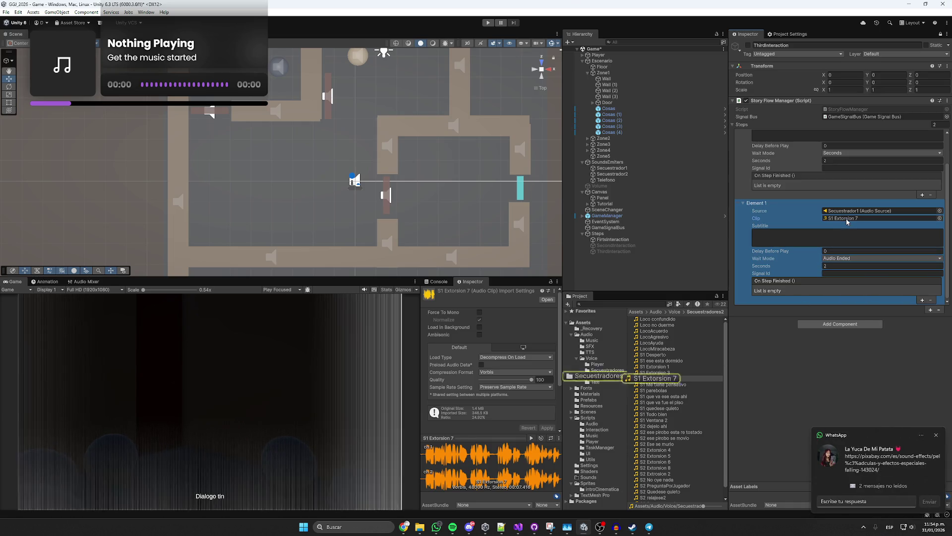
- Preview S1 Extorsion 7 and paste the saved subtitle opening into Element 1's Subtitle, continuing the line
left_click(654, 378)
left_click(531, 438)
left_click(779, 241)
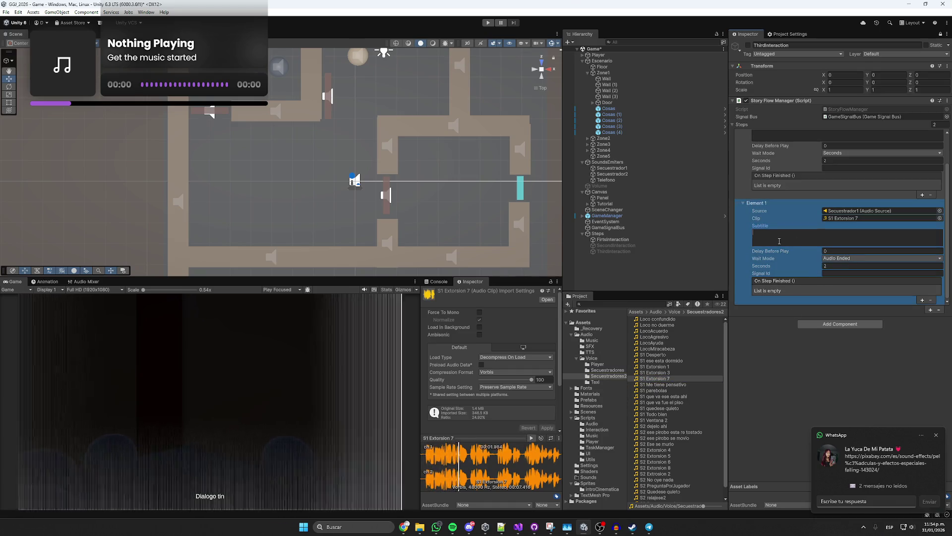
key("super+period")
scroll(854, 431, "down", 3)
left_click(853, 431)
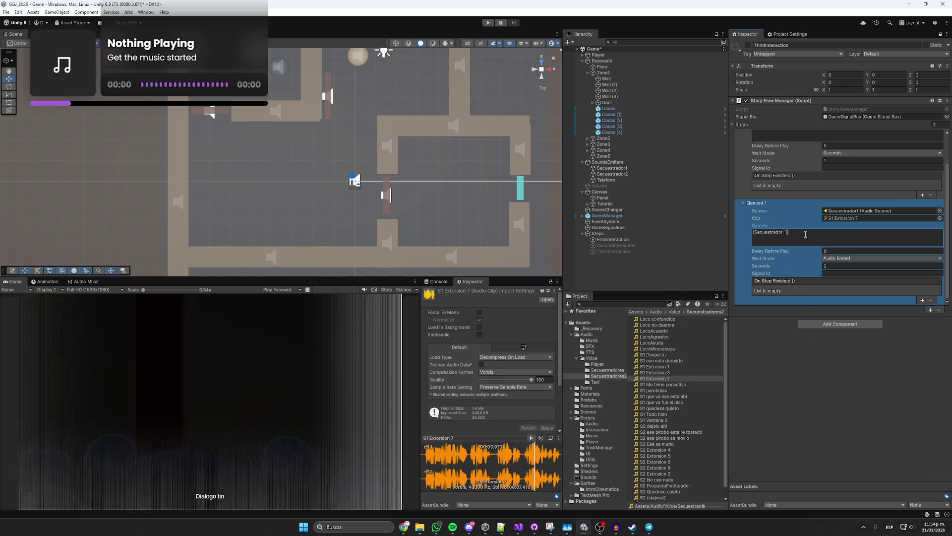
type("o no")
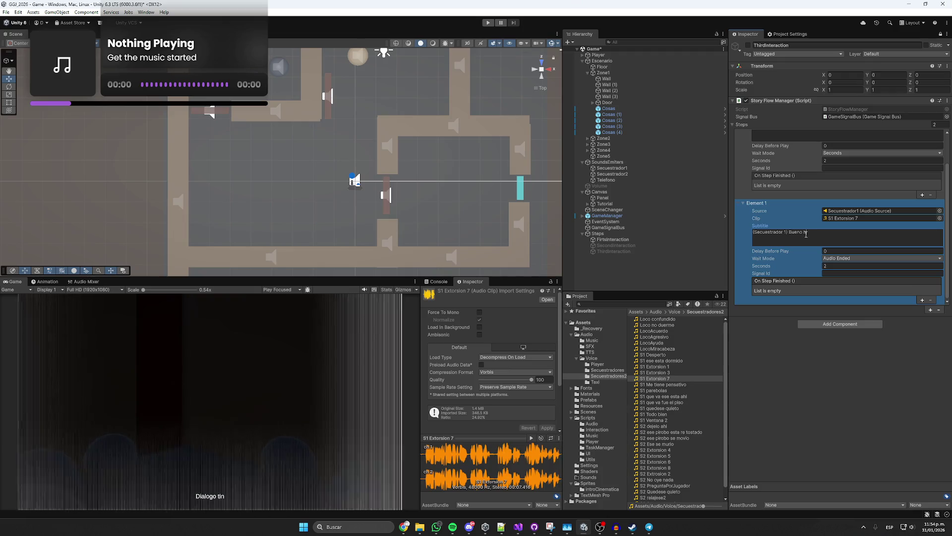
type("a,")
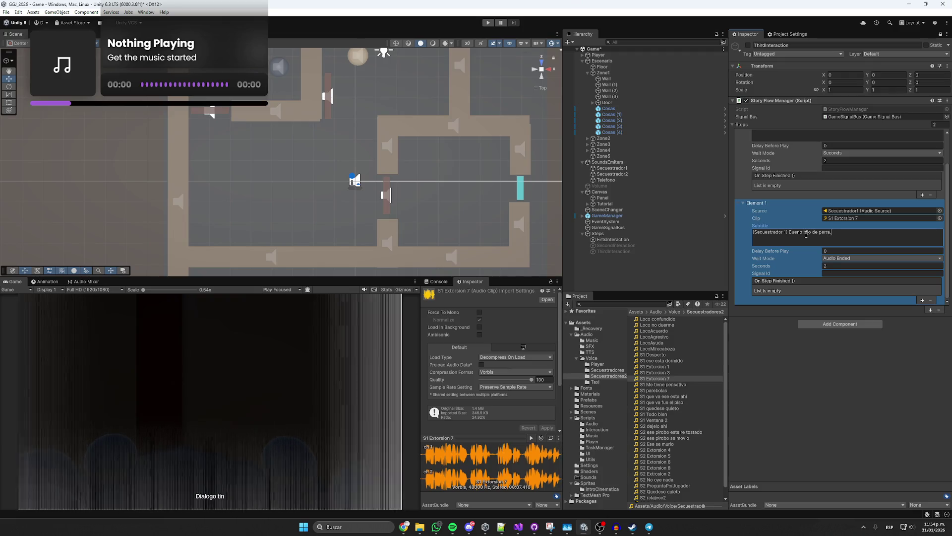
type(" no me haga perder el tiempo")
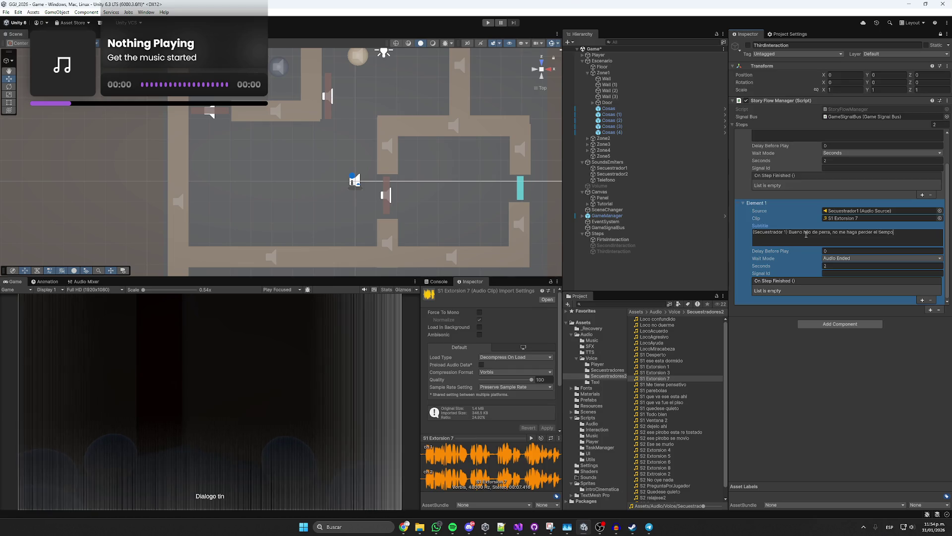
type(". La plata ya o s")
type("e lo estallo")
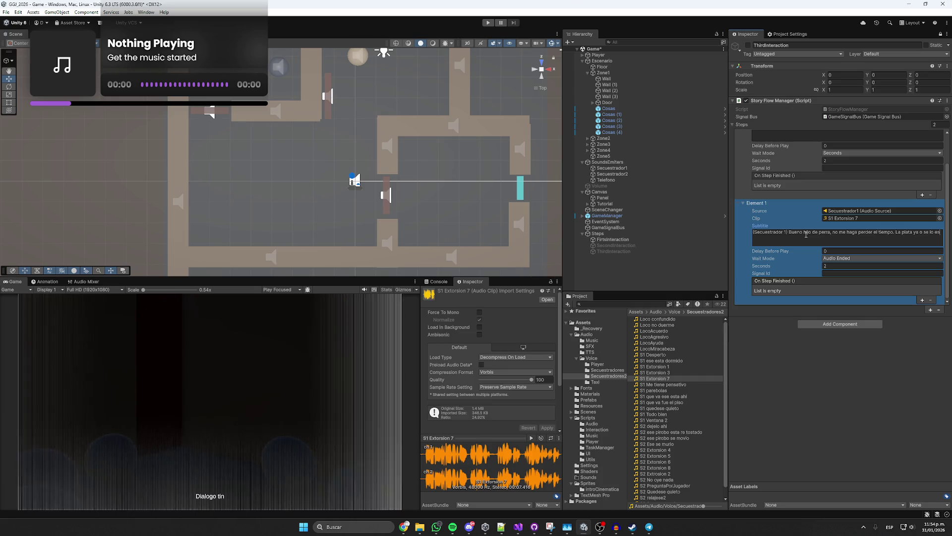
left_click(531, 438)
left_click(789, 240)
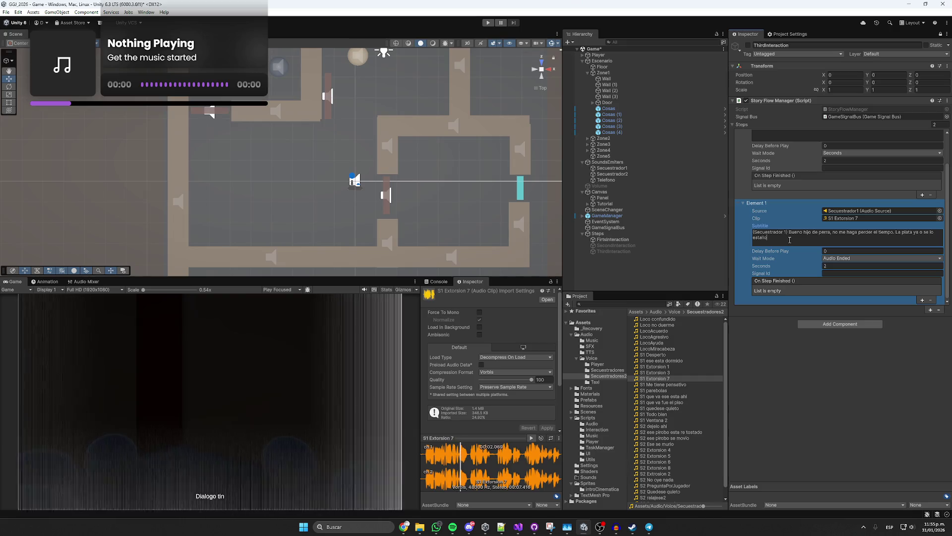
type(",")
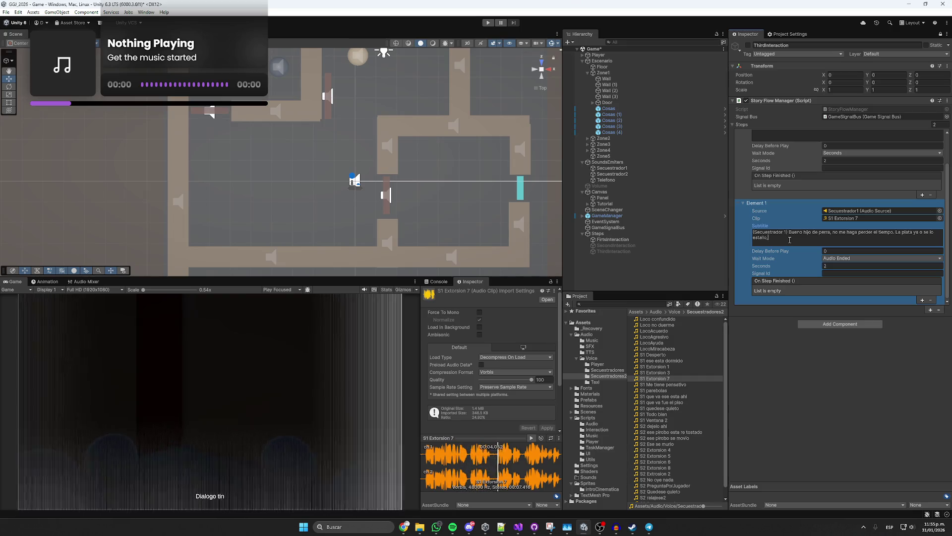
- Finish the subtitle with 'la plata ya' and 'hijo de perra.', then save the scene
left_click(894, 232)
type("irobo")
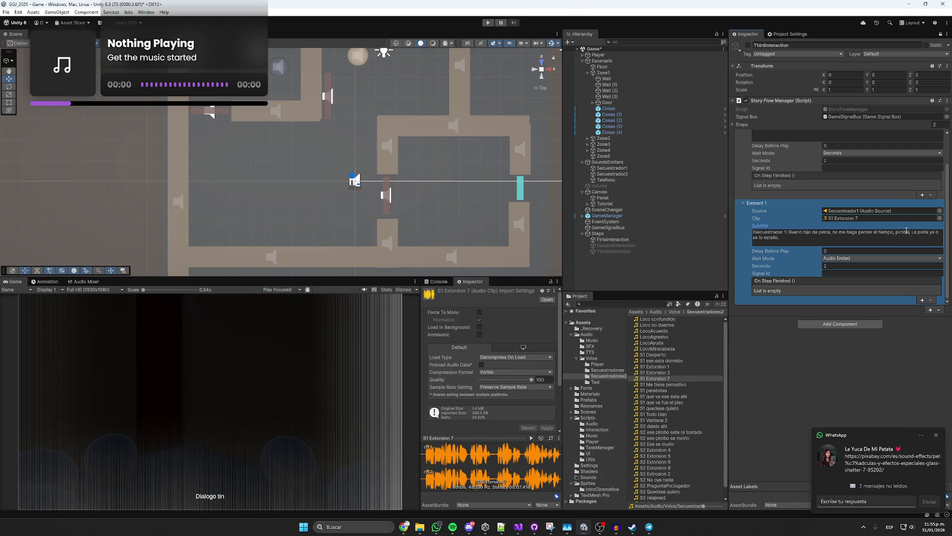
key("Down")
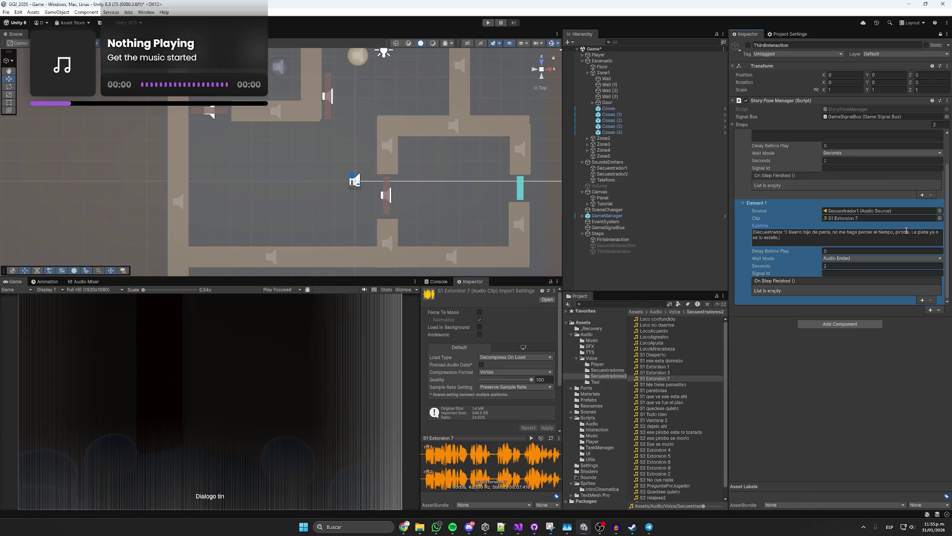
left_click(763, 274)
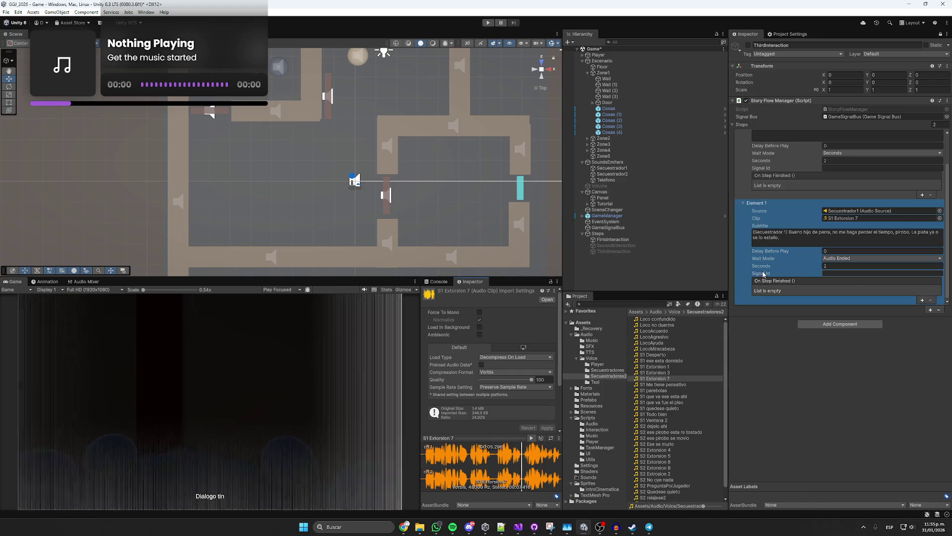
left_click(809, 246)
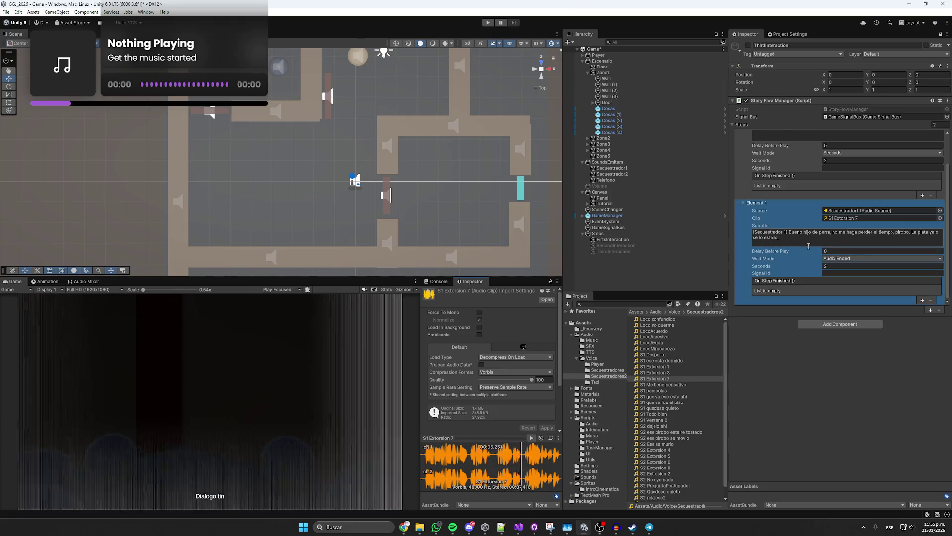
left_click(939, 232)
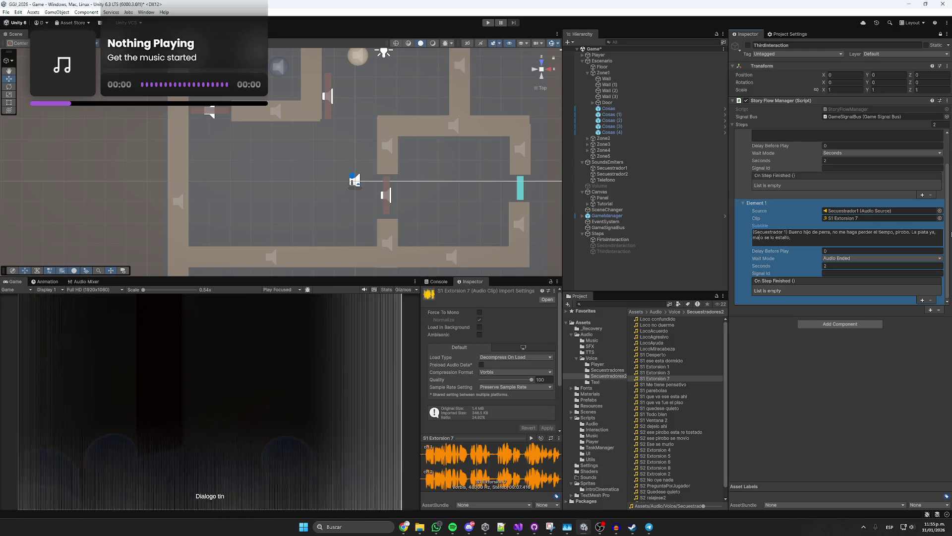
type("lparido, la plata ya")
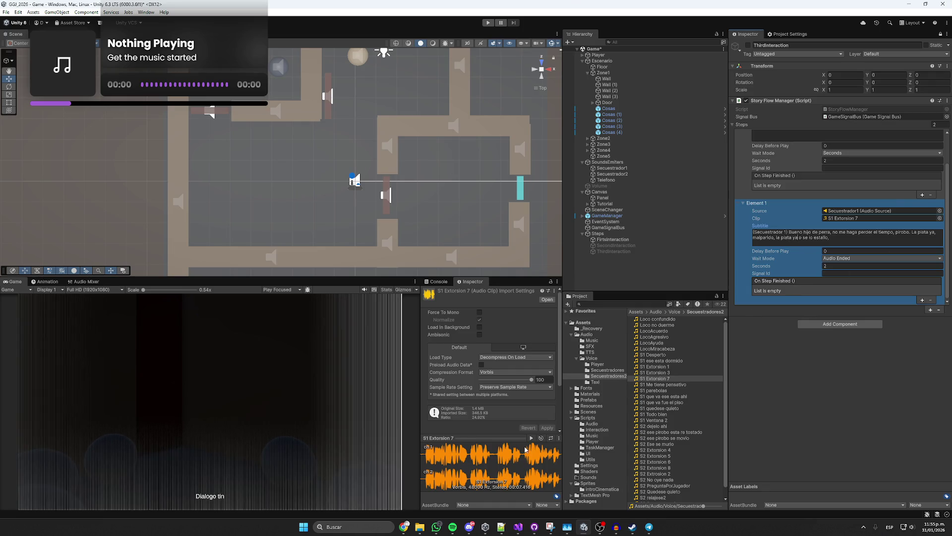
left_click(853, 240)
type("hijo de perra")
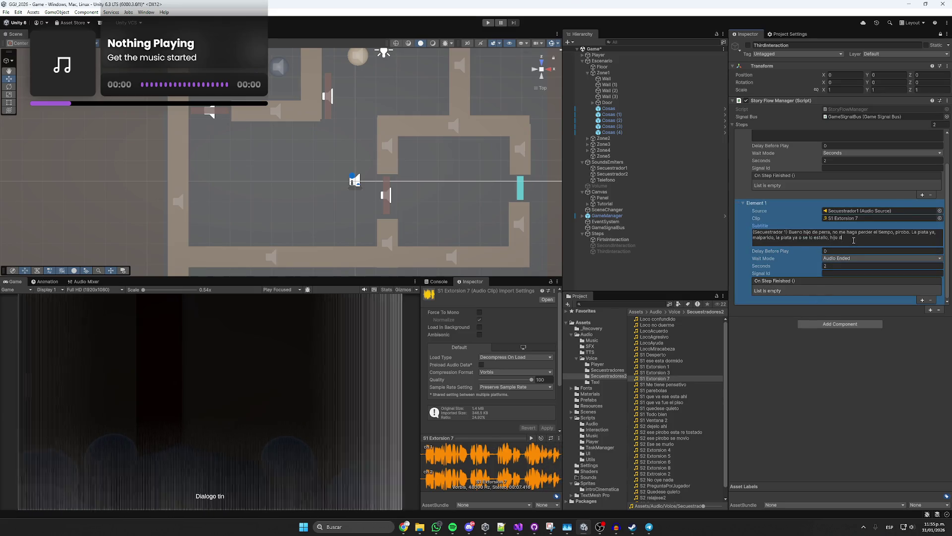
type(".")
key("ctrl+s")
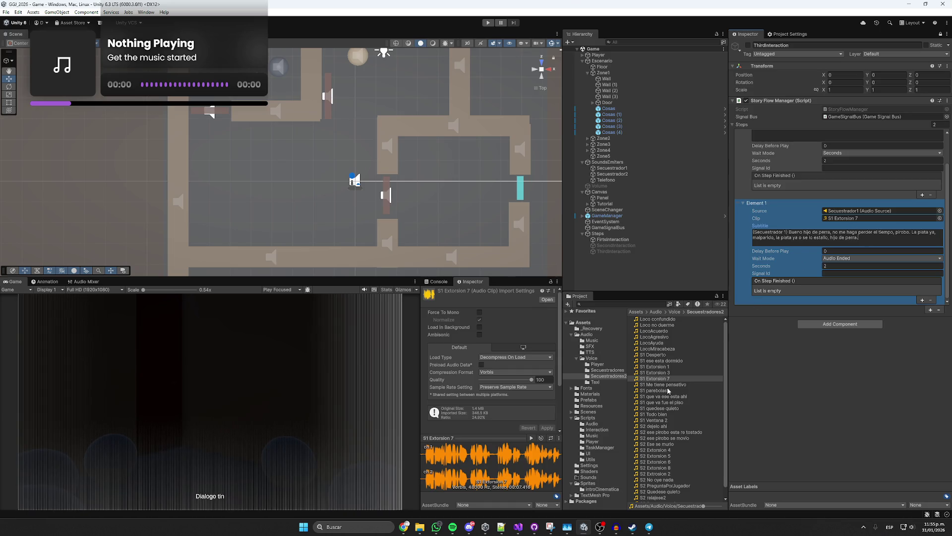
- Add Element 2 with clip S2 Extorsion 8 and a Delay Before Play of 1
left_click(672, 468)
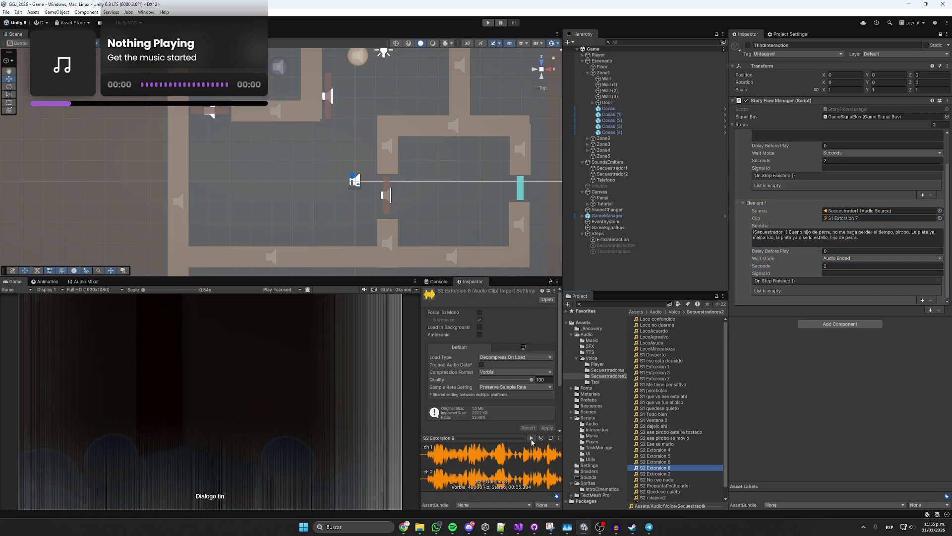
scroll(462, 382, "down", 3)
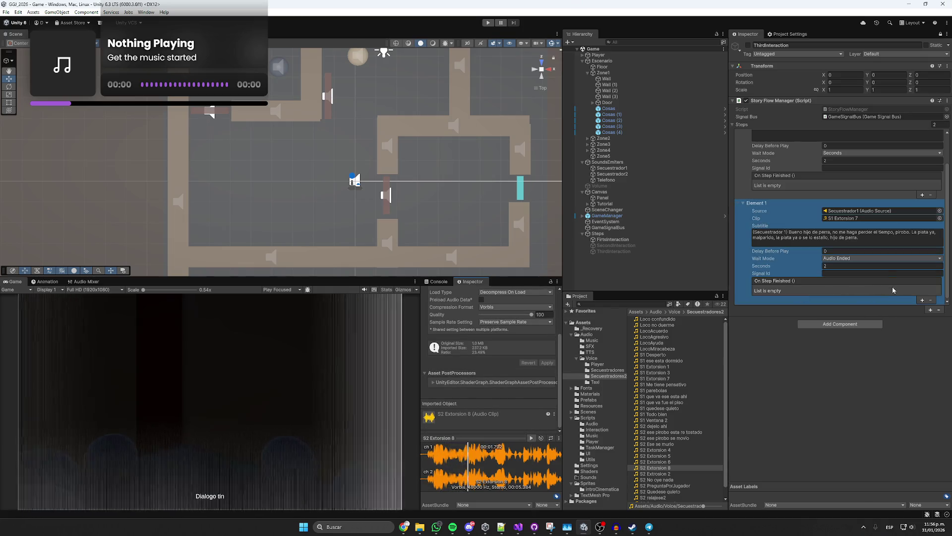
left_click(929, 310)
left_click_drag(655, 468, 841, 221)
left_click(837, 251)
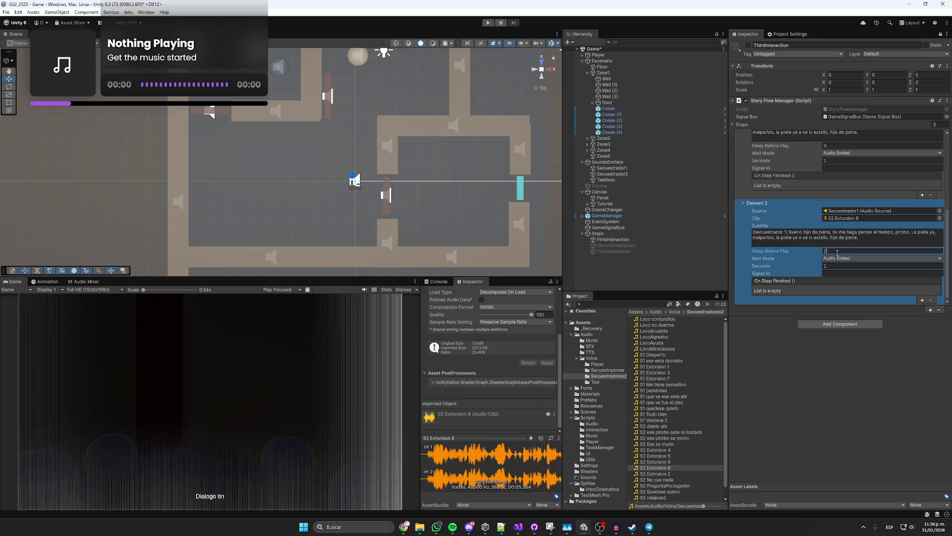
type("1")
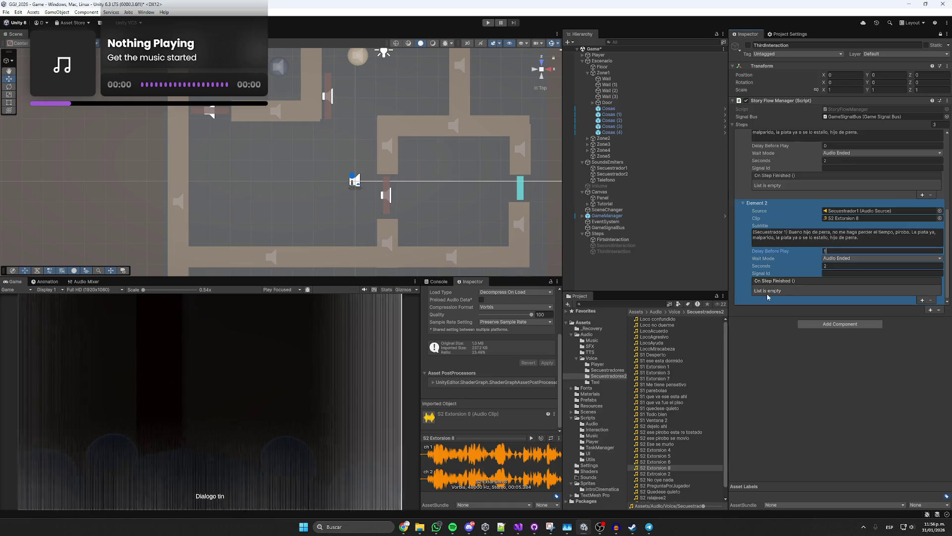
- Rewrite Element 2's subtitle to '(Secuestrador 1) Si no me lo bajo'
left_click(531, 438)
left_click_drag(858, 238, 790, 232)
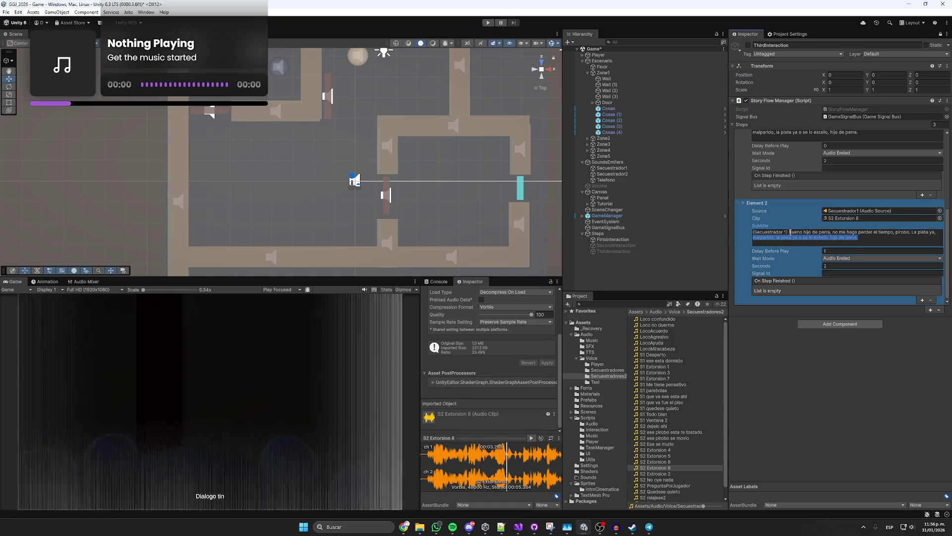
key("BackSpace")
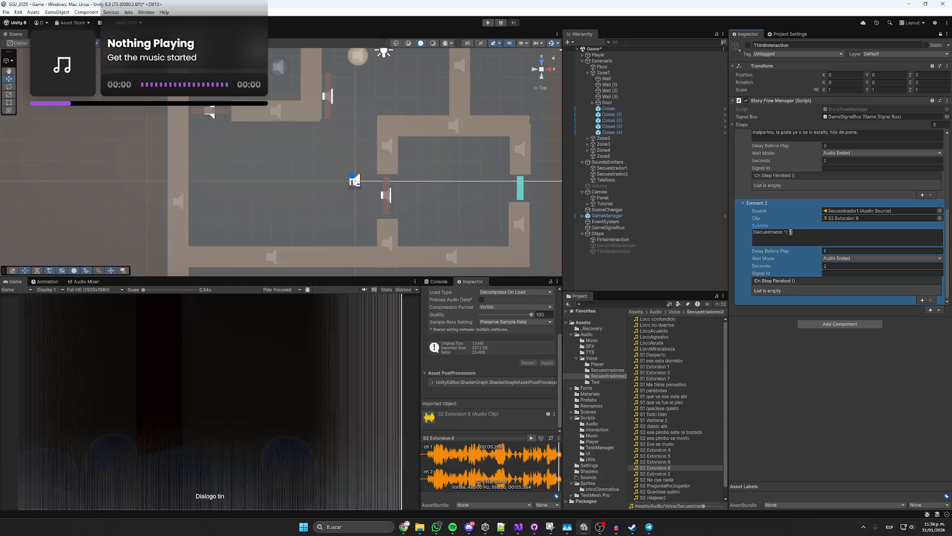
type("no ")
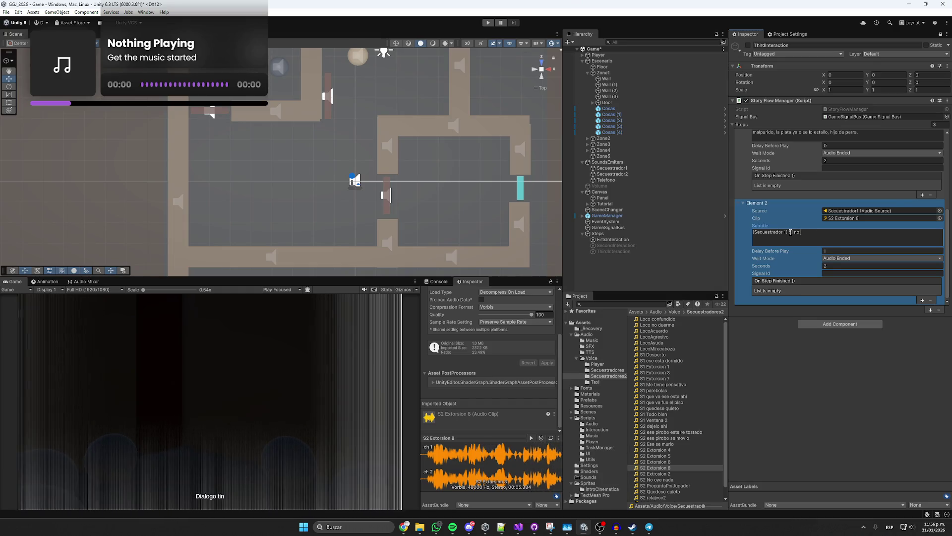
type("me lo ba")
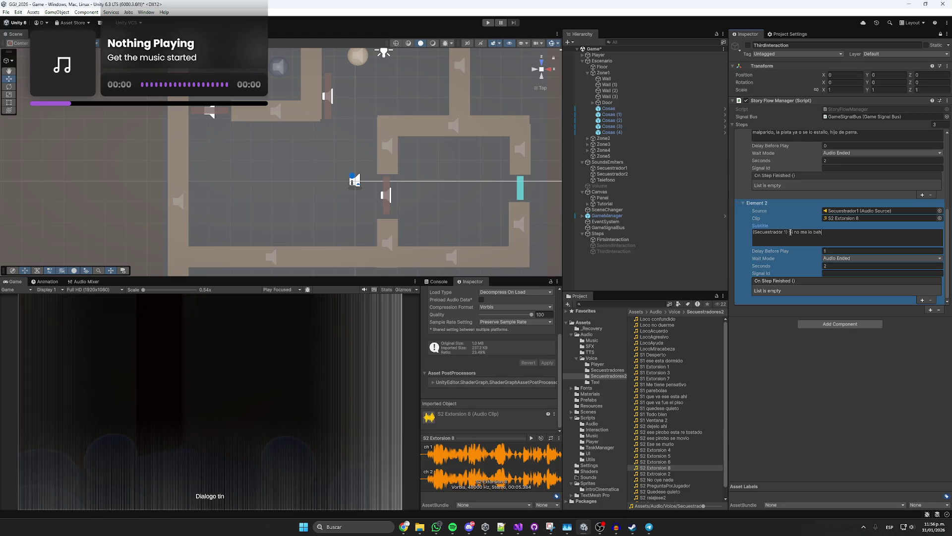
type("jo")
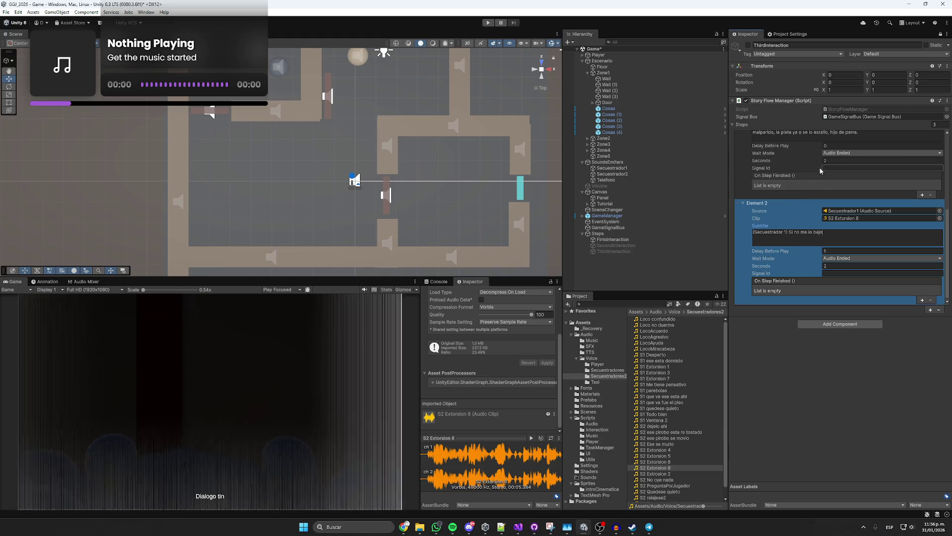
- Spell-check Element 1's subtitle in the browser checker, then return to Element 2's subtitle
left_click_drag(858, 133, 721, 133)
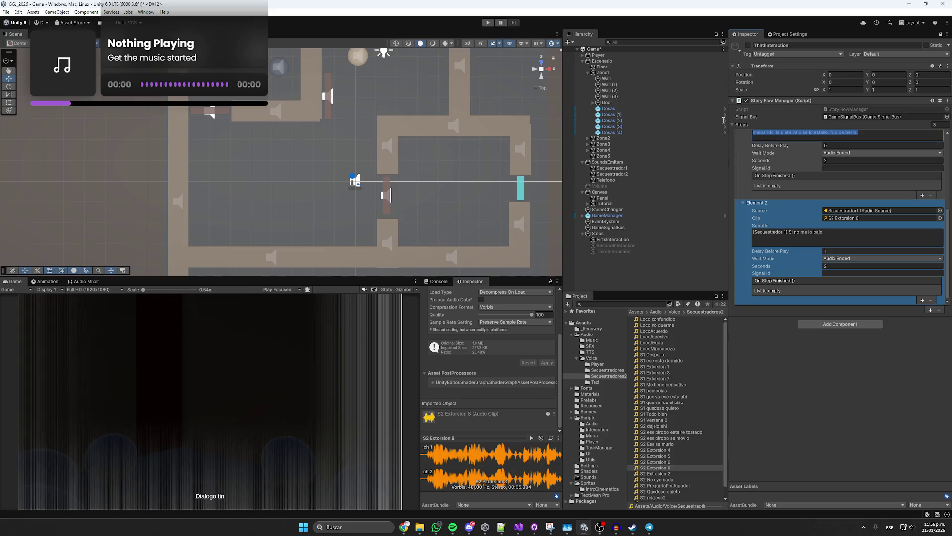
scroll(747, 154, "up", 2)
left_click(866, 173)
key("ctrl+a")
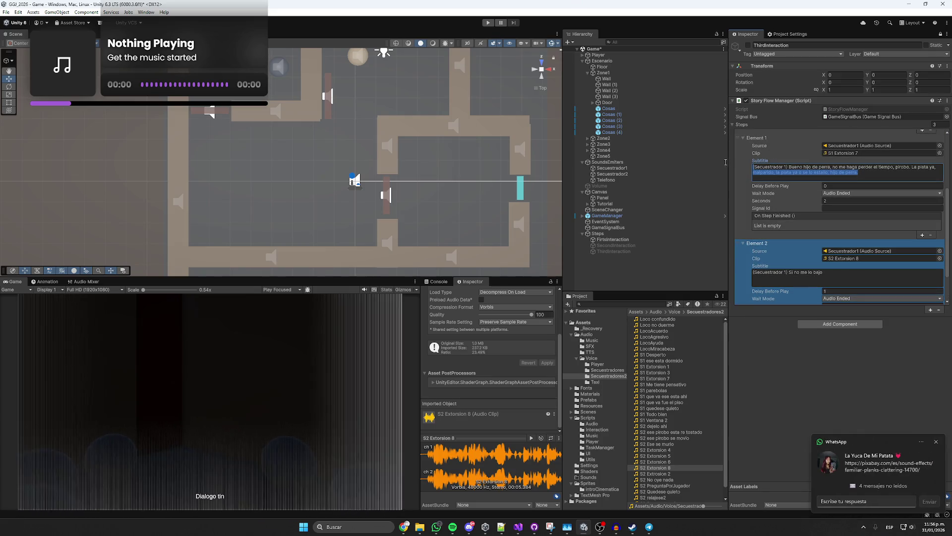
mouse_move(403, 527)
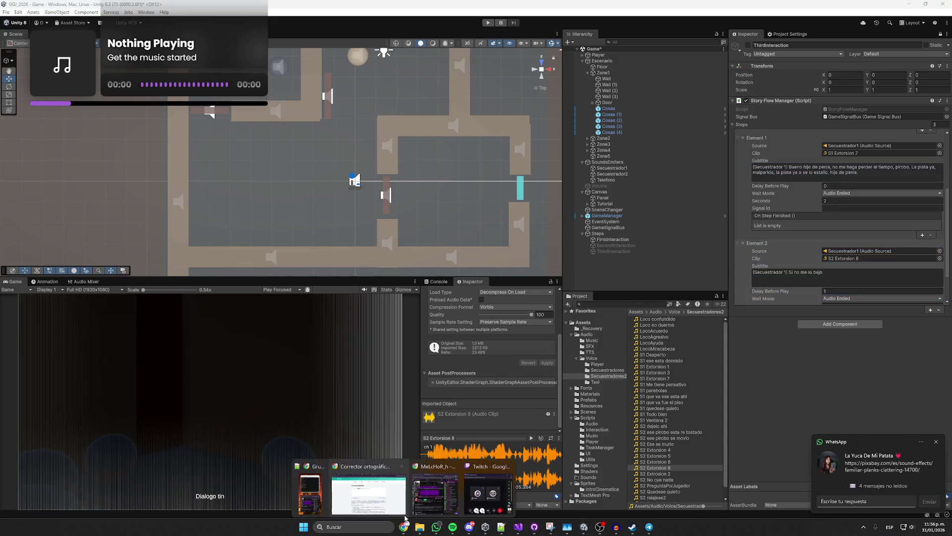
left_click(472, 489)
key("ctrl+a")
type("(Secuestrador 1) Bueno hijo de perra, no me haga perder el tiempo, pirobo. La plata ya, malparido, la plata ya o se lo estallo, hijo de perra.")
left_click(297, 304)
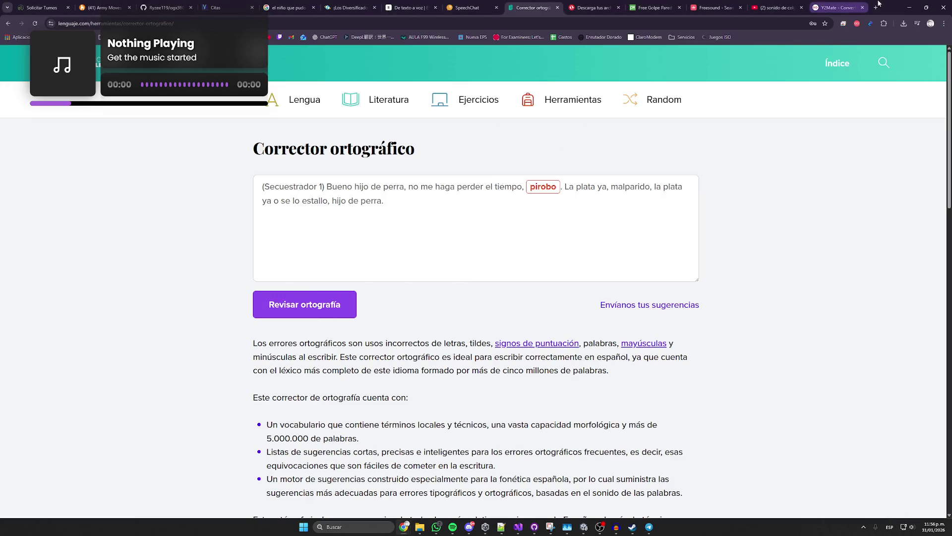
left_click(909, 7)
scroll(842, 232, "down", 3)
left_click(841, 231)
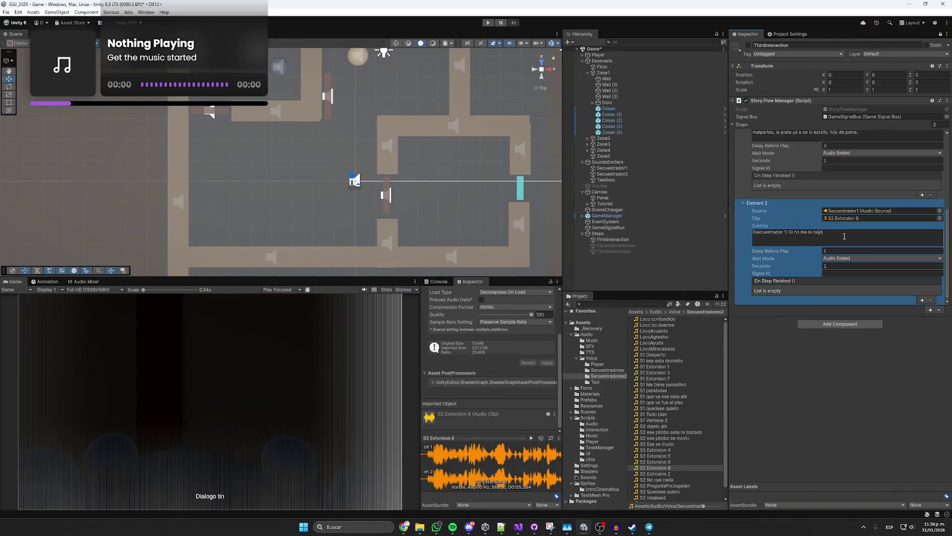
- Extend Element 2's subtitle through 'no copeo es de ni puta mierda.' while replaying the clip
left_click(530, 438)
left_click(843, 234)
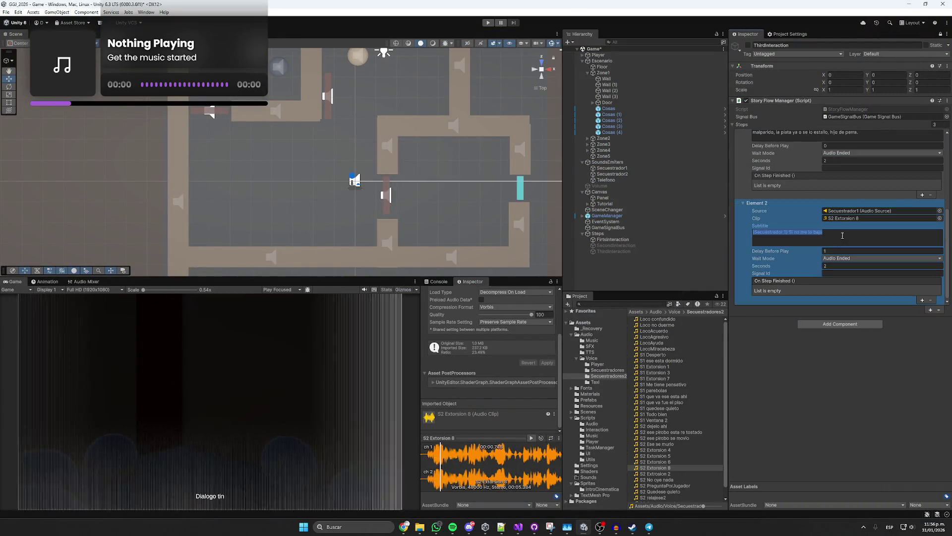
type(", hue")
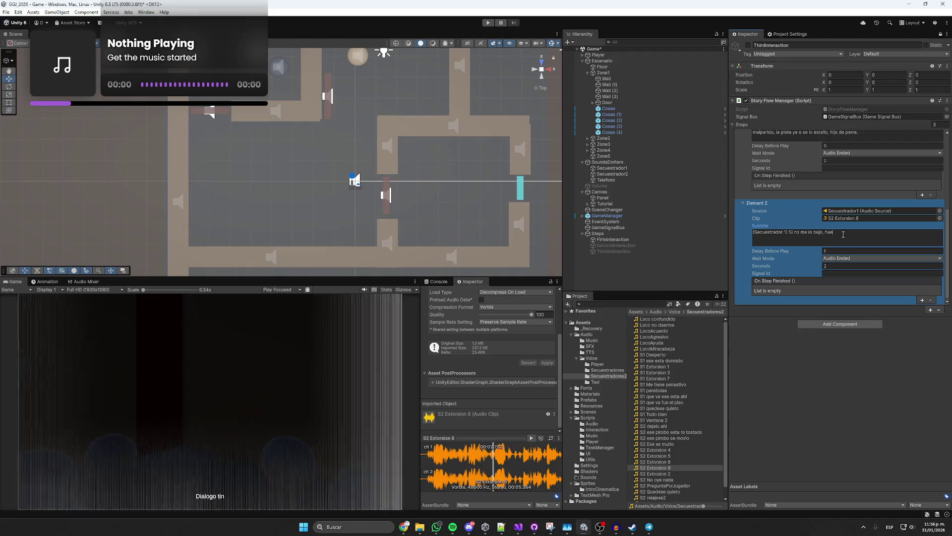
type("vo")
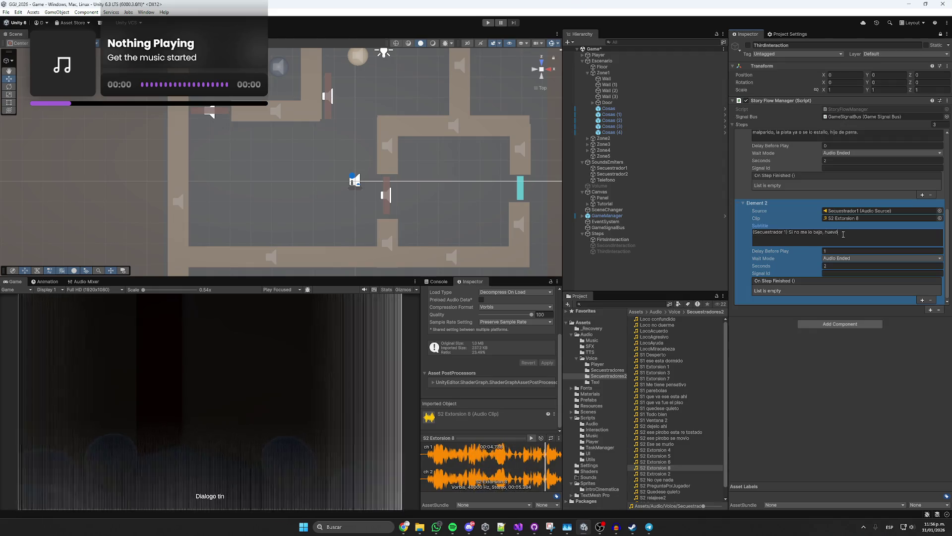
key("BackSpace")
type("ón, real que me lo bajo")
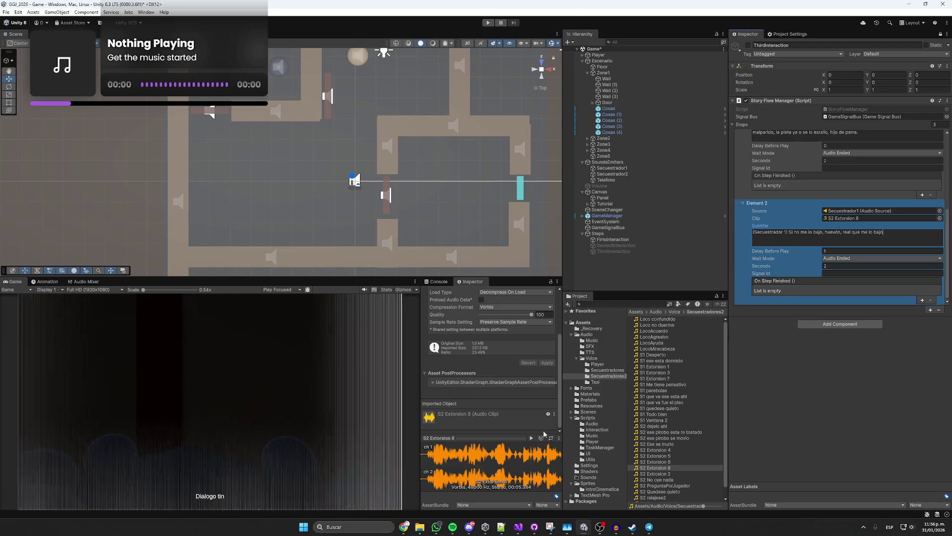
left_click(903, 235)
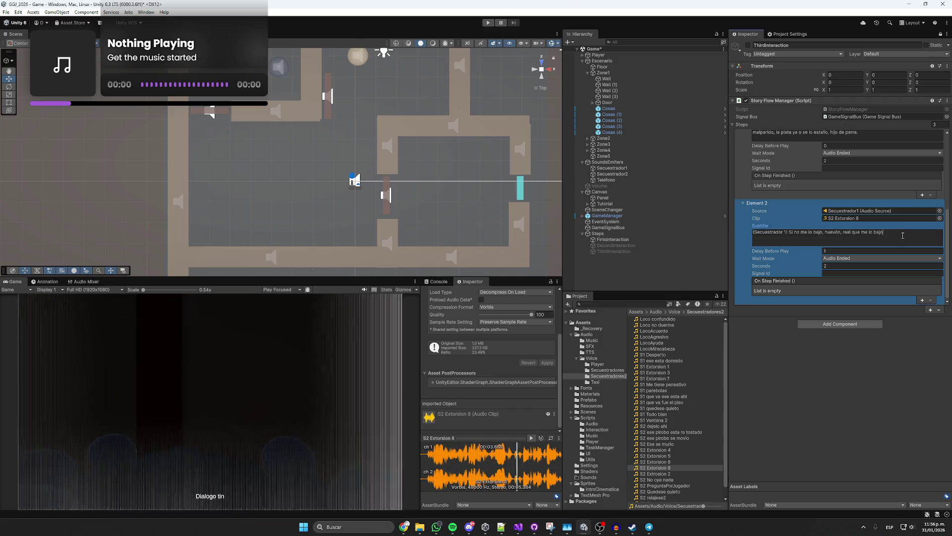
type(", estoy muy loc")
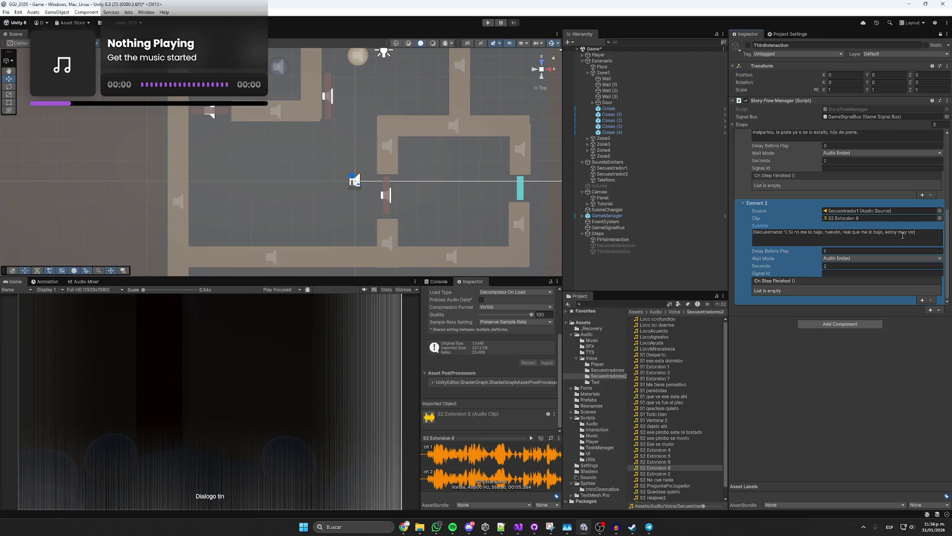
type("o, hijueputa, ")
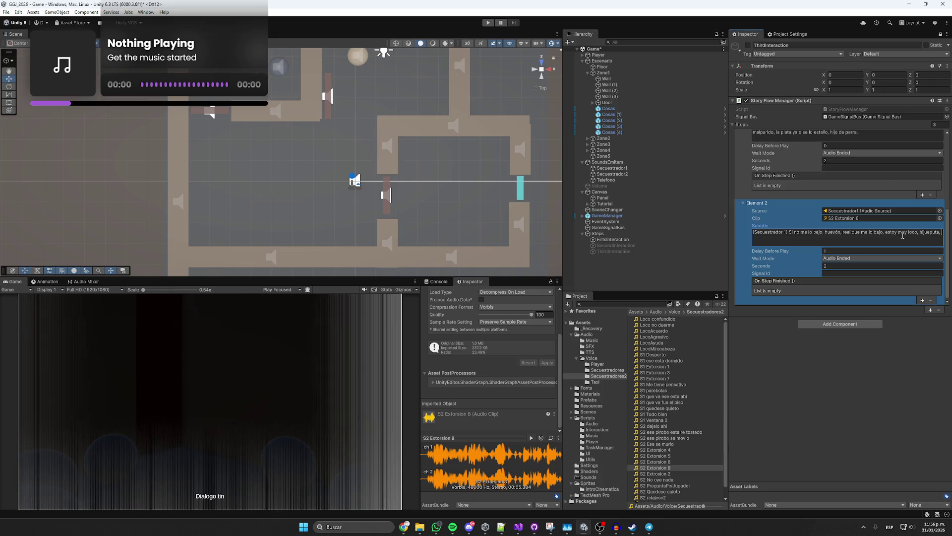
type("no copeo es de ni puta mierda.")
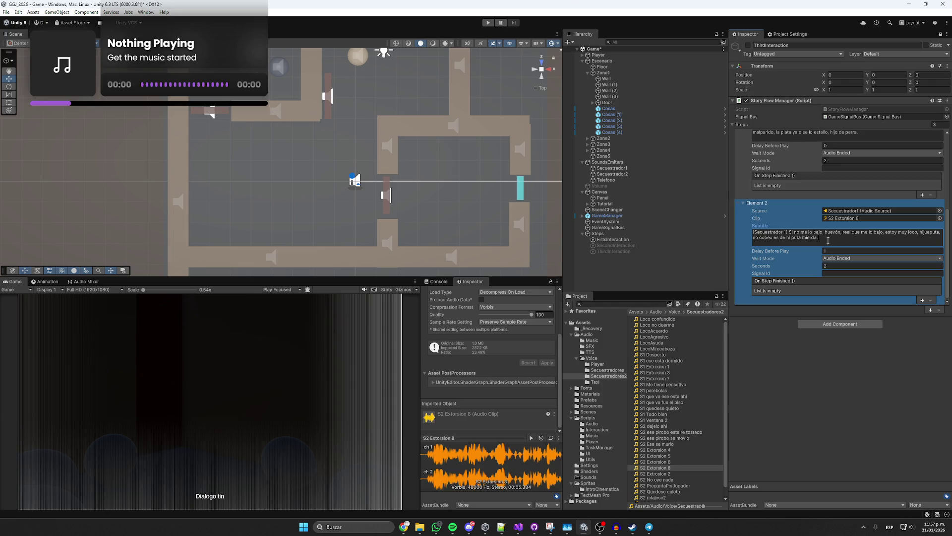
- Run the subtitle through the lenguaje.com spelling checker, then save the scene
left_click_drag(828, 240, 789, 233)
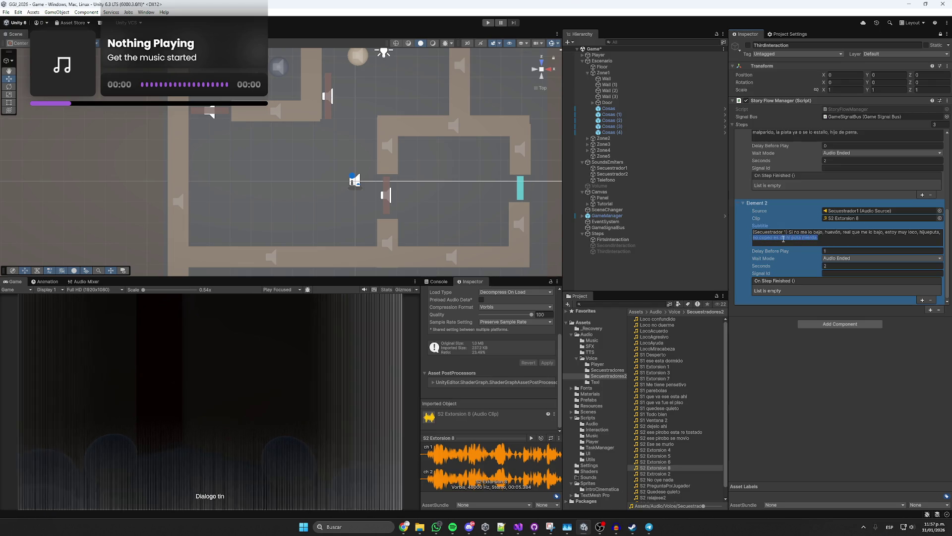
left_click(404, 532)
left_click(368, 501)
key("ctrl+a")
type("Si no me lo bajo, huevón, real que me lo bajo, estoy muy loco, hijueputa, no copeo es de ni puta mierda.")
left_click(292, 298)
left_click(522, 185)
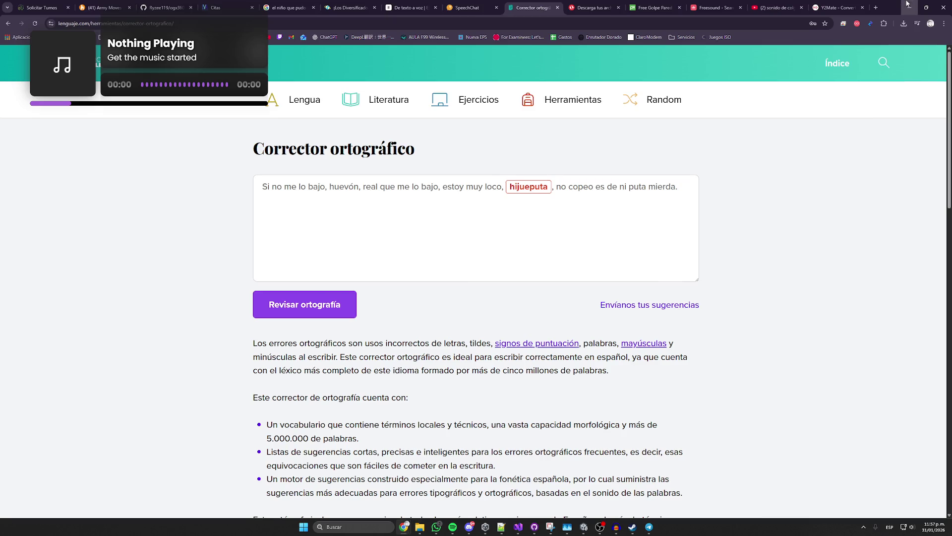
left_click(909, 7)
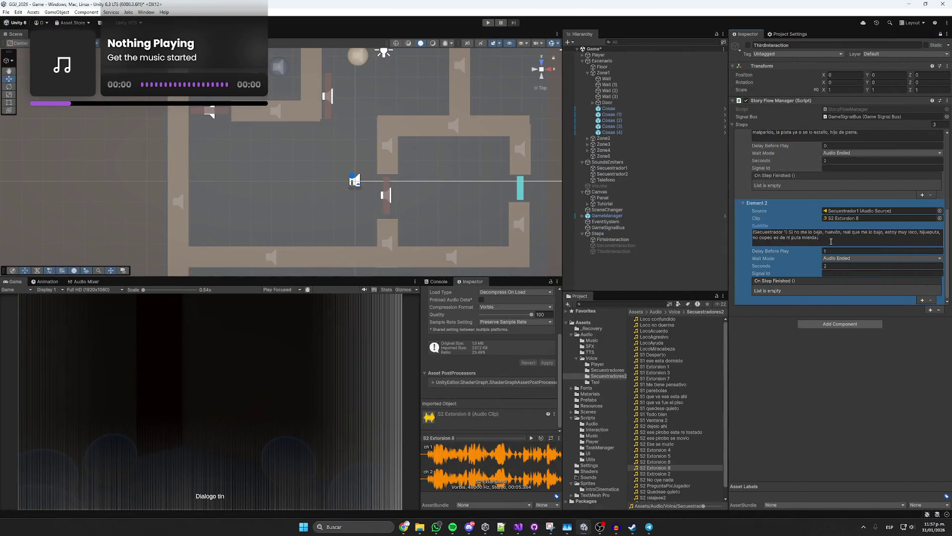
key("ctrl+s")
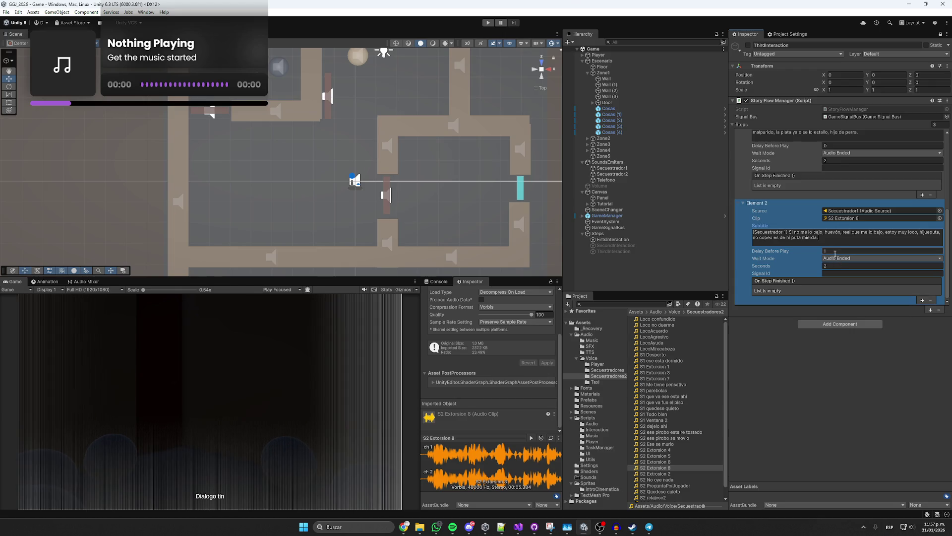
- Set Seconds to 0 on both Element 2 and Element 1
left_click(833, 264)
type("0")
left_click(837, 161)
key("BackSpace")
type("0")
left_click(749, 284)
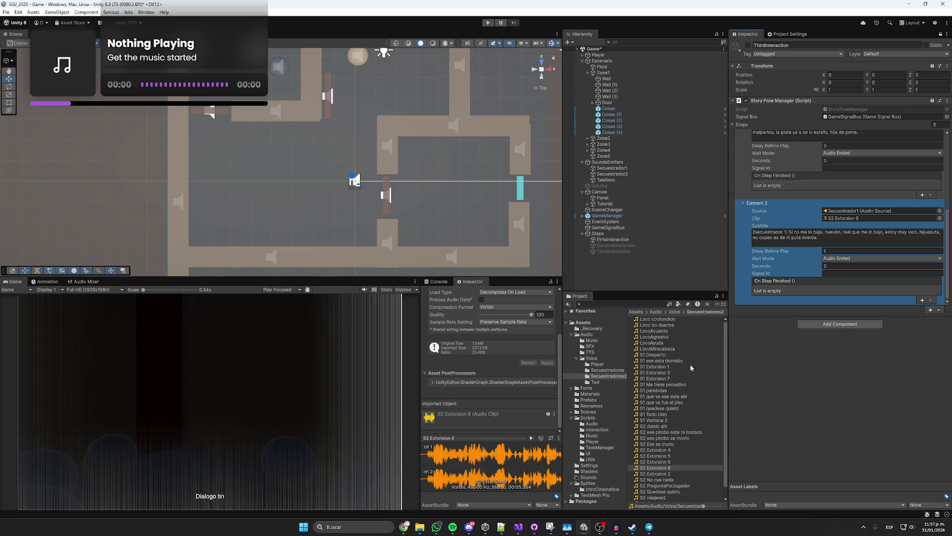
- Preview S2 Extorsion 8 and rename it to S1 Extorsion 8
left_click(655, 467)
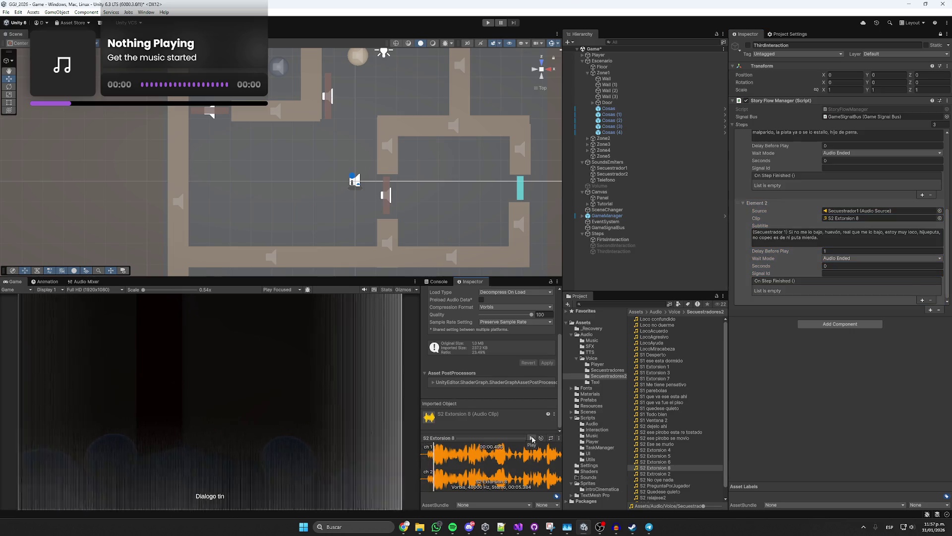
scroll(664, 426, "up", 1)
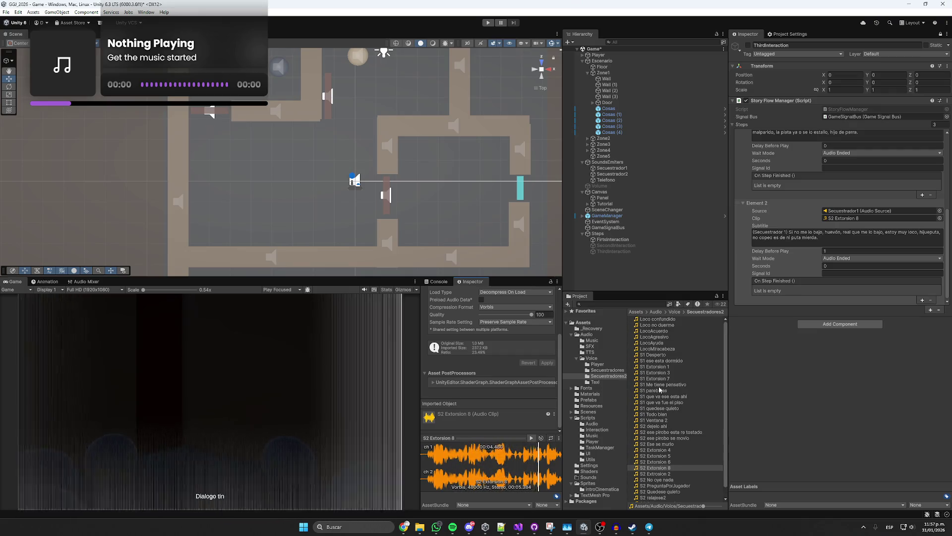
left_click(645, 468)
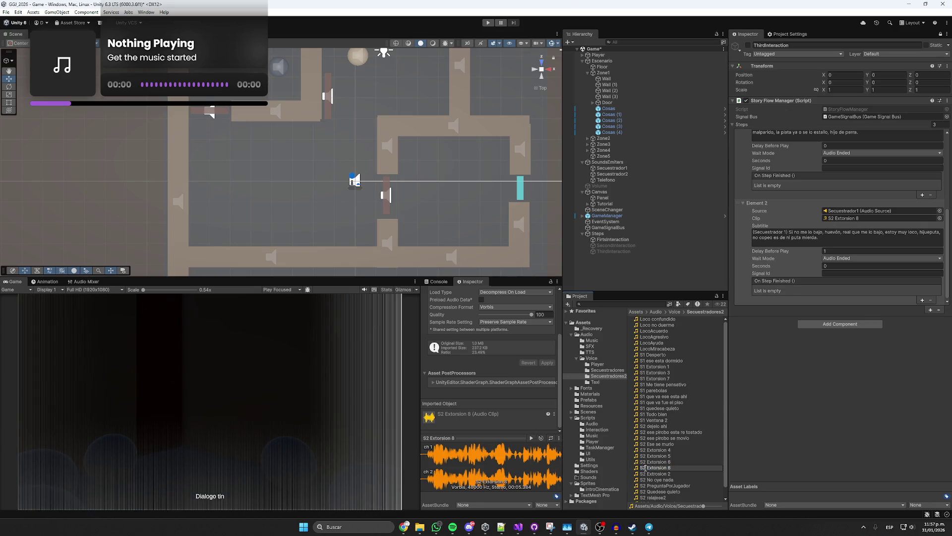
type("S1 Extorsion 8")
key("Return")
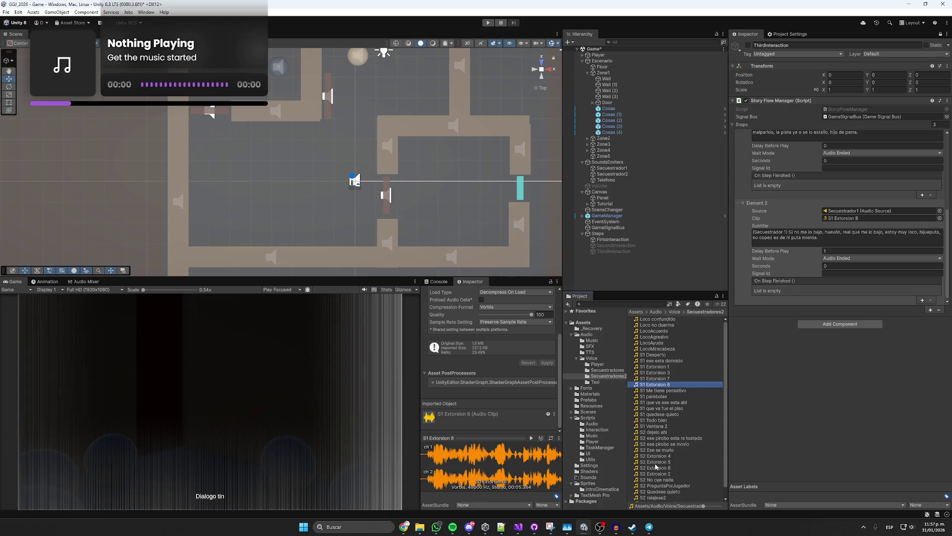
left_click(436, 527)
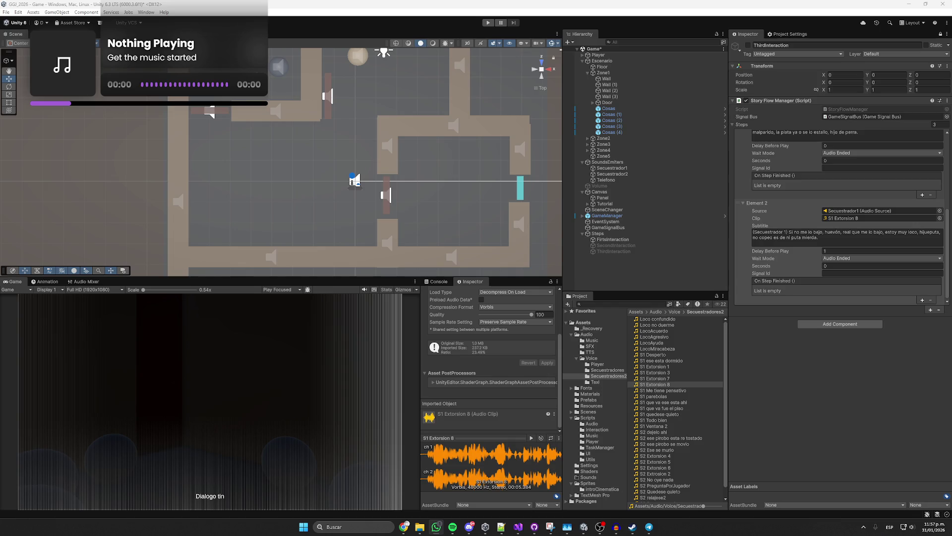
- Preview the Object Dragging -Body, Falling and Glass Shatter 7 sounds on Pixabay
key("alt+Tab")
scroll(446, 201, "down", 1)
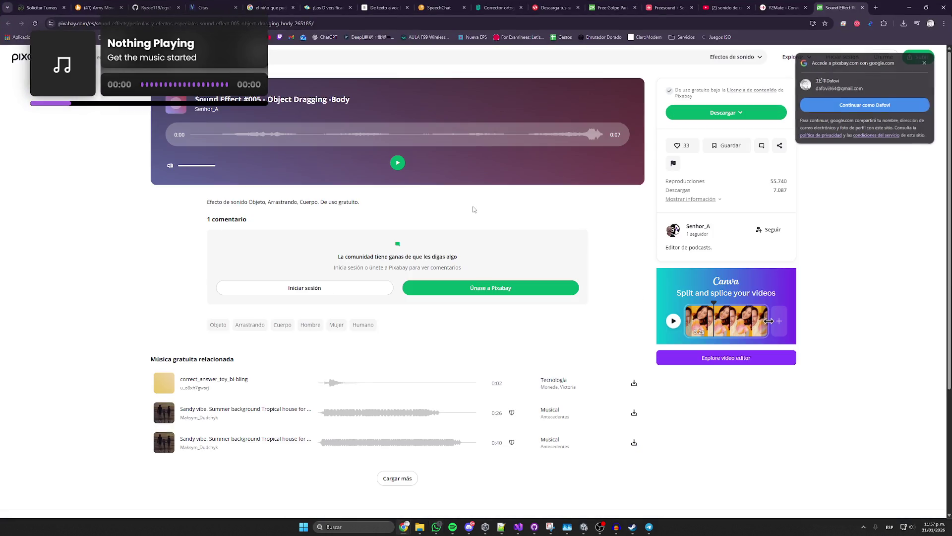
left_click(399, 164)
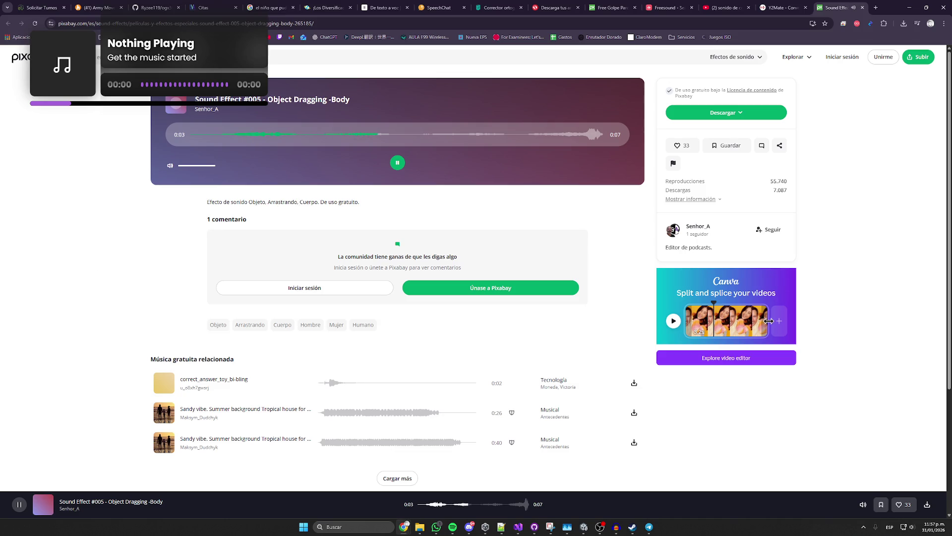
key("alt+Left")
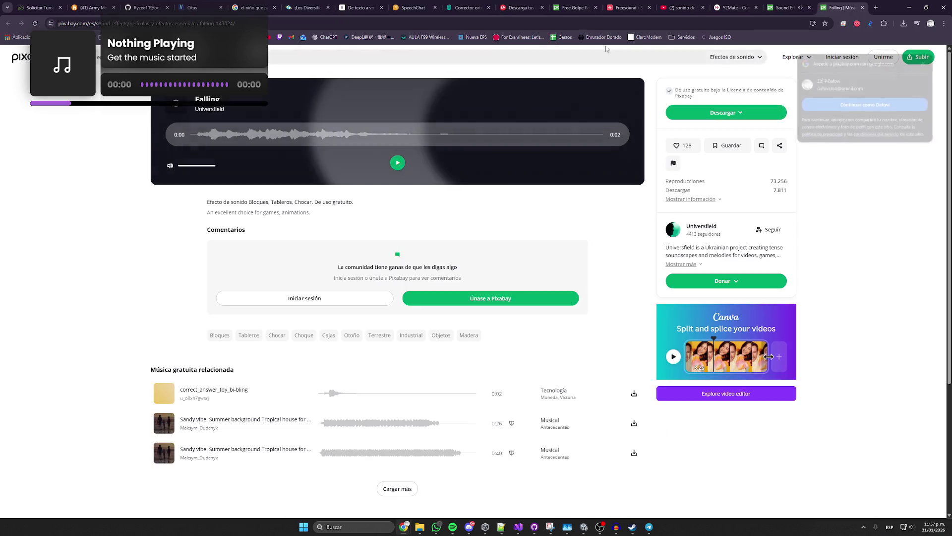
left_click(397, 164)
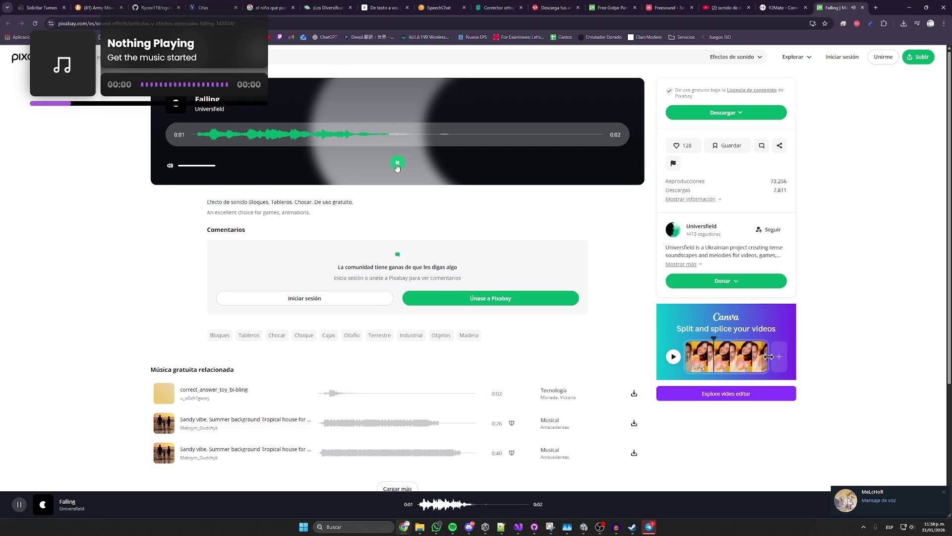
key("ctrl+shift+t")
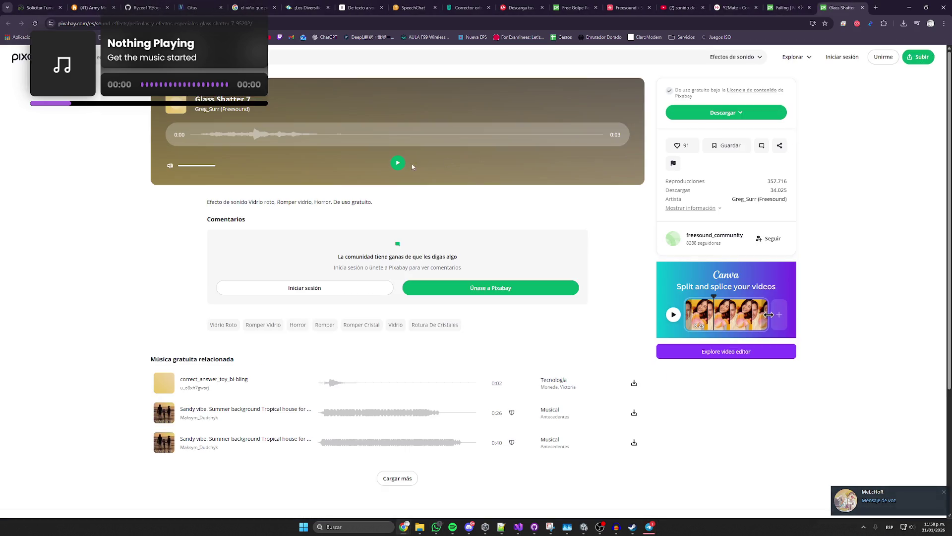
left_click(397, 163)
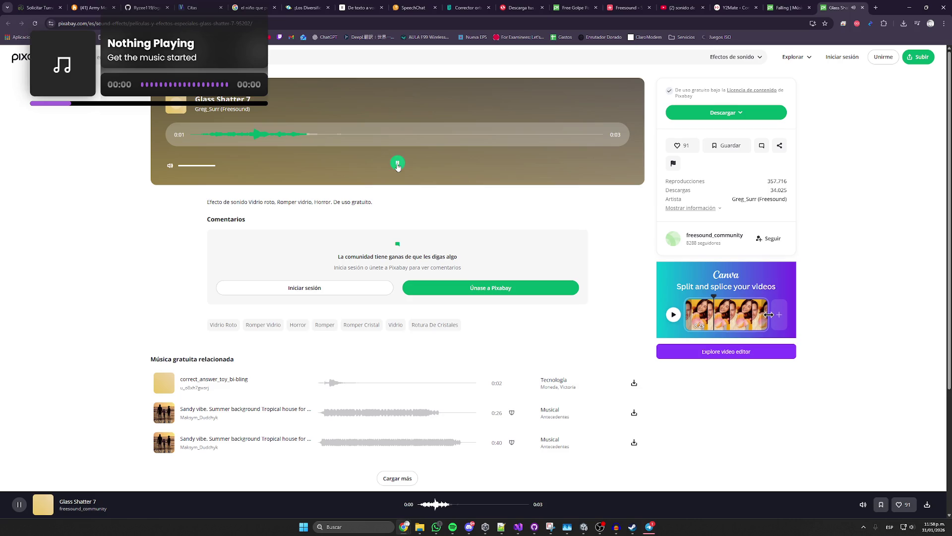
- Try Planks Clattering, then replay Falling and finish on Glass Shatter 7
key("alt+shift+d")
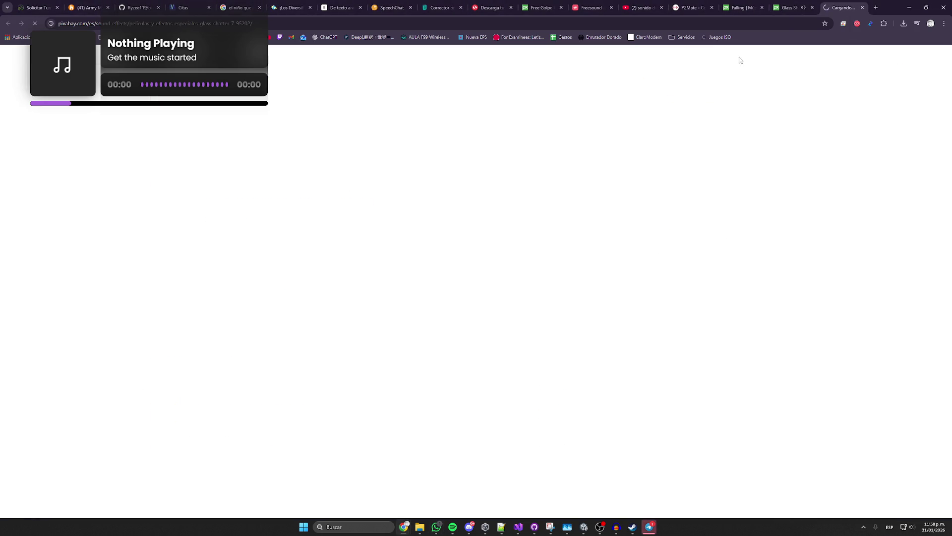
left_click(397, 162)
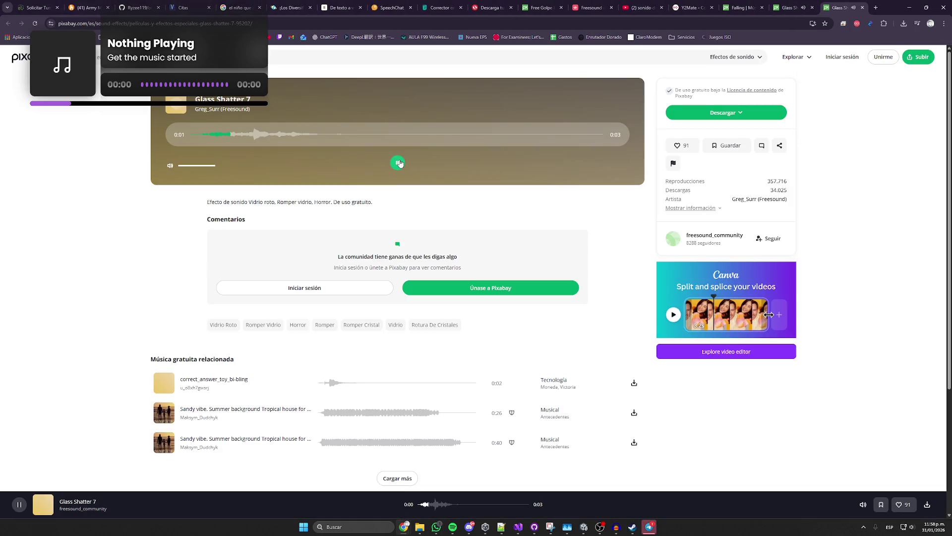
left_click(813, 7)
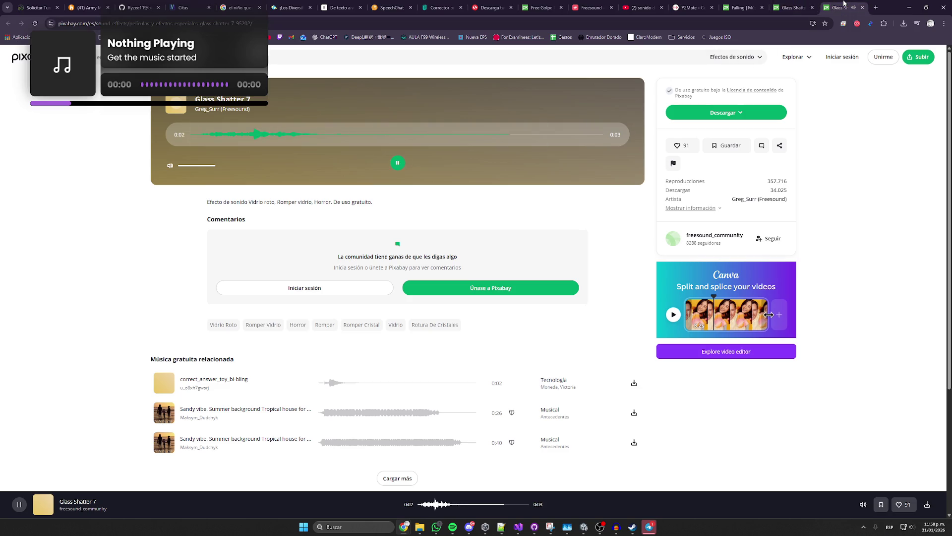
key("ctrl+shift+t")
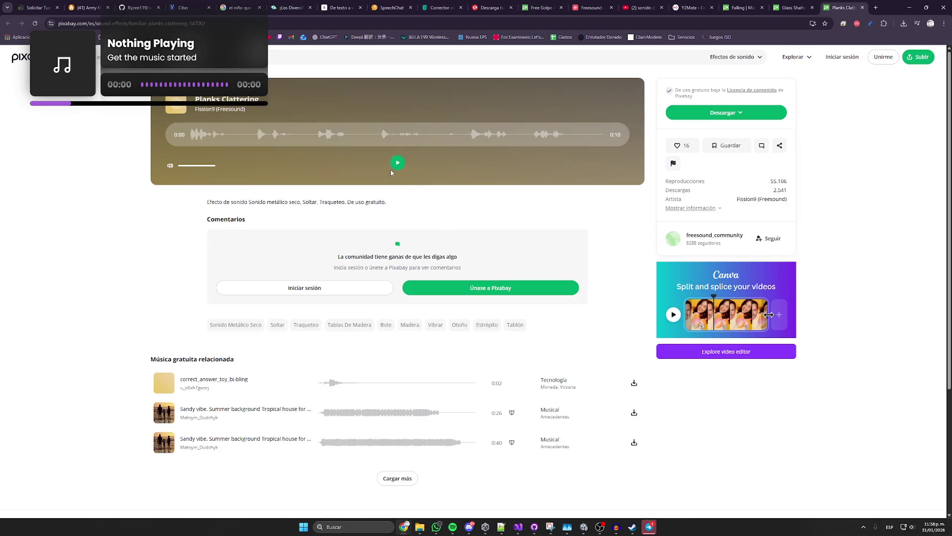
left_click(398, 165)
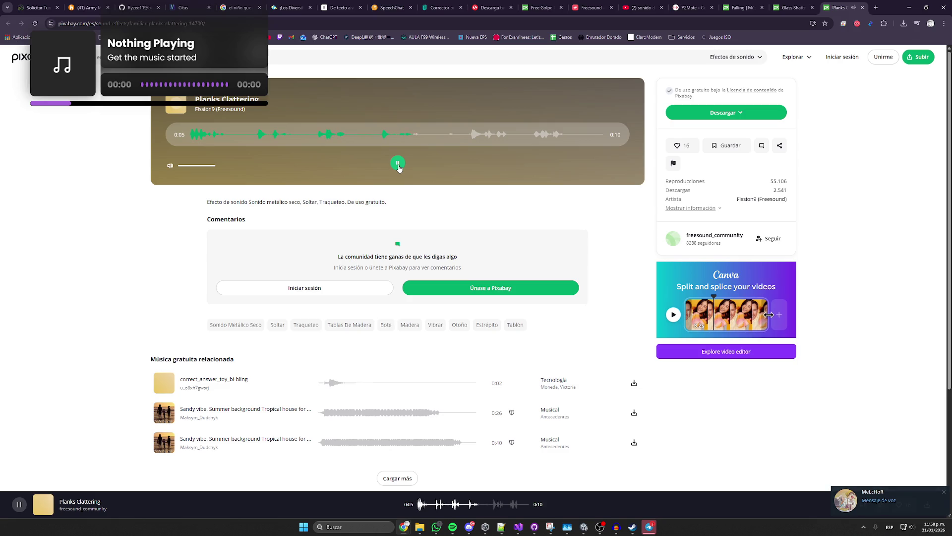
left_click(863, 8)
left_click(802, 3)
left_click(398, 162)
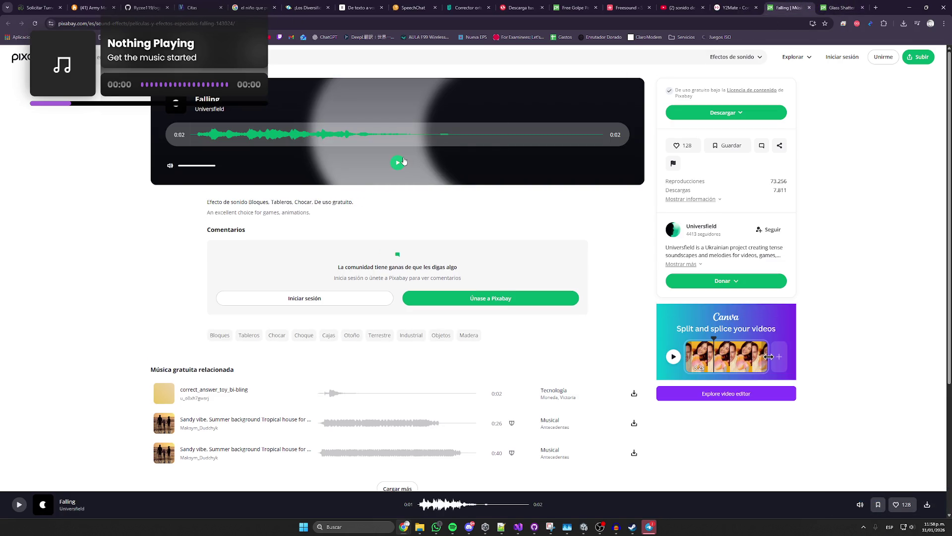
left_click(817, 5)
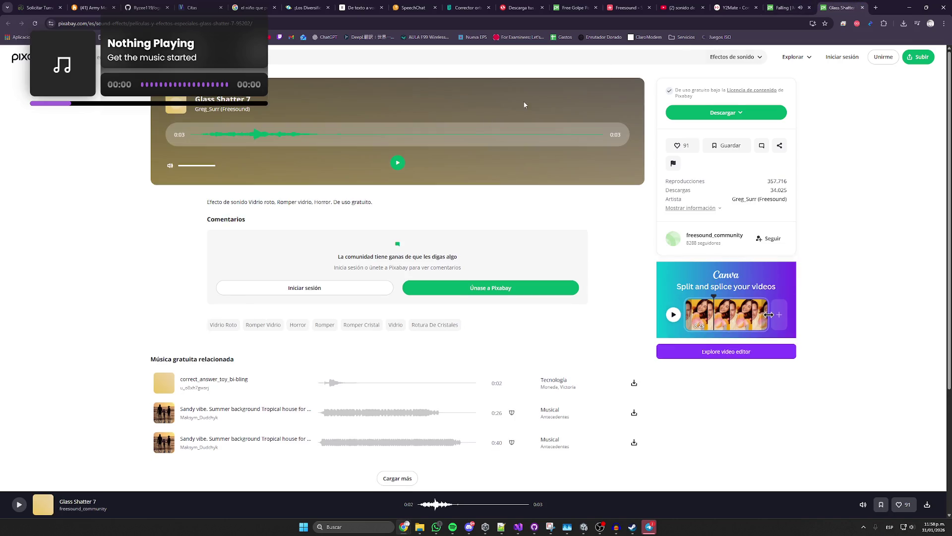
left_click(398, 162)
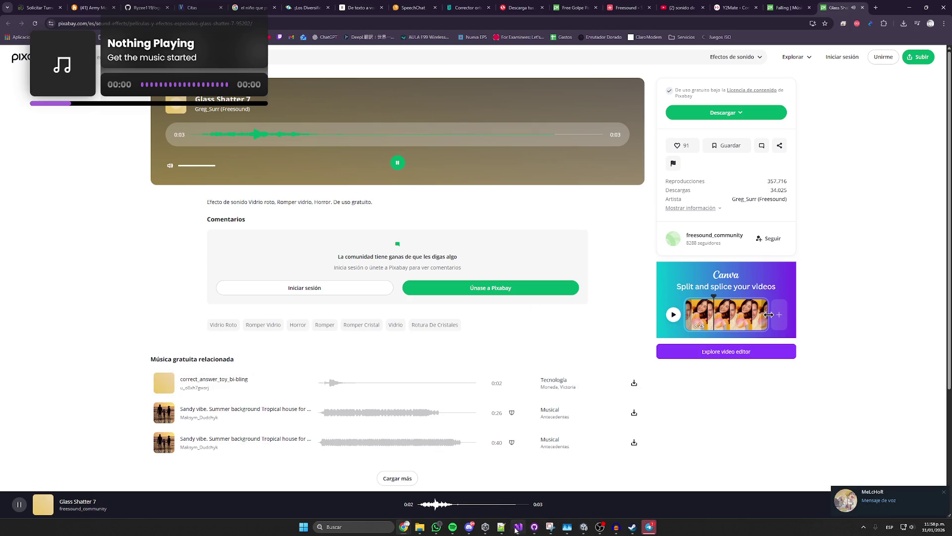
- Play the latest voice message in the Telegram chat, then return to Unity
left_click(650, 527)
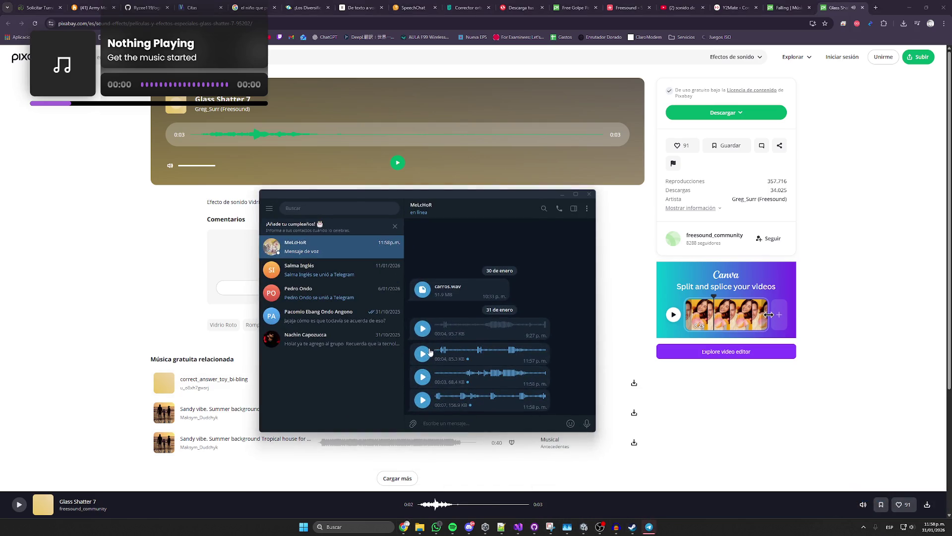
left_click(423, 353)
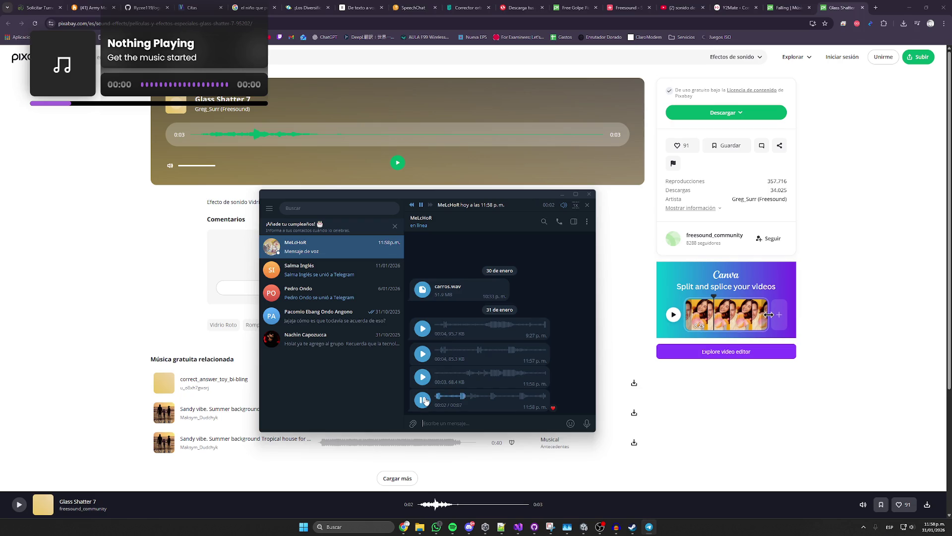
left_click(583, 526)
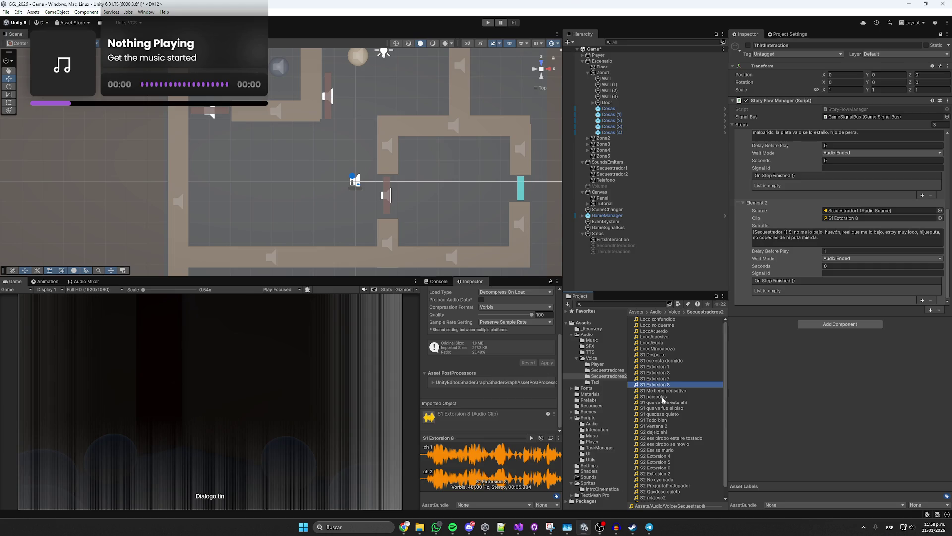
- Preview S1 parebolas, S1 que va ese esta ahi, S1 que va fue el piso, S2 dejelo ahi and S2 ese pirobo esta re tostado
left_click(663, 397)
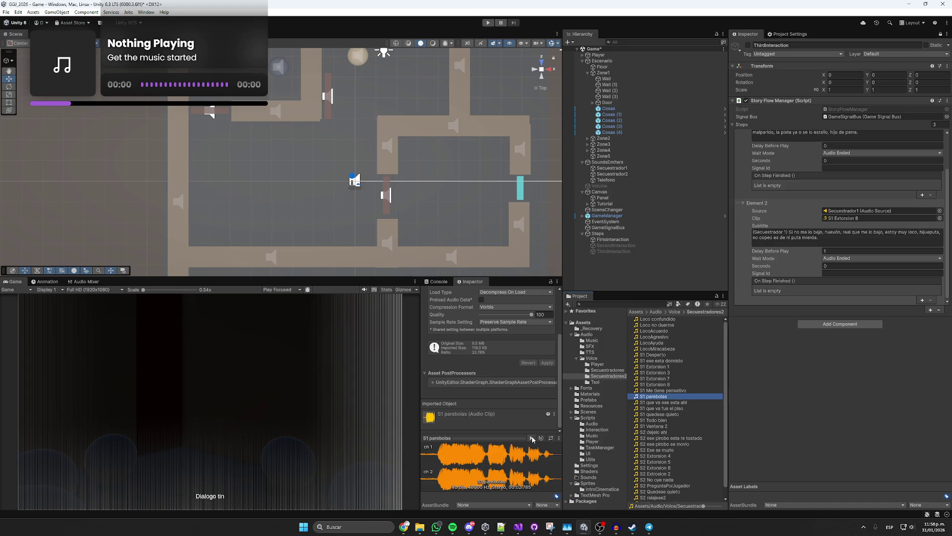
left_click(532, 439)
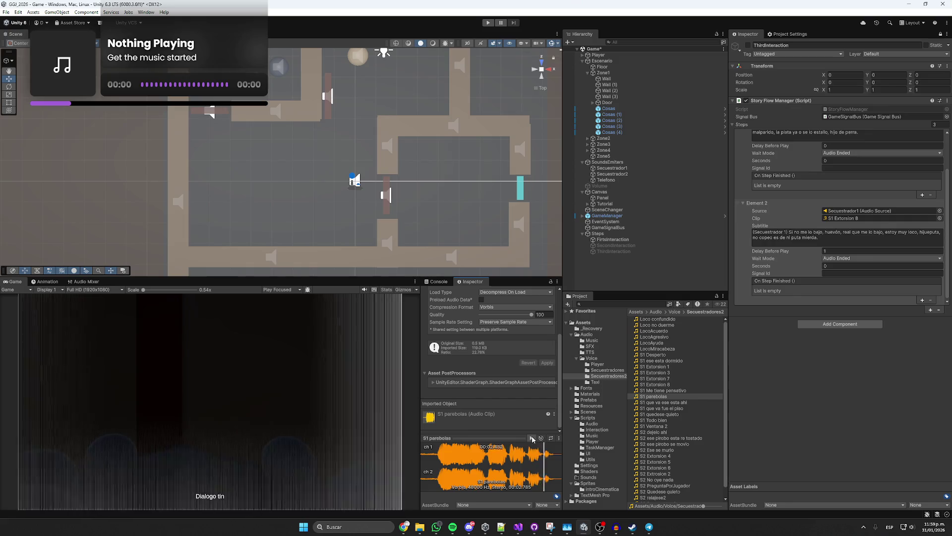
left_click(660, 402)
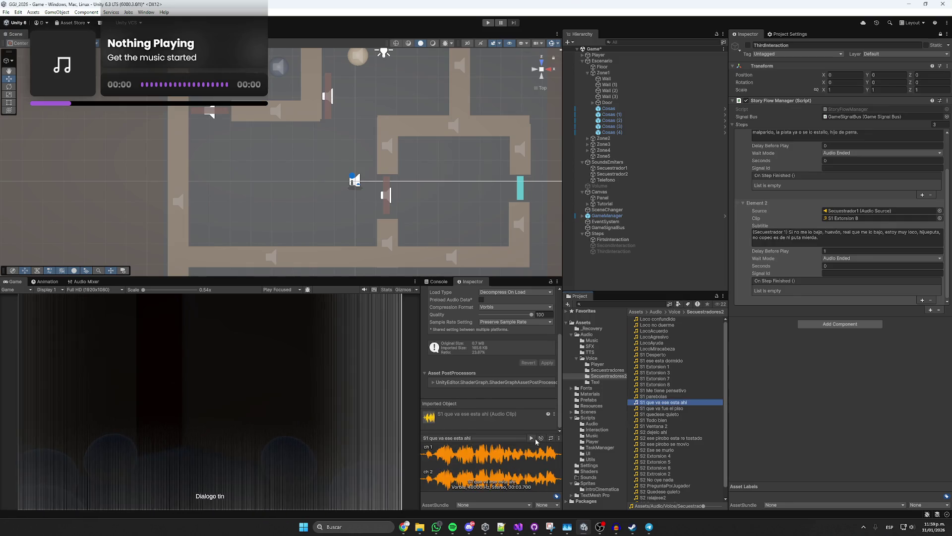
left_click(531, 438)
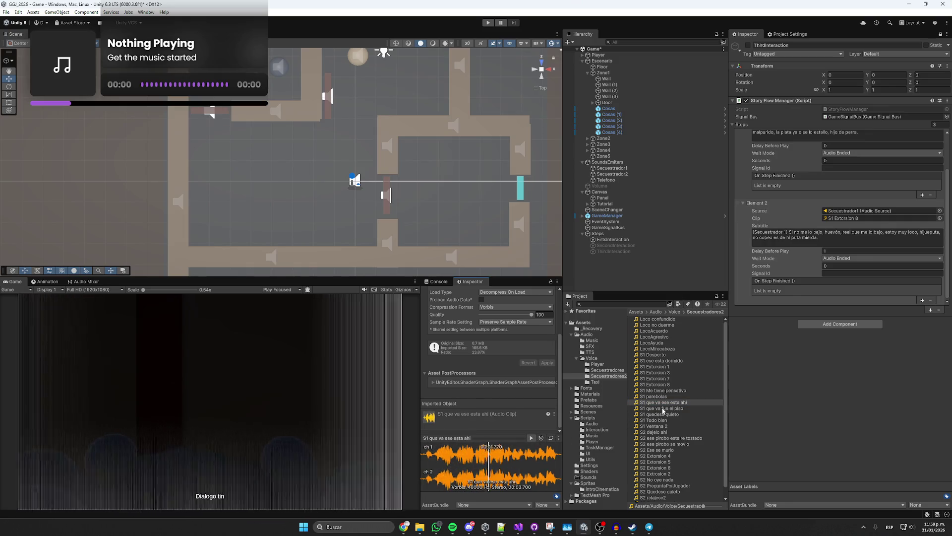
left_click(662, 409)
left_click(531, 438)
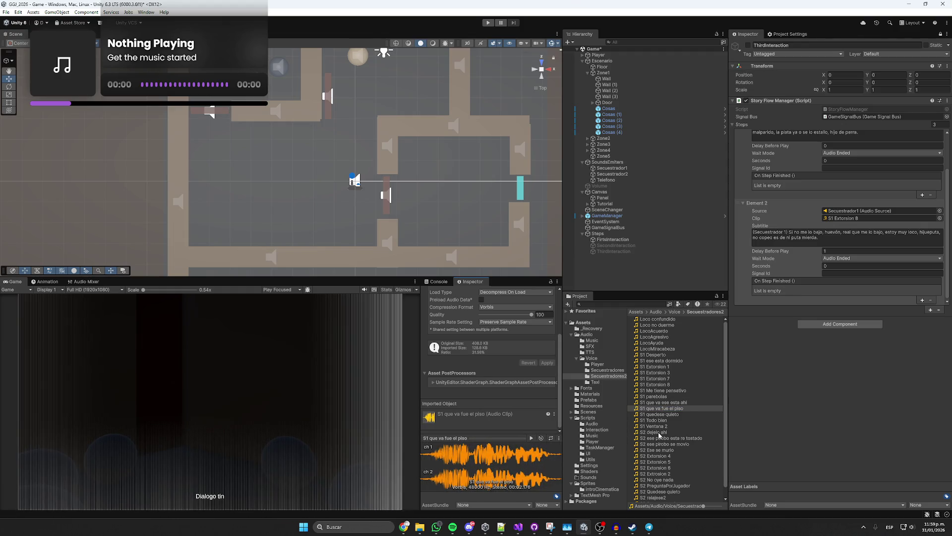
left_click(659, 433)
left_click(531, 438)
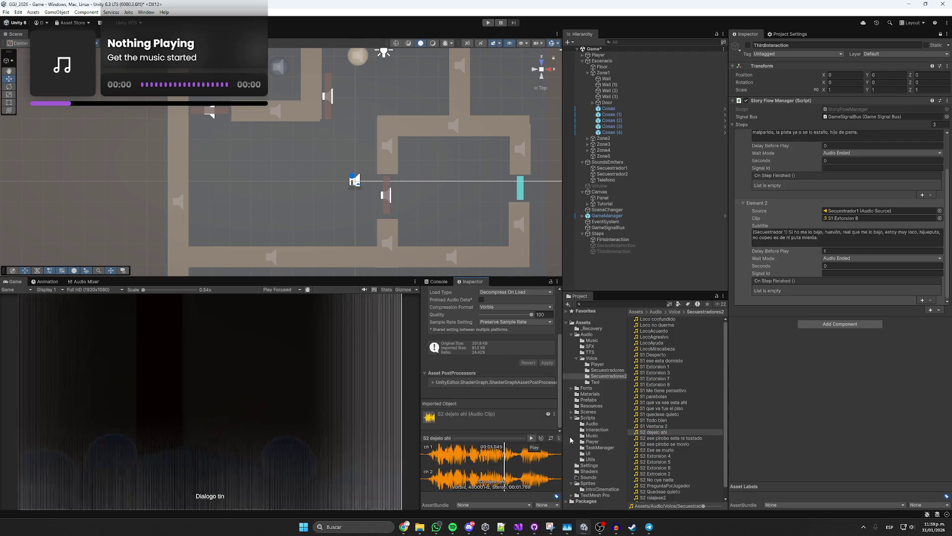
left_click(669, 439)
left_click(531, 438)
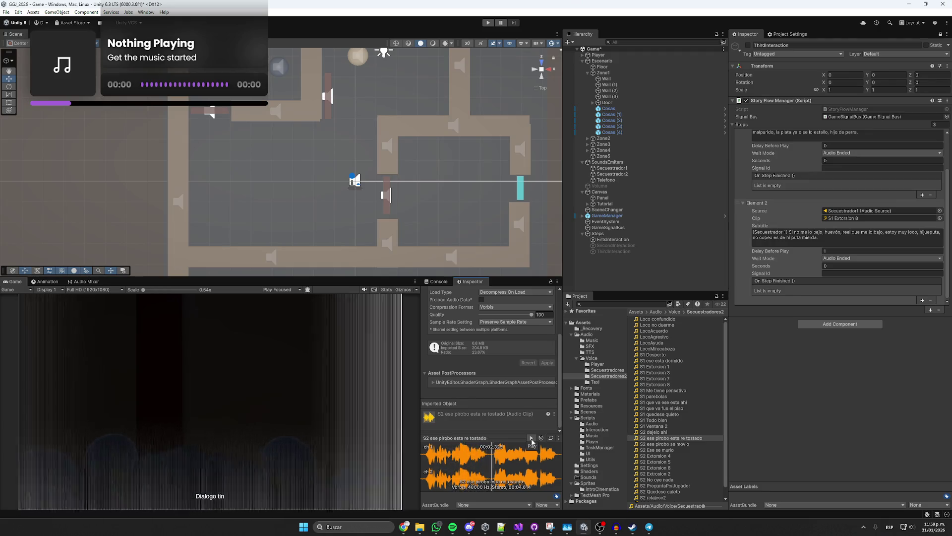
- Preview S2 PreguntaPorJugador, S2 Quedese quieto and S2 Sangre una sirena
scroll(661, 459, "down", 1)
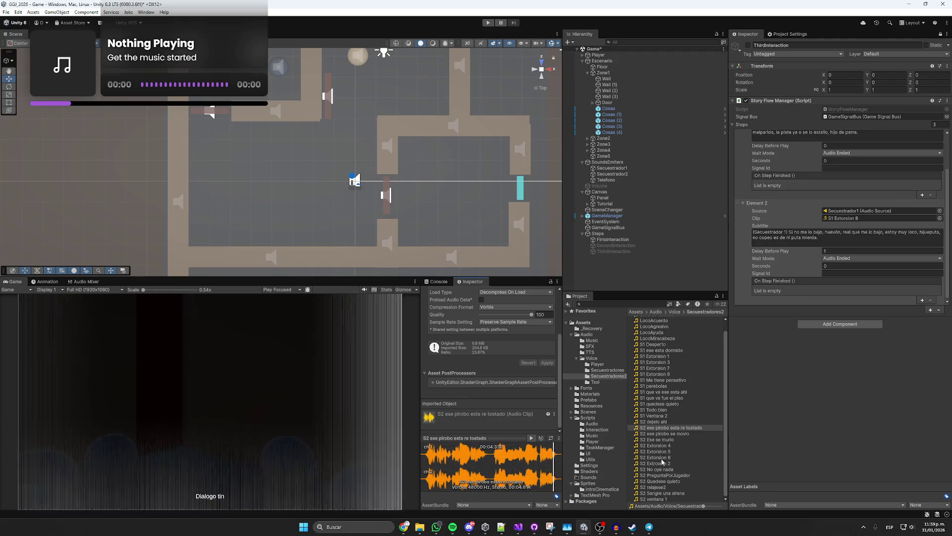
left_click(664, 475)
left_click(531, 438)
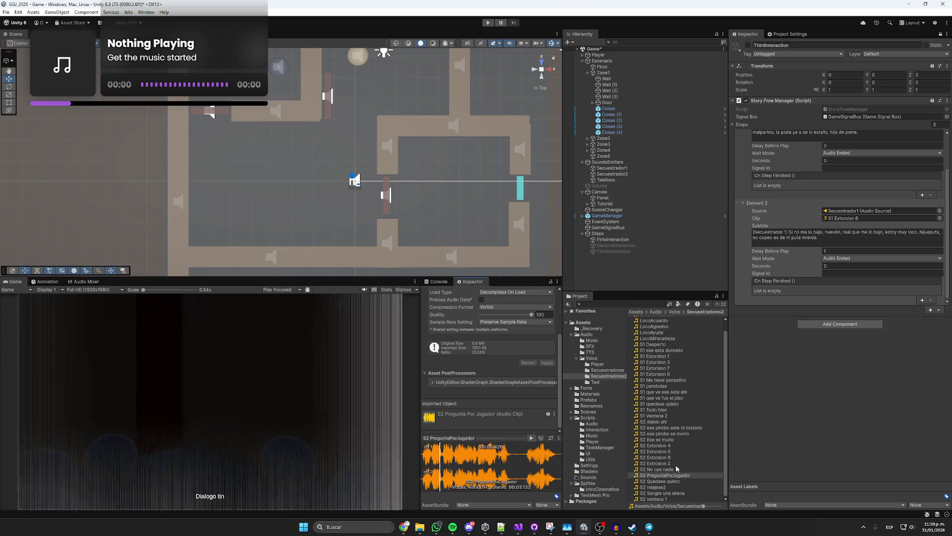
left_click(663, 481)
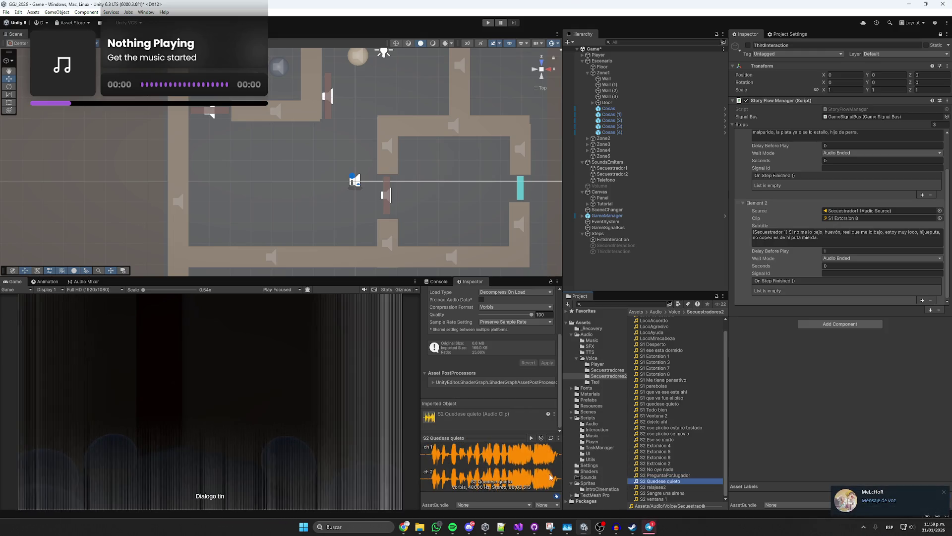
left_click(531, 438)
left_click(662, 493)
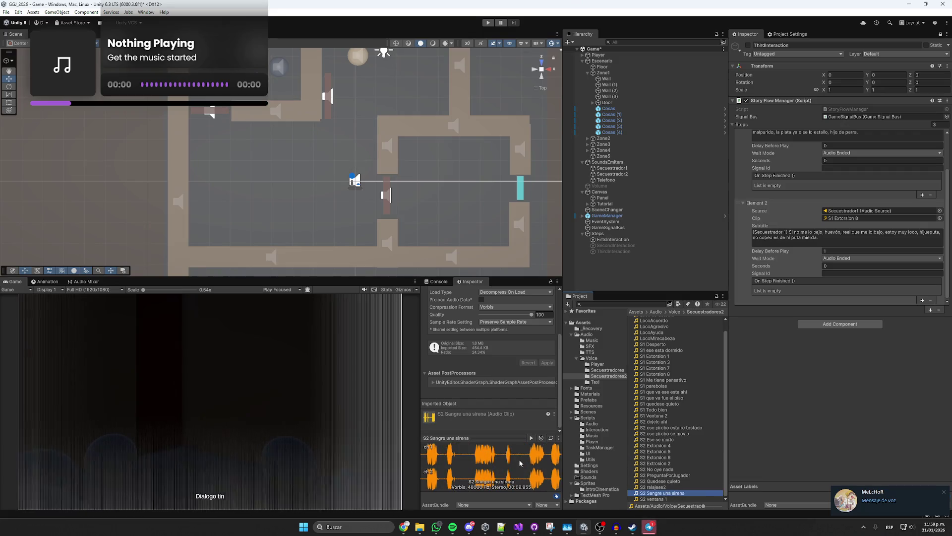
left_click(533, 441)
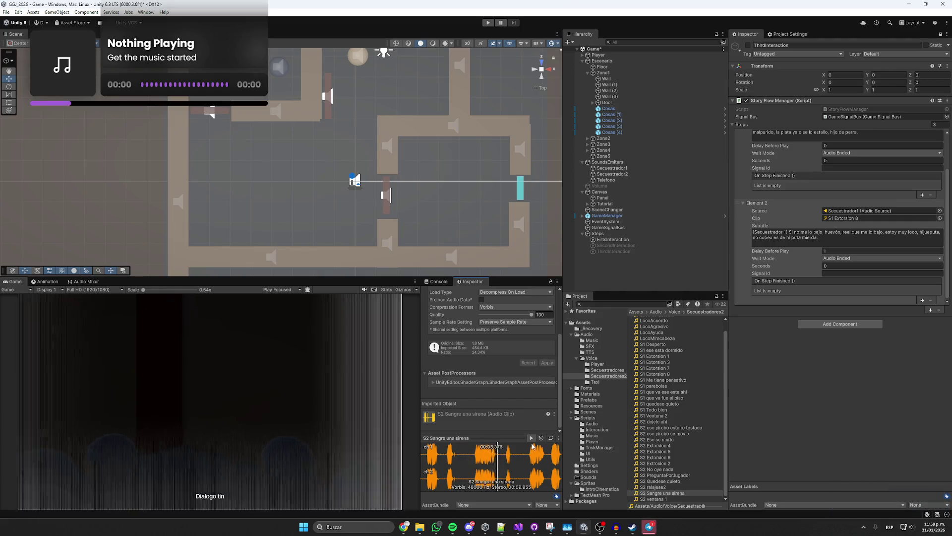
scroll(657, 355, "up", 2)
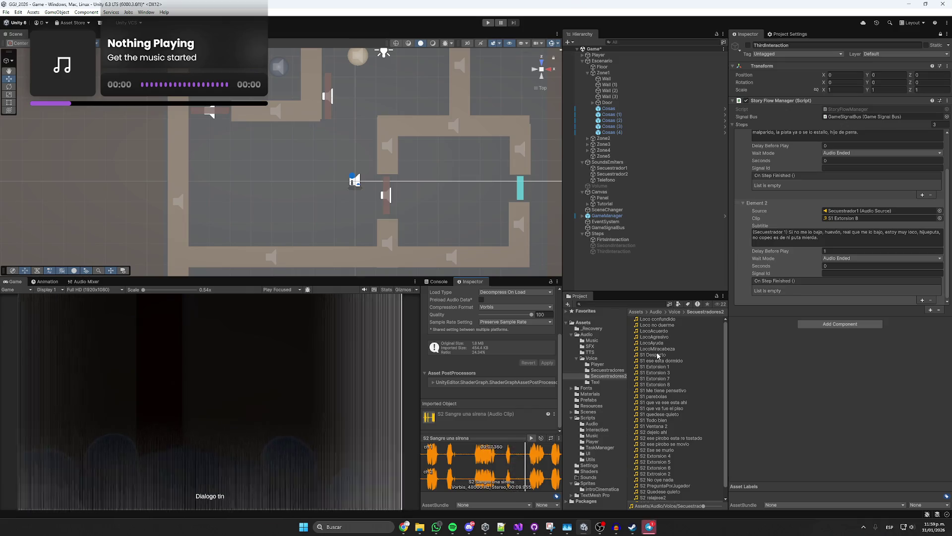
- Add a fourth step playing SFX/ColgarTelefono on the Telefono source, with an empty subtitle
left_click(930, 310)
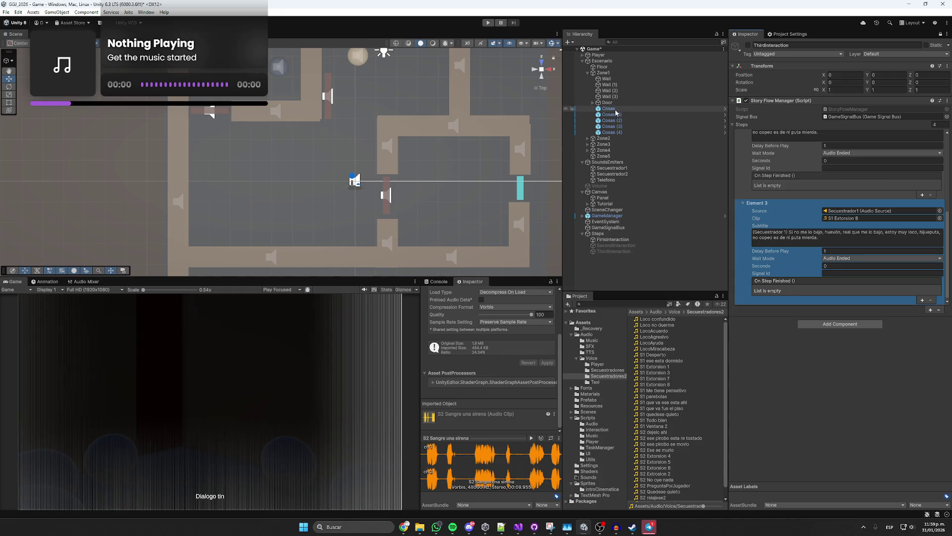
mouse_move(606, 180)
left_mouse_down()
mouse_move(854, 218)
mouse_move(849, 211)
left_mouse_up()
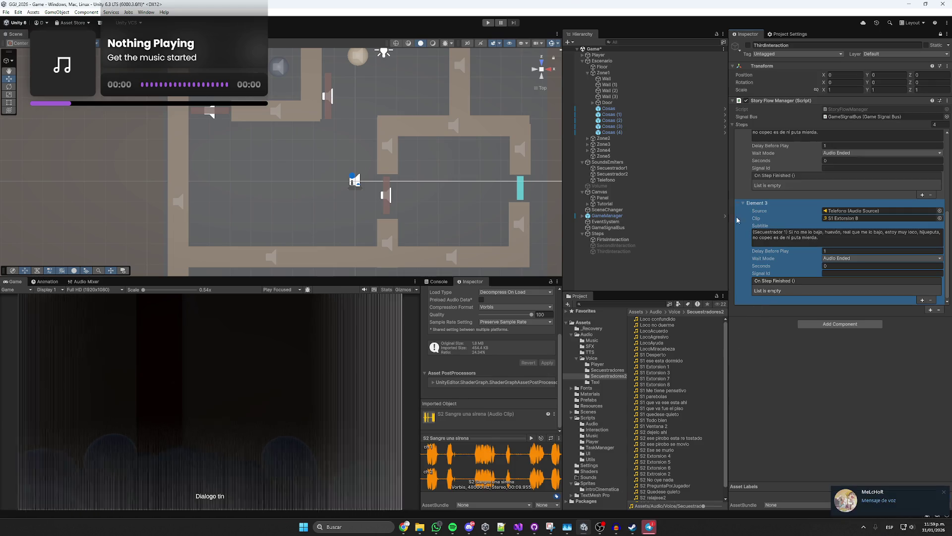
left_click(590, 346)
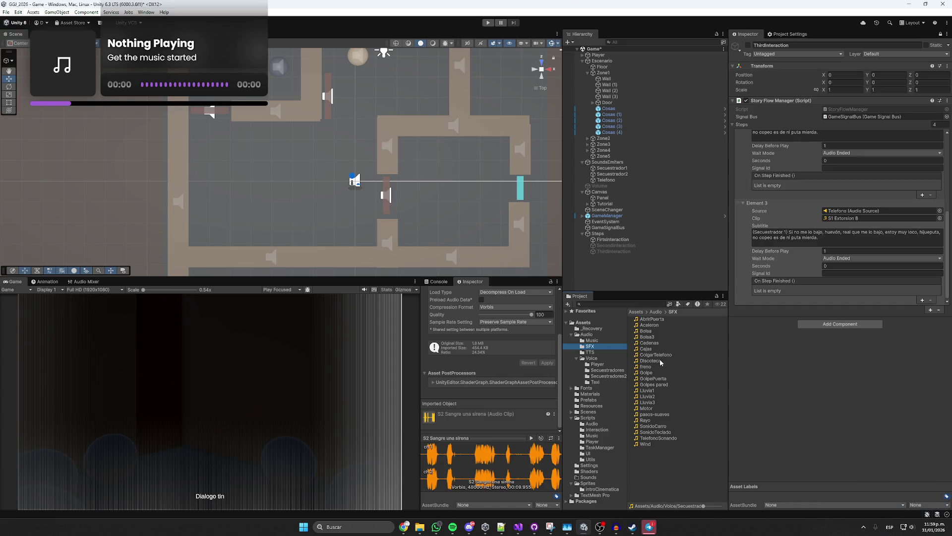
left_click_drag(658, 356, 877, 218)
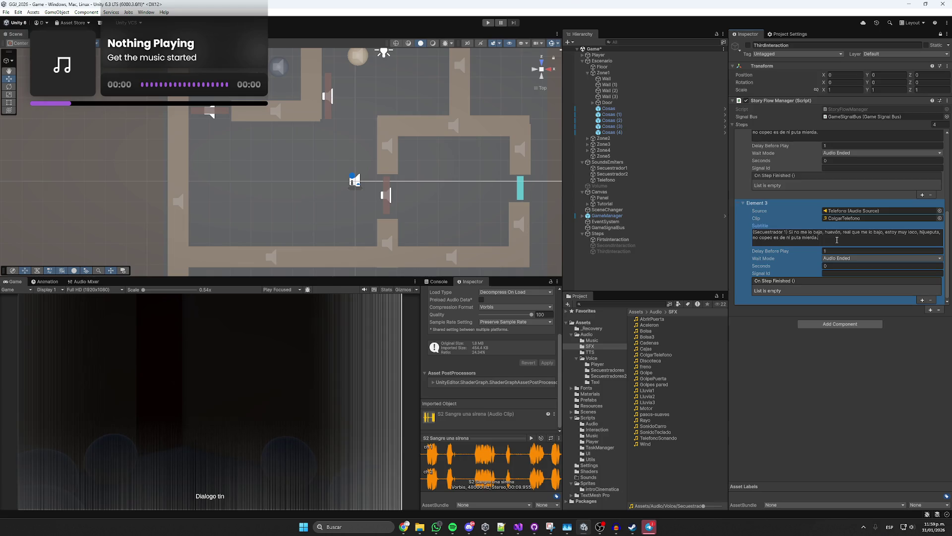
key("ctrl+a")
key("BackSpace")
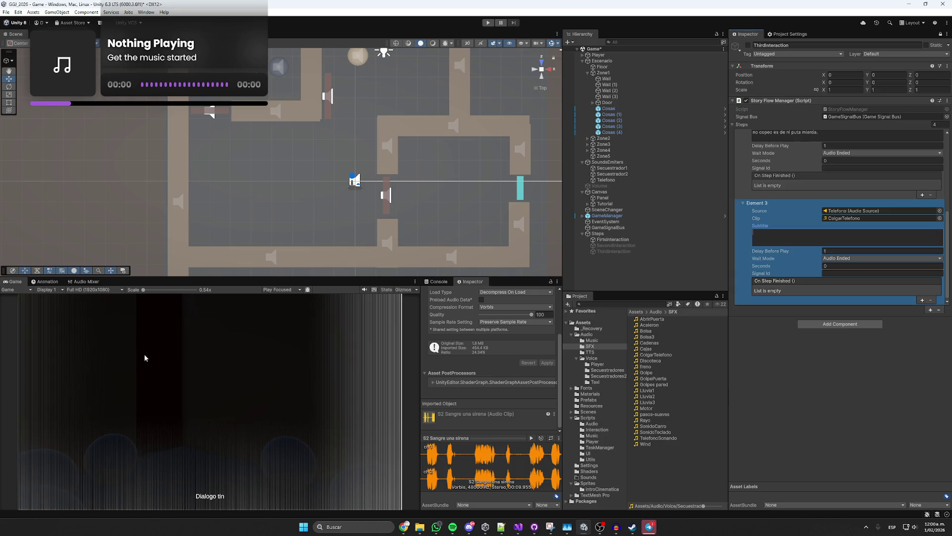
- Return to the hang-up sound search results in the browser and open Twitch in a new tab
mouse_move(404, 526)
left_click(367, 488)
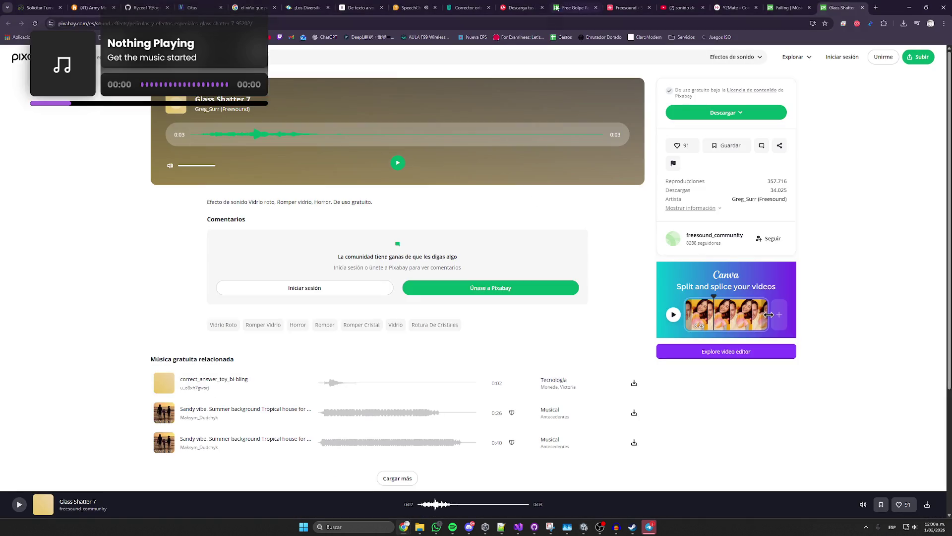
left_click(672, 3)
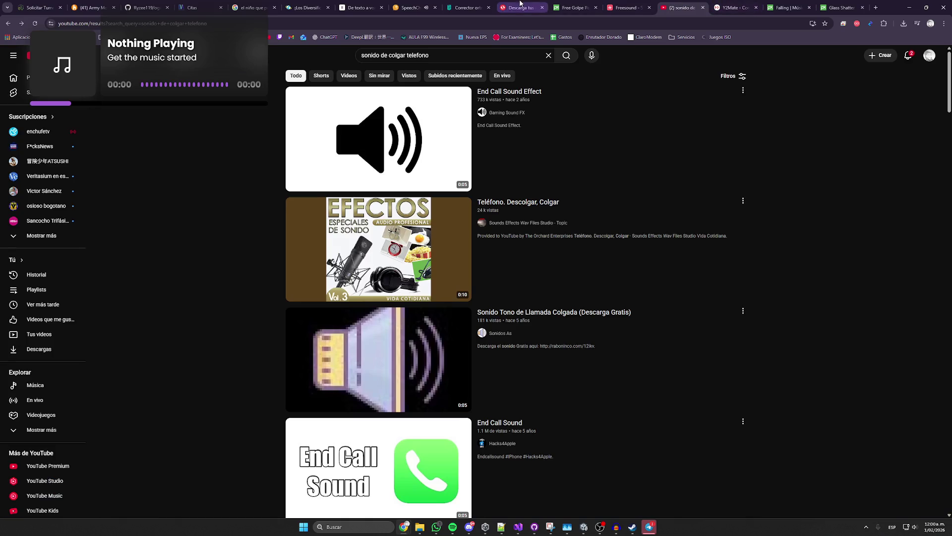
left_click(279, 37)
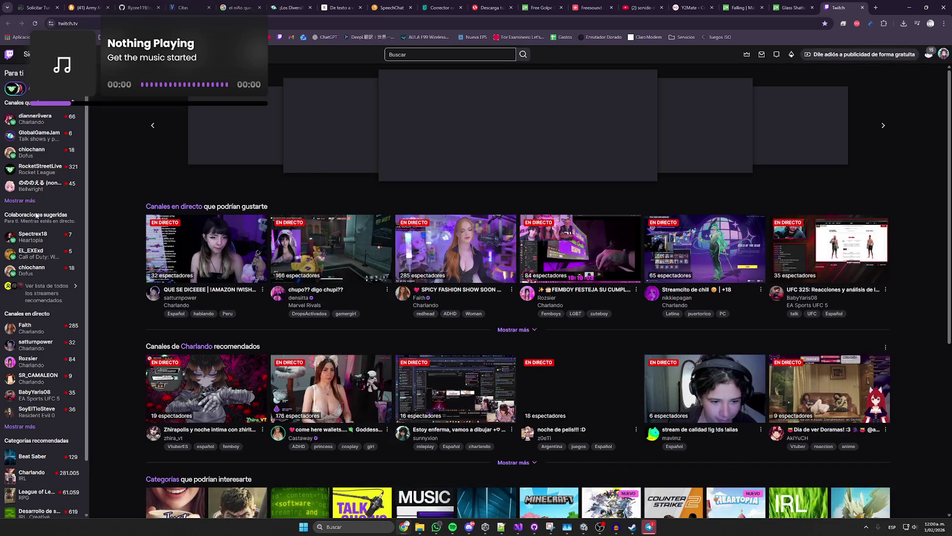
- Watch a followed streamer's live channel and look through its rewards and boosts panel
left_click(22, 204)
left_click(35, 307)
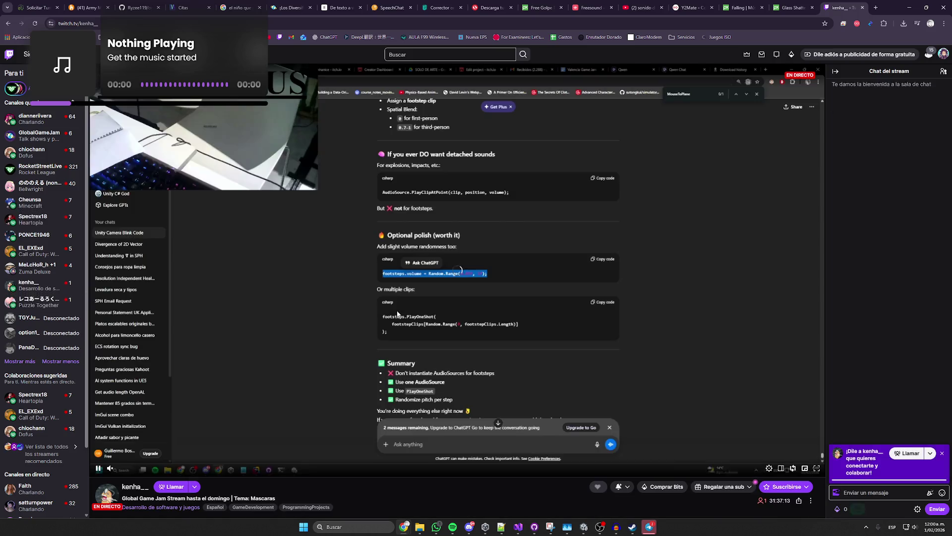
mouse_move(150, 473)
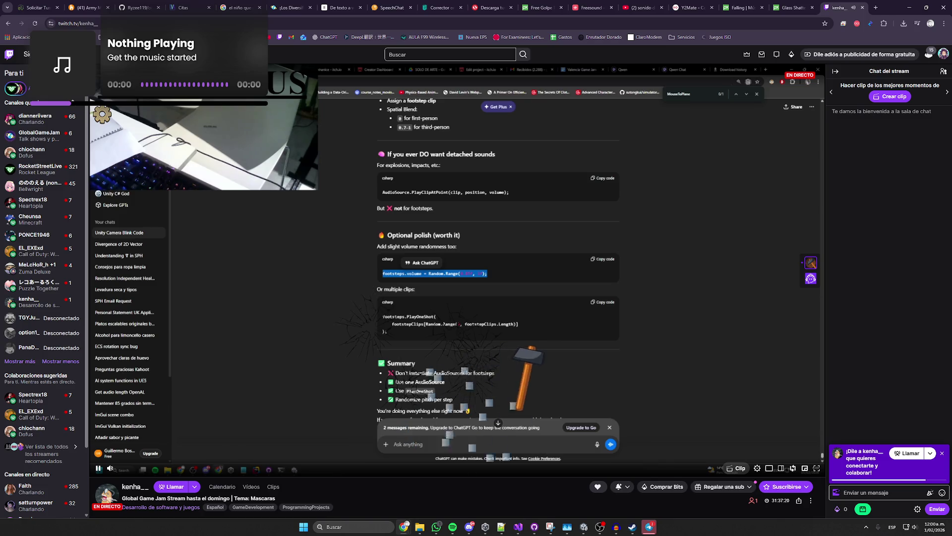
scroll(417, 381, "down", 3)
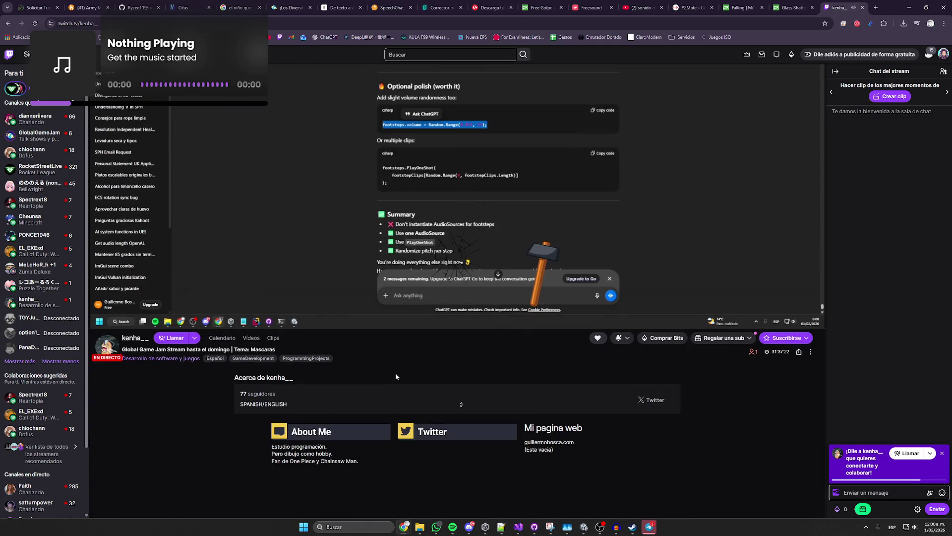
scroll(400, 368, "up", 3)
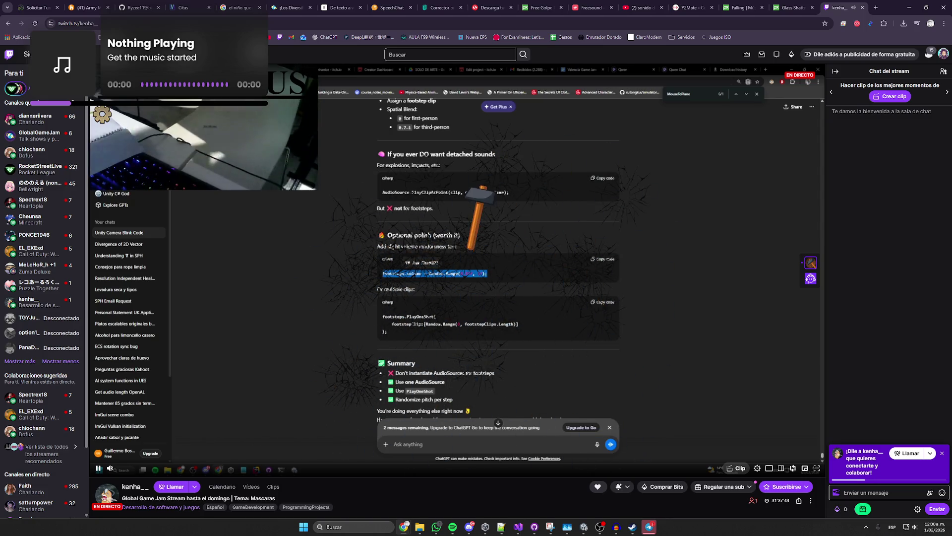
left_click(866, 513)
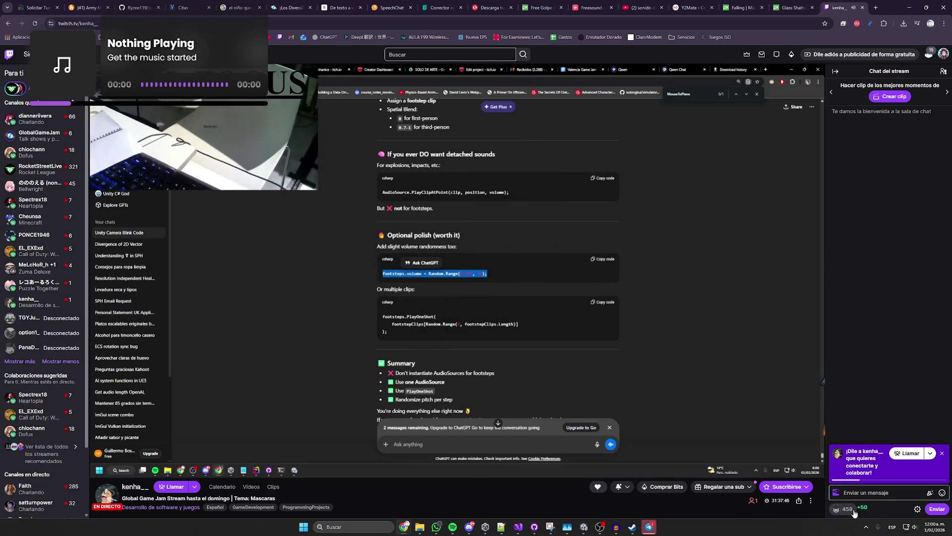
scroll(859, 459, "down", 3)
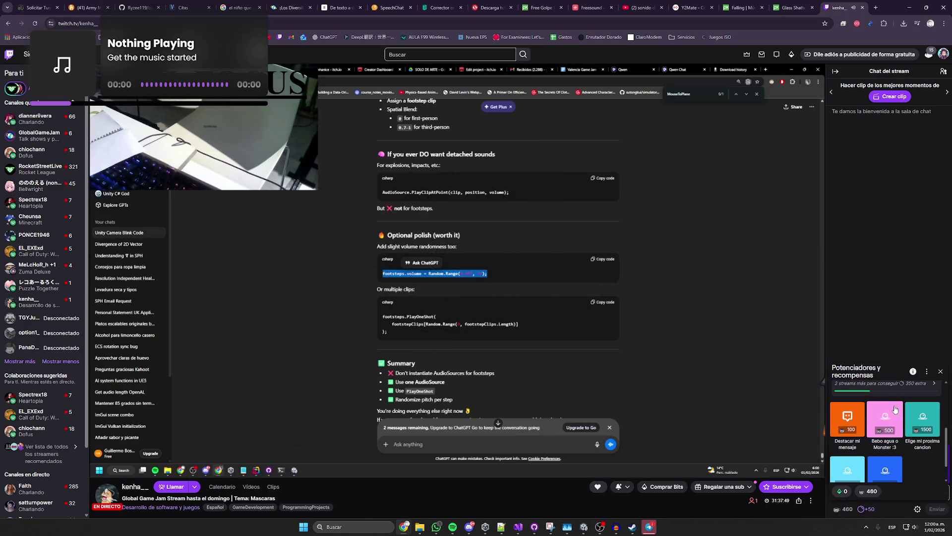
scroll(887, 421, "down", 1)
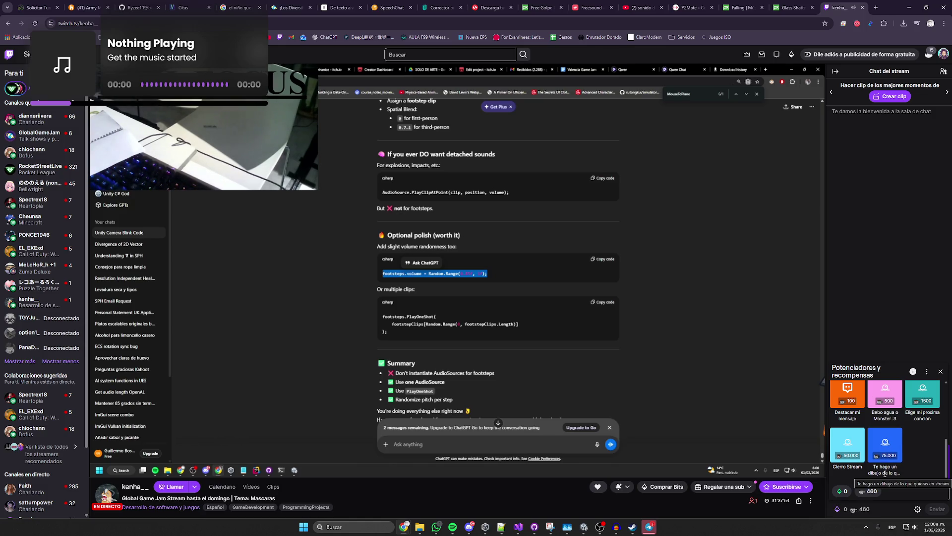
scroll(887, 461, "up", 2)
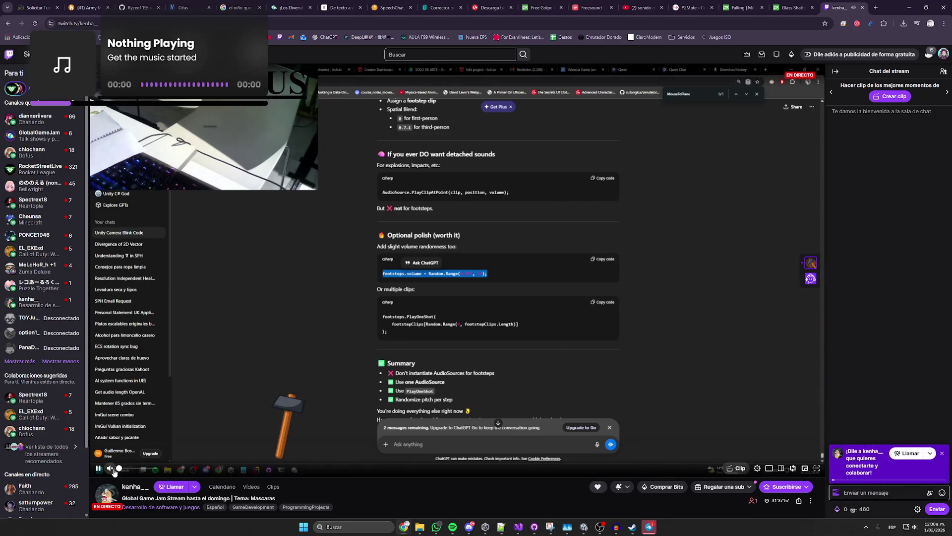
- Open a Software and game development stream at 76% volume, then another followed channel at 45%
middle_click(161, 507)
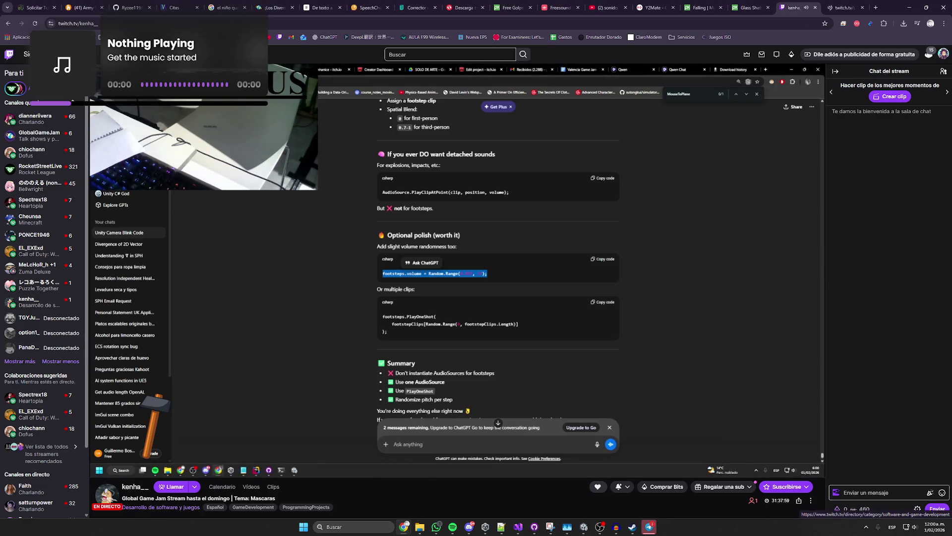
key("ctrl+Tab")
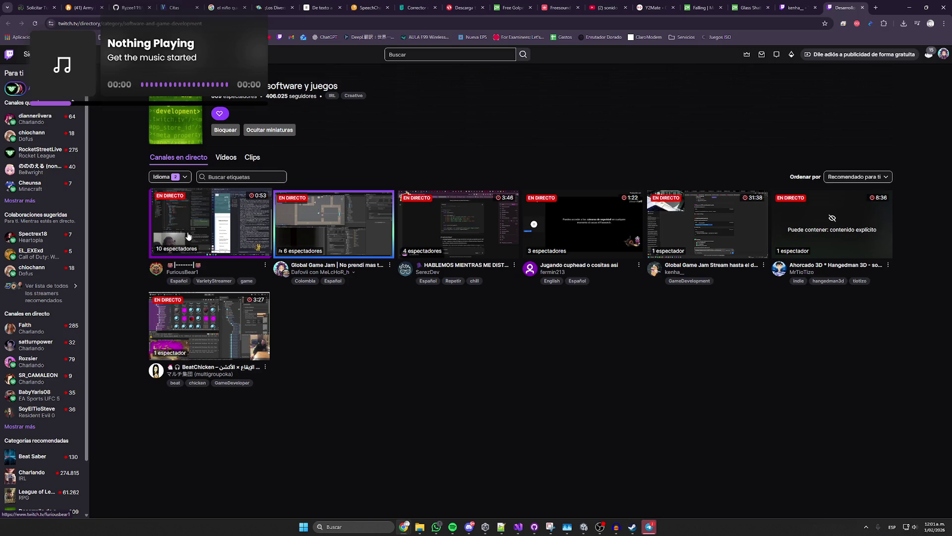
left_click(188, 236)
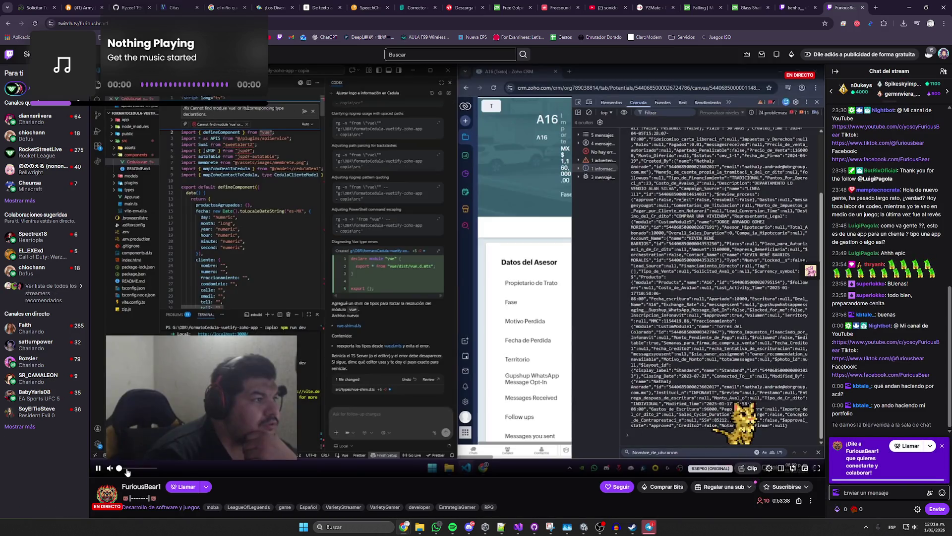
left_click_drag(128, 470, 146, 470)
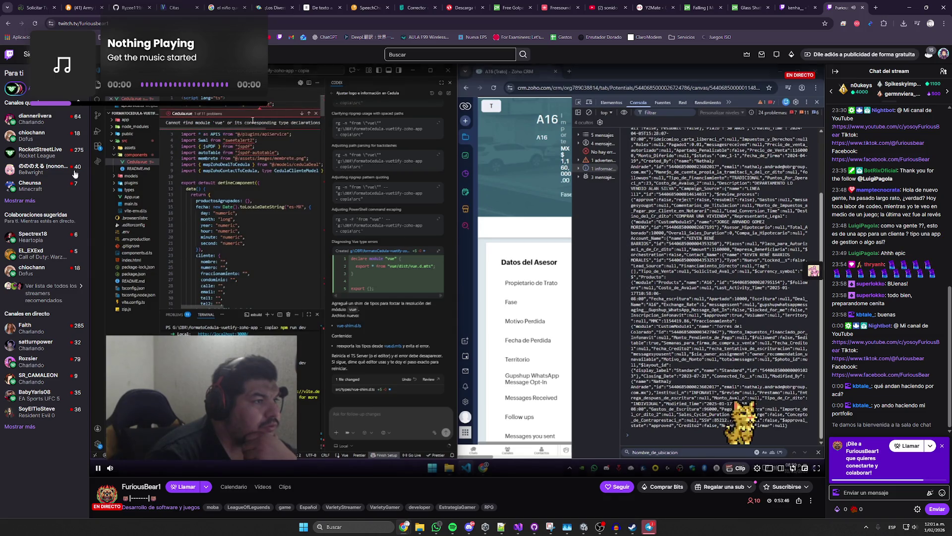
left_click(23, 200)
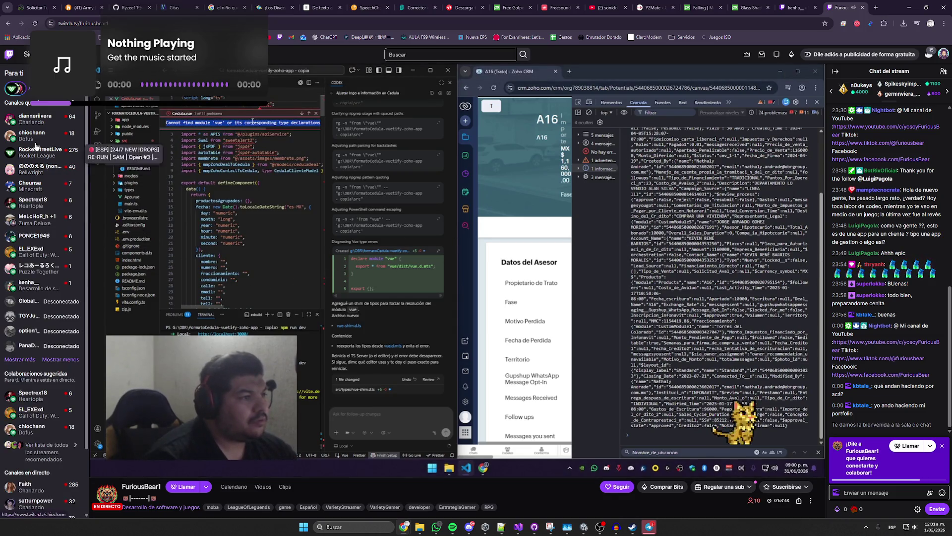
left_click(30, 210)
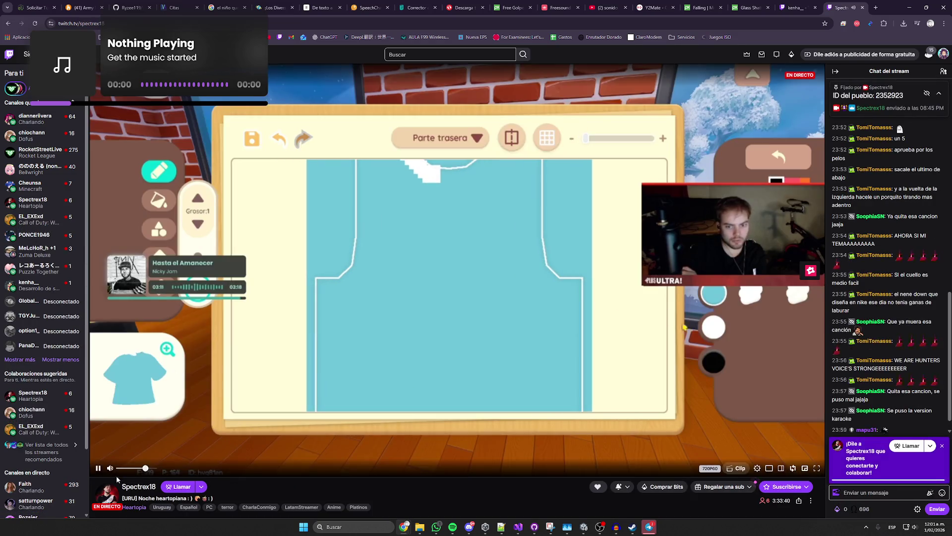
left_click(135, 468)
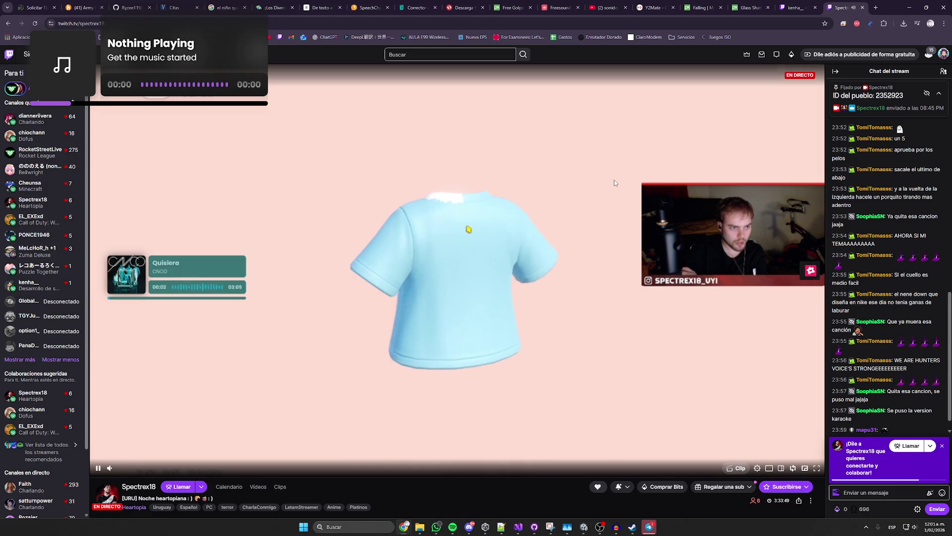
- Open a blank new browser tab and minimise the browser to get back to Unity
left_click(791, 7)
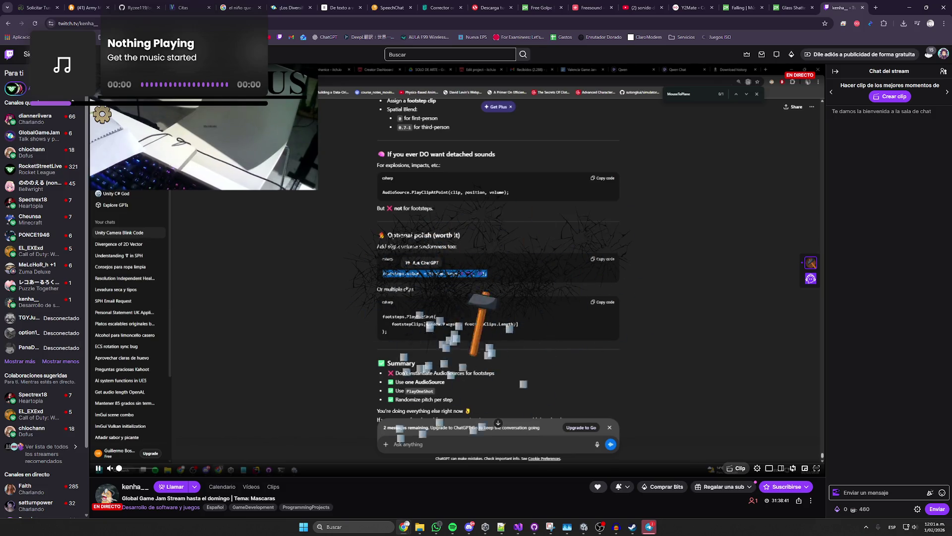
left_click(875, 8)
left_click(792, 5)
left_click(848, 3)
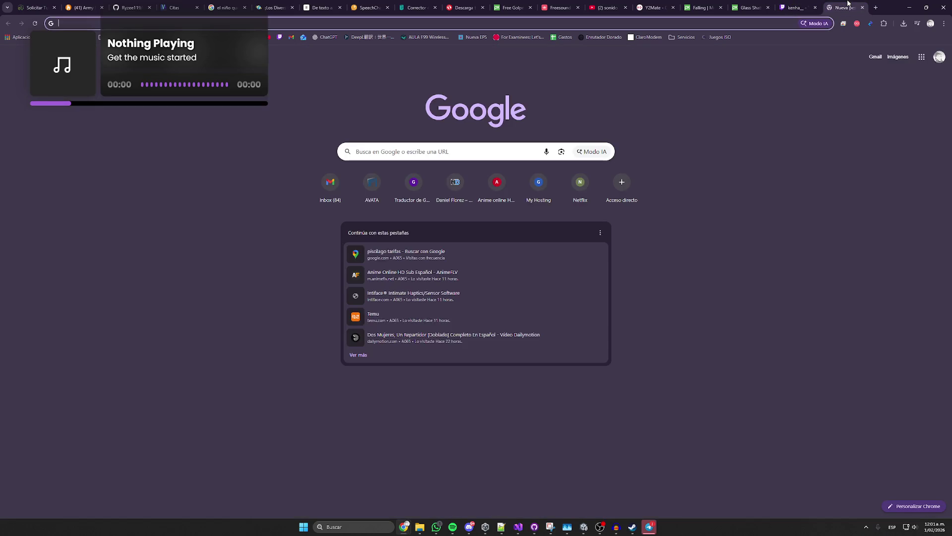
left_click(909, 6)
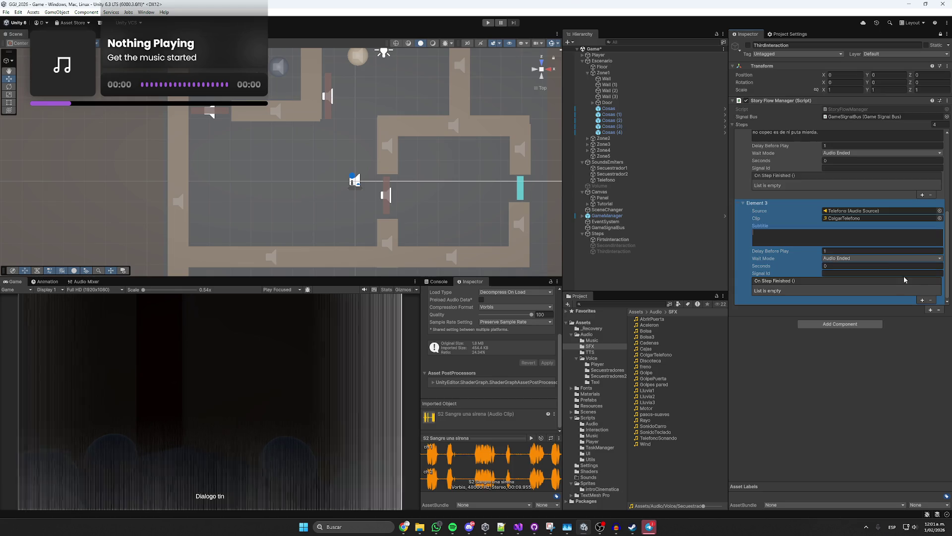
- Duplicate Element 3 with Ctrl+D so Steps holds 5, the new Element 4 playing ColgarTelefono on Telefono
key("ctrl+d")
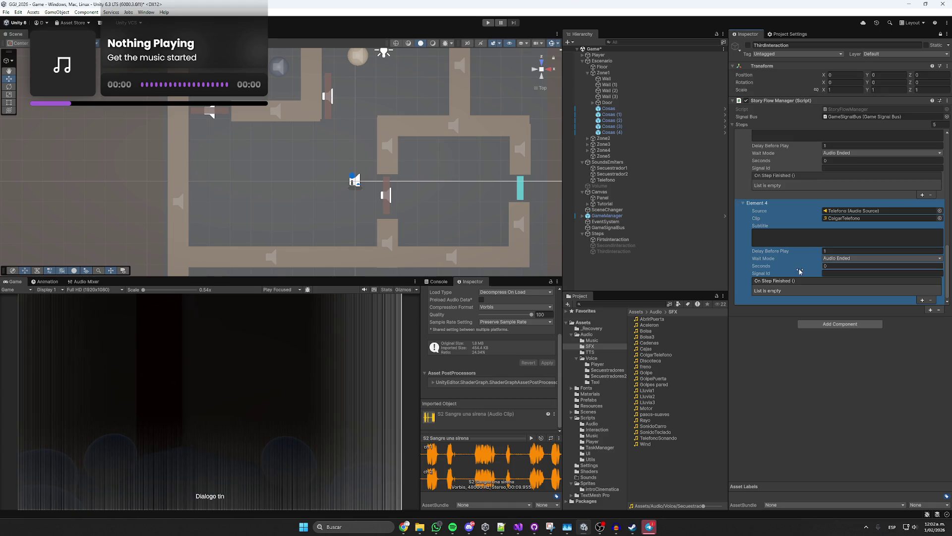
scroll(799, 254, "up", 3)
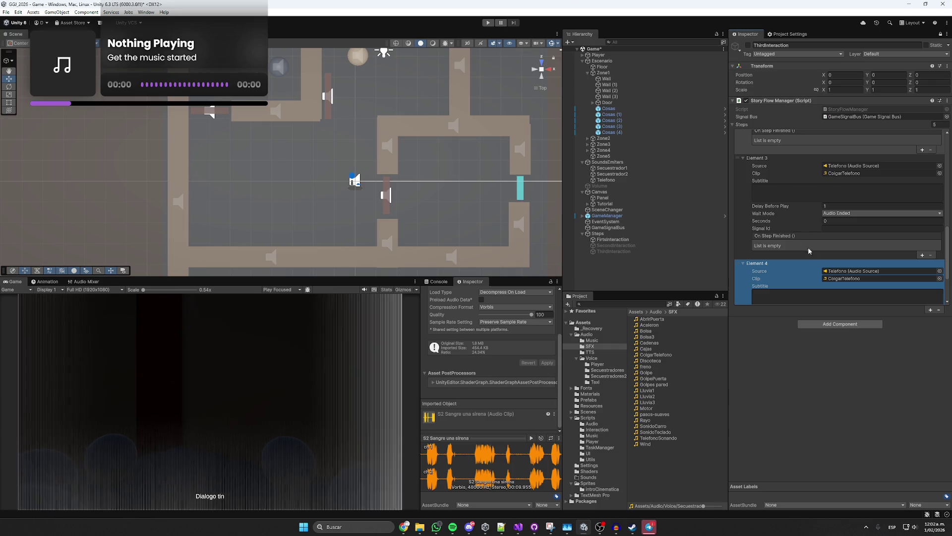
scroll(799, 245, "down", 3)
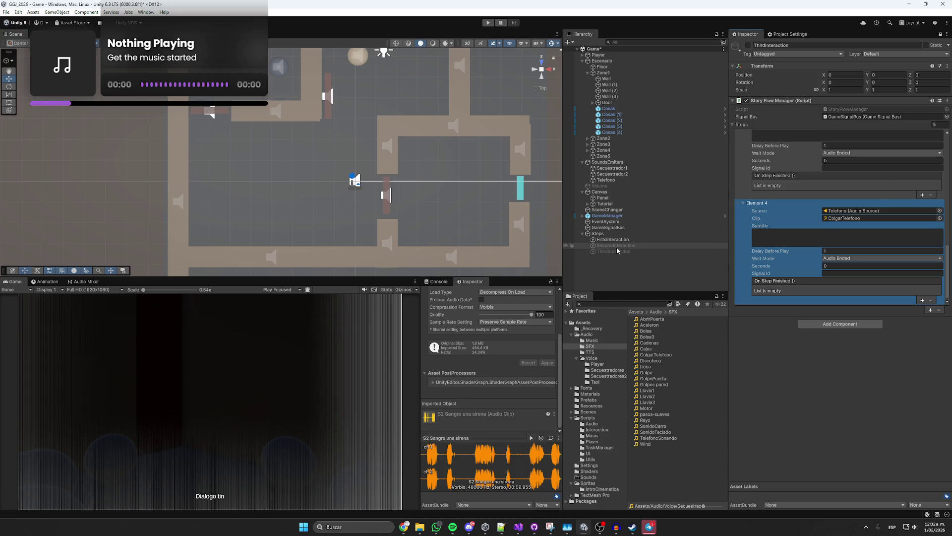
left_click(606, 179)
- Duplicate the Telefono emitter, move the copy right and down, and rename it Sirena
key("f")
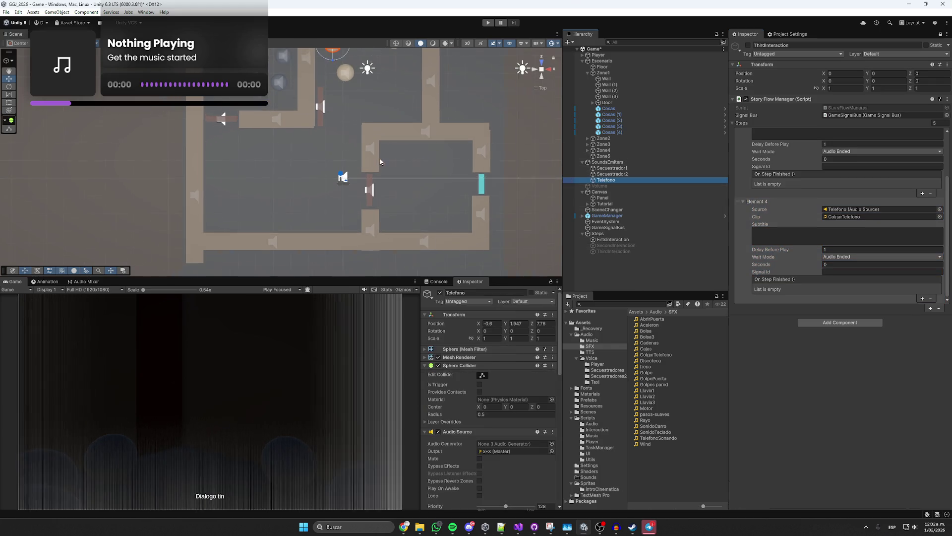
scroll(446, 119, "down", 2)
key("ctrl+d")
left_click_drag(304, 107, 459, 221)
left_click(619, 187)
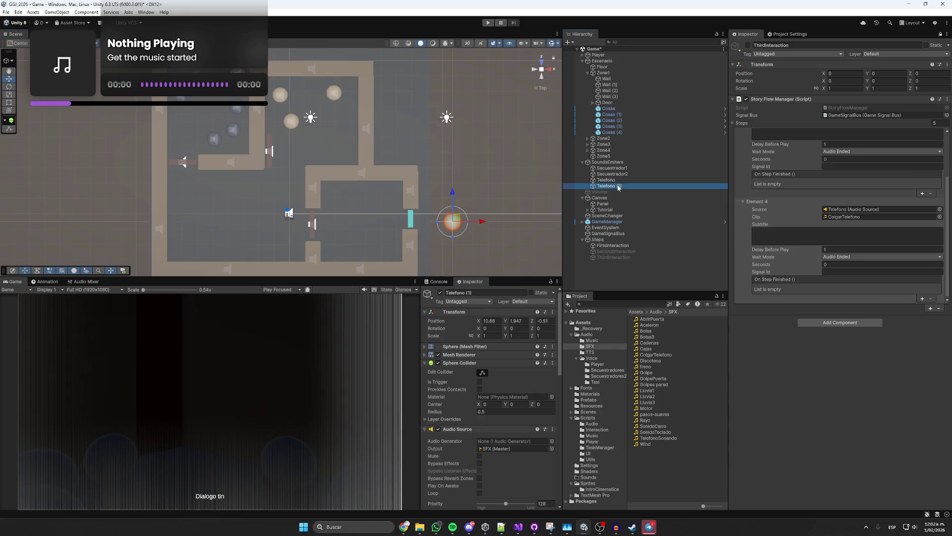
type("Sirena")
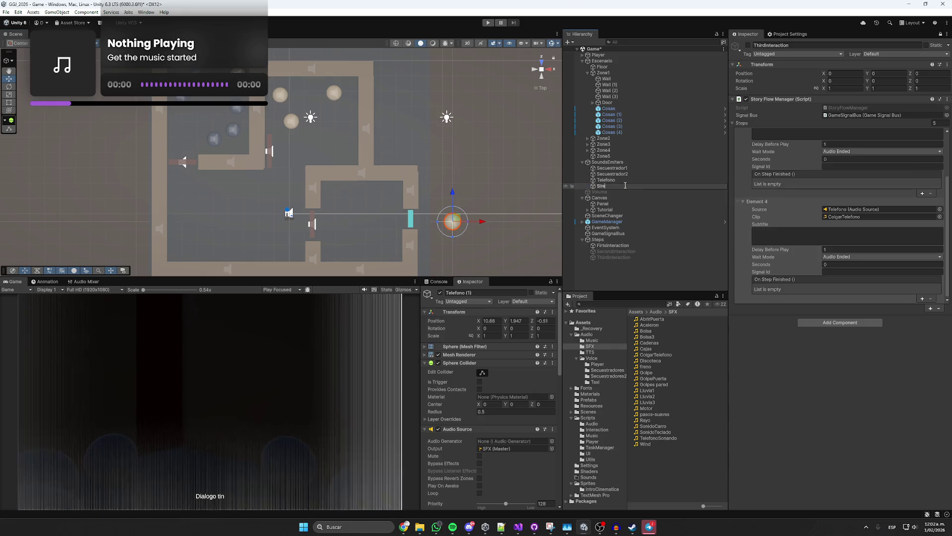
key("Return")
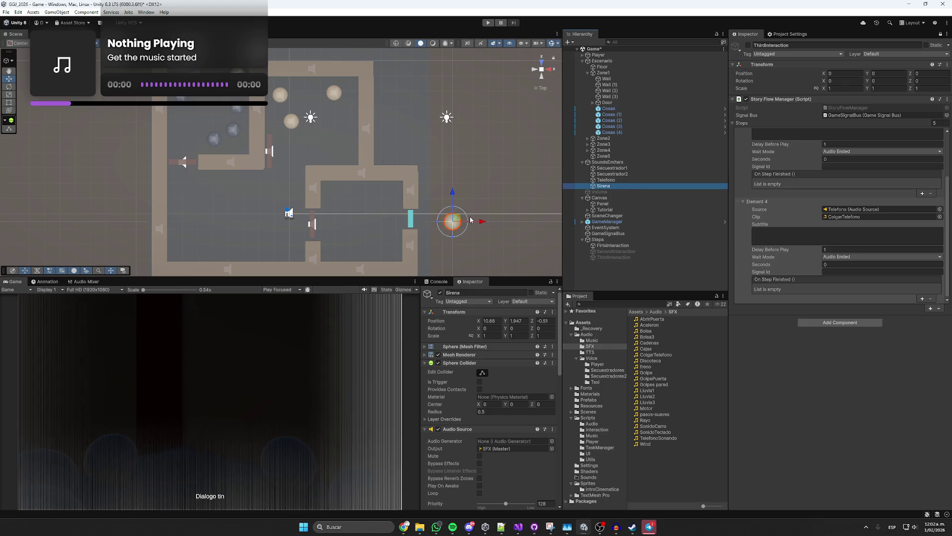
- Set Sirena's Max Distance to 200 and its occlusion Smooth to 1
scroll(456, 356, "down", 10)
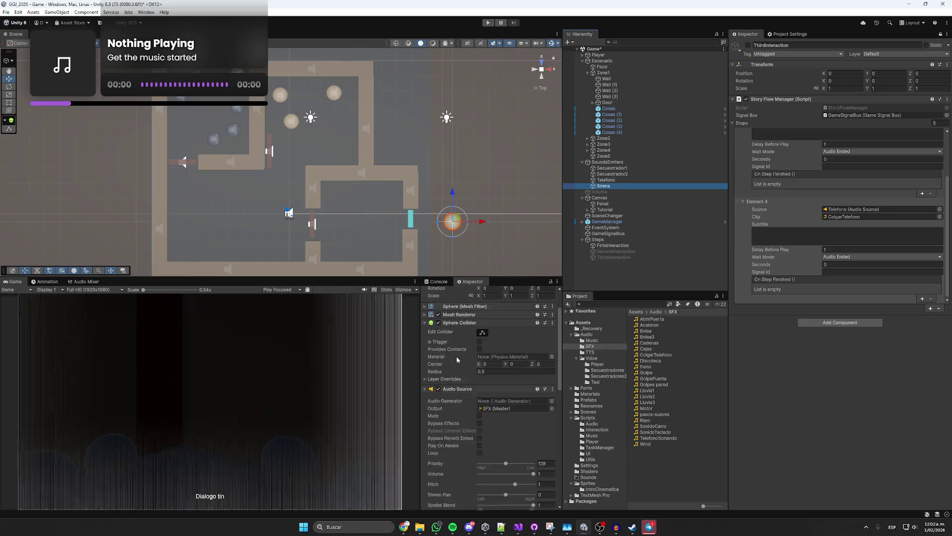
scroll(457, 429, "down", 3)
left_click(496, 301)
scroll(355, 212, "down", 2)
scroll(355, 212, "down", 1)
type("200")
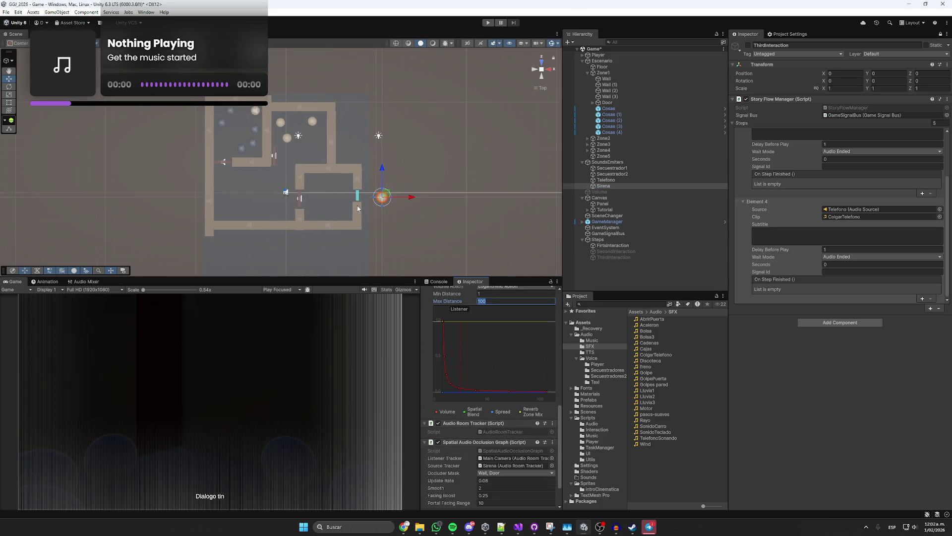
key("Return")
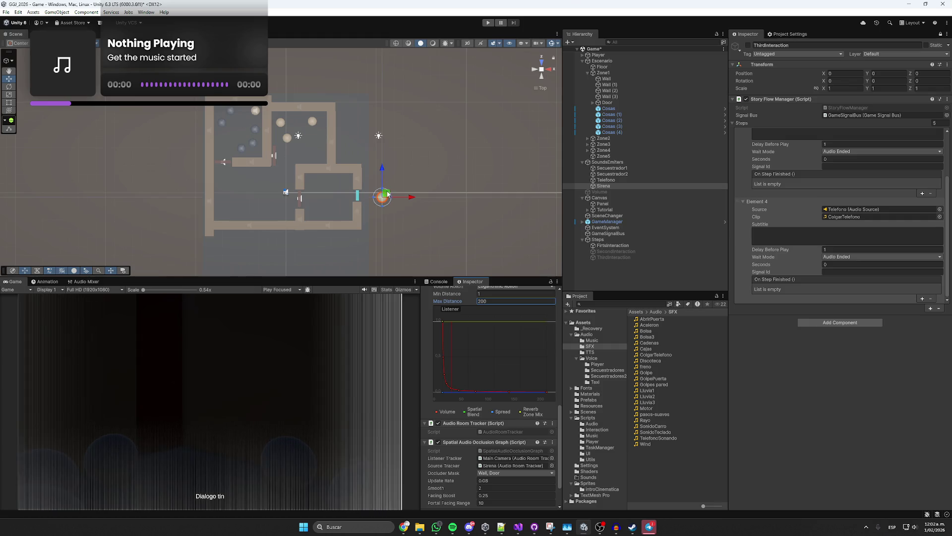
scroll(468, 411, "down", 3)
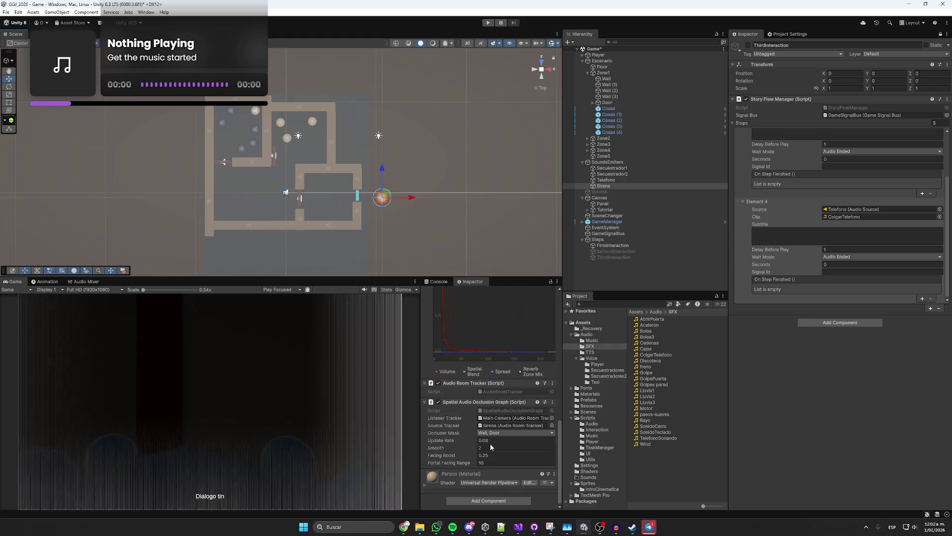
left_click(482, 448)
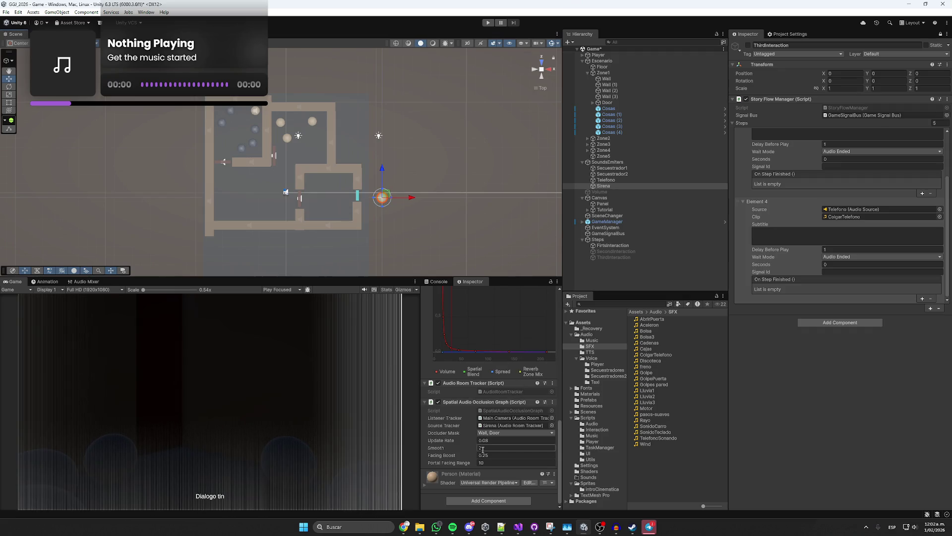
type("1")
- Assign the Sirena emitter as Element 4's audio source
scroll(461, 233, "up", 3)
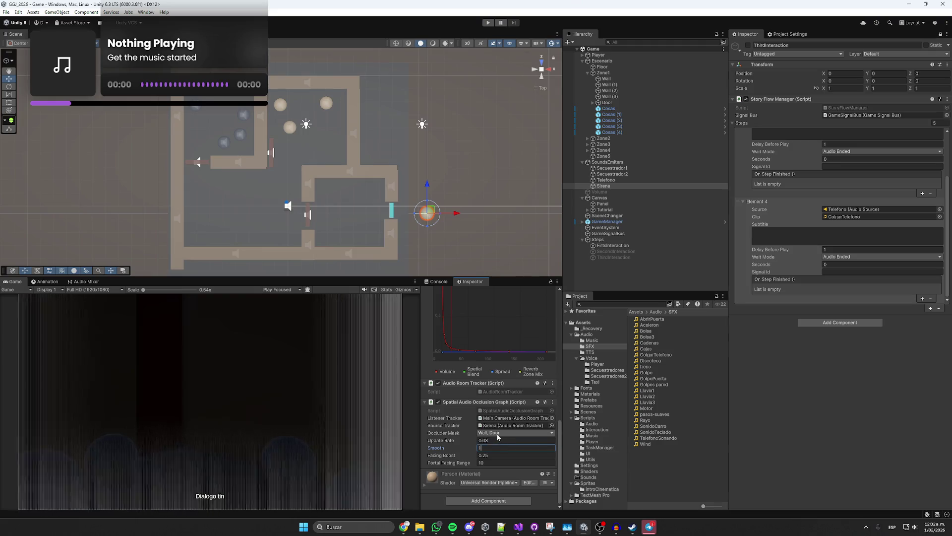
left_click(615, 186)
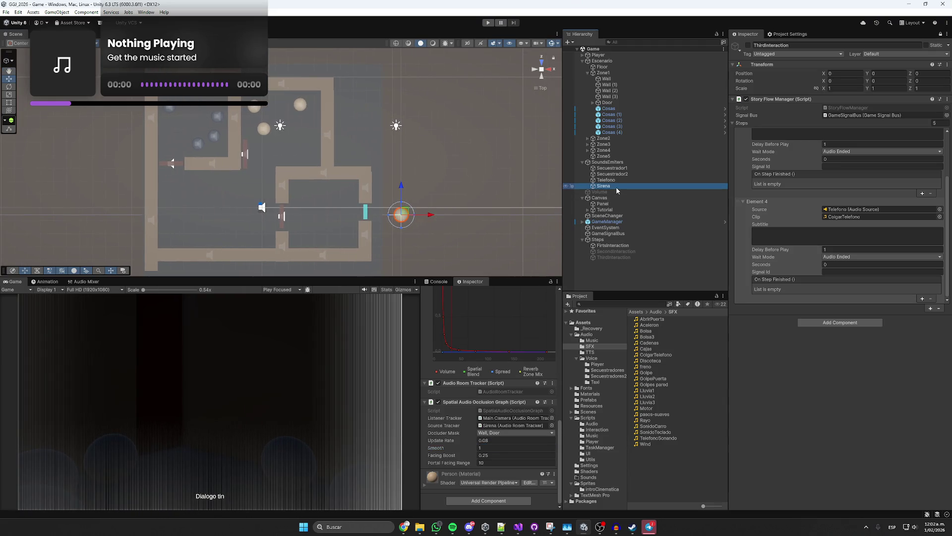
mouse_move(688, 230)
left_mouse_down()
mouse_move(799, 225)
mouse_move(640, 191)
mouse_move(844, 210)
left_mouse_up()
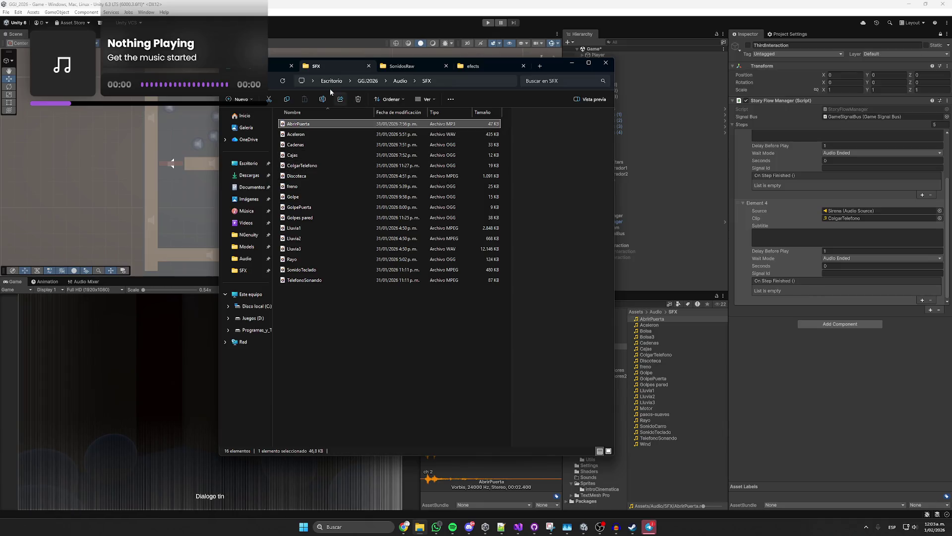
- Browse the Audio, SFX and GGJ2026/SonidosRaw folders and preview nissan-maxima-handbrake
key("alt+Up")
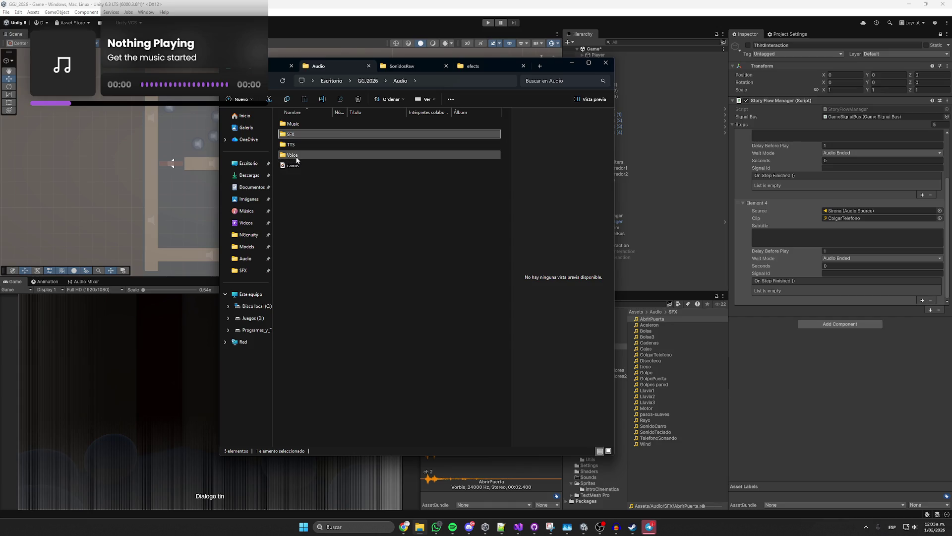
double_click(300, 134)
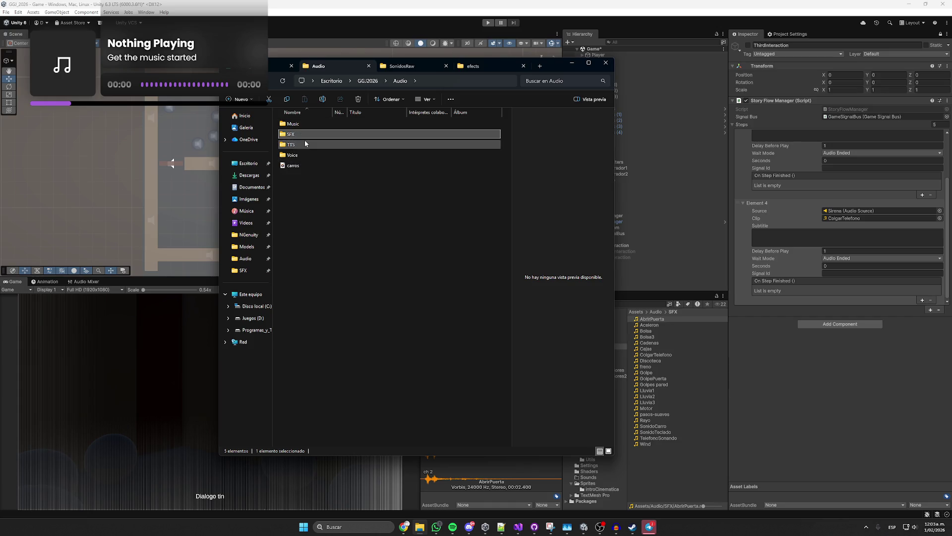
left_click(363, 83)
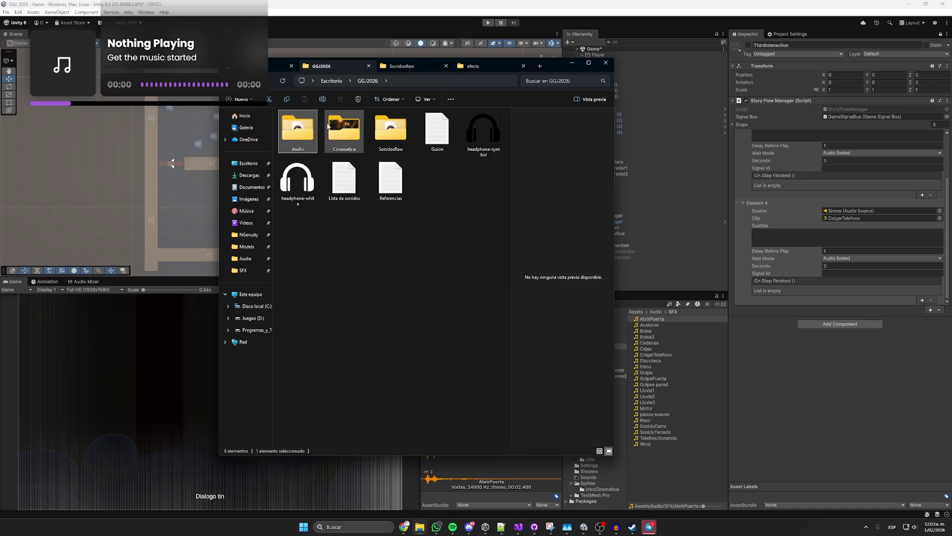
double_click(390, 145)
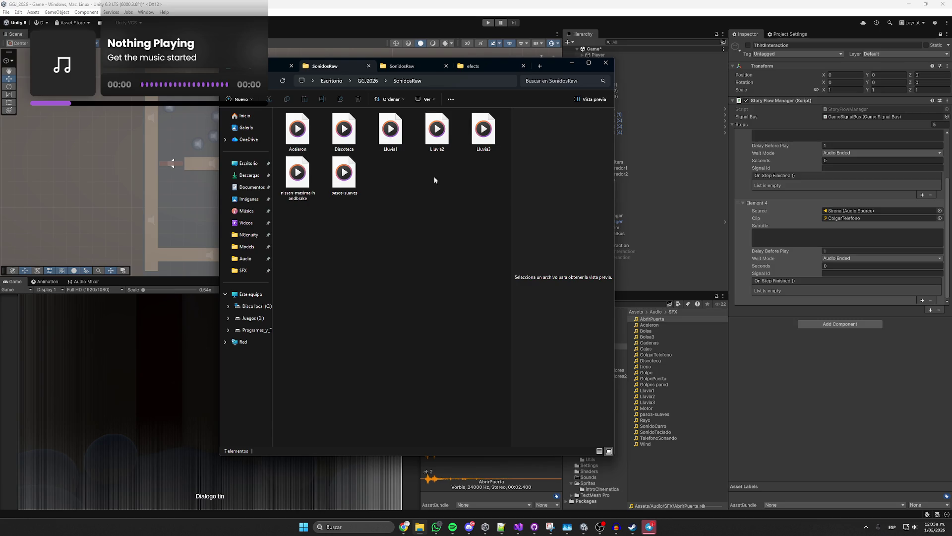
double_click(298, 176)
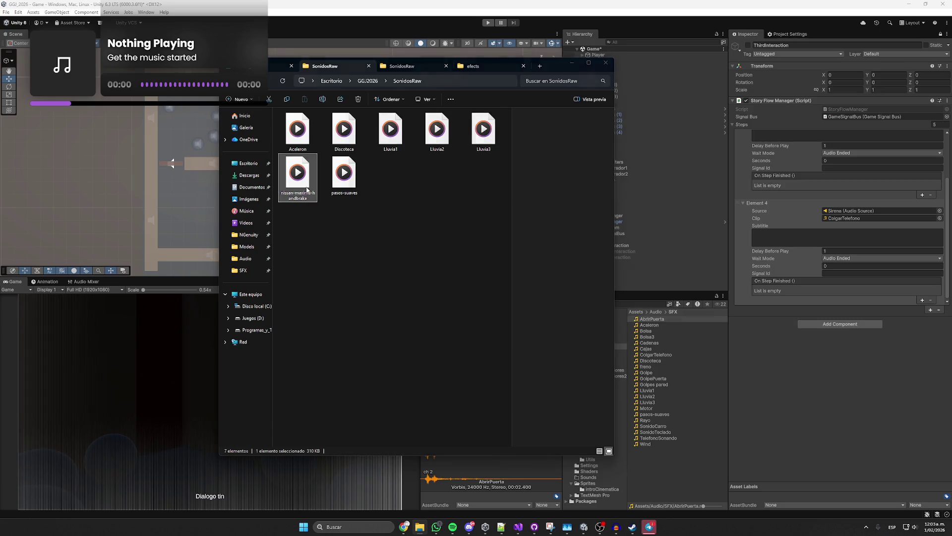
left_click(754, 59)
- Go back to the SFX folder, then switch to the Discord group chat
key("ctrl+Tab")
key("ctrl+Tab")
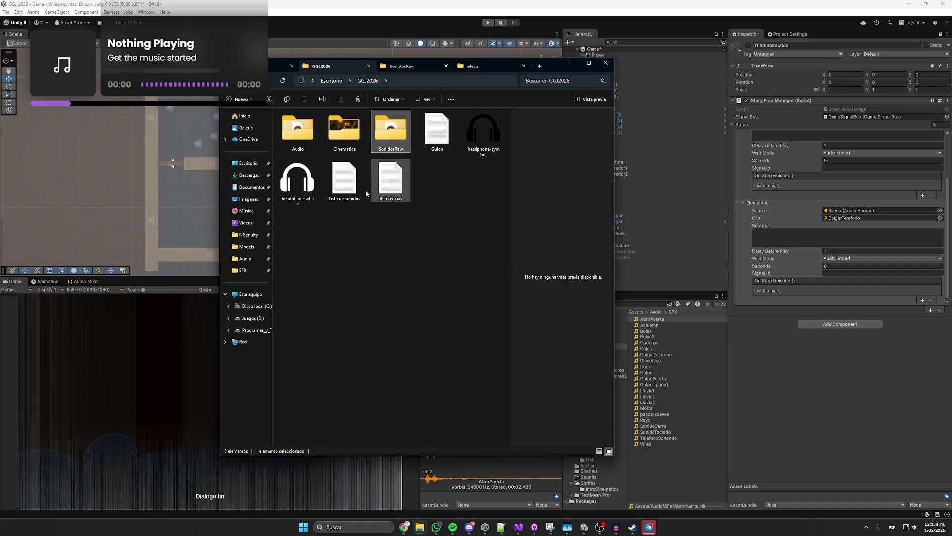
double_click(305, 134)
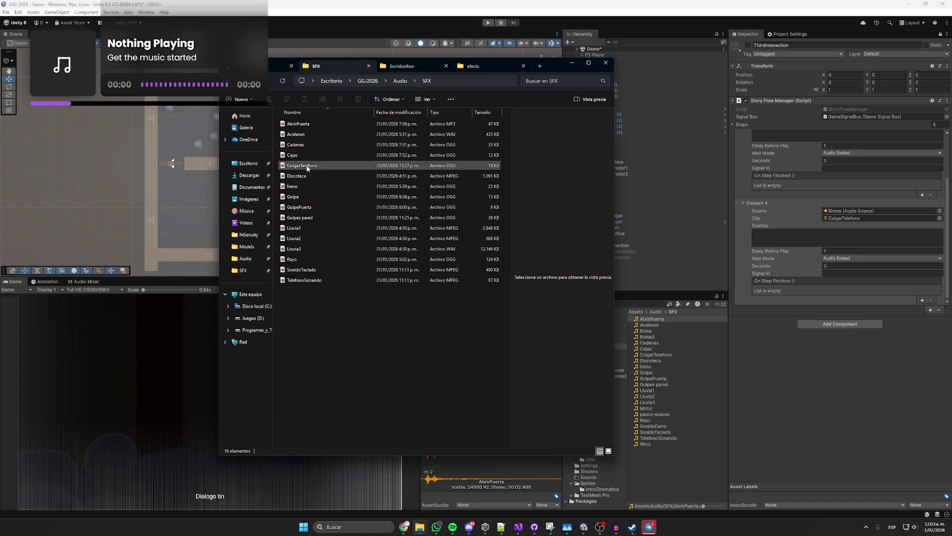
key("alt+Tab")
scroll(415, 291, "up", 10)
- Open the shared 'sirena' sound on Freesound, download it and preview it
scroll(428, 147, "up", 15)
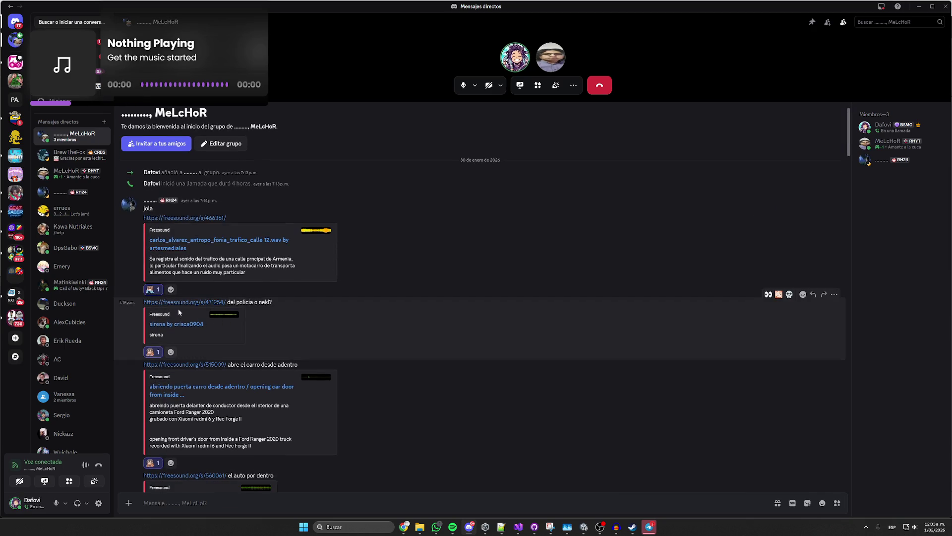
left_click(180, 302)
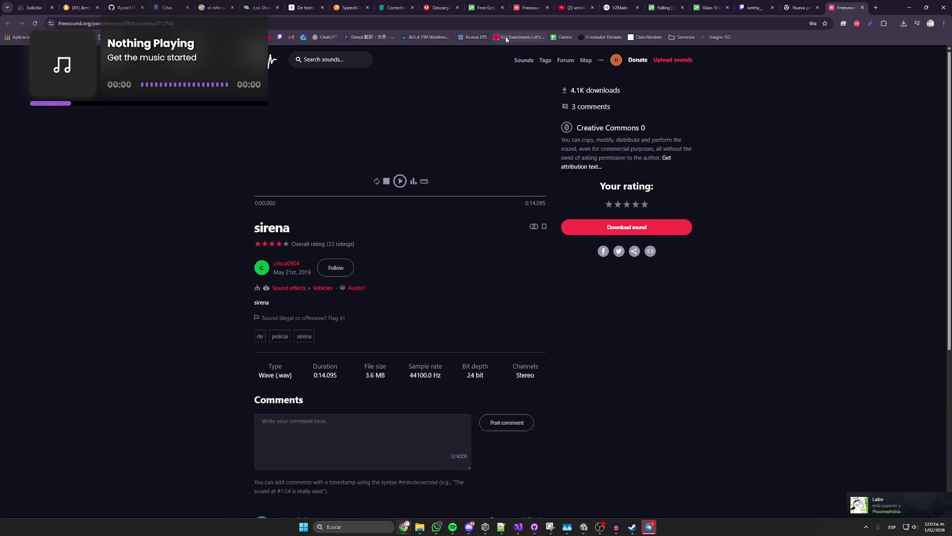
left_click(478, 26)
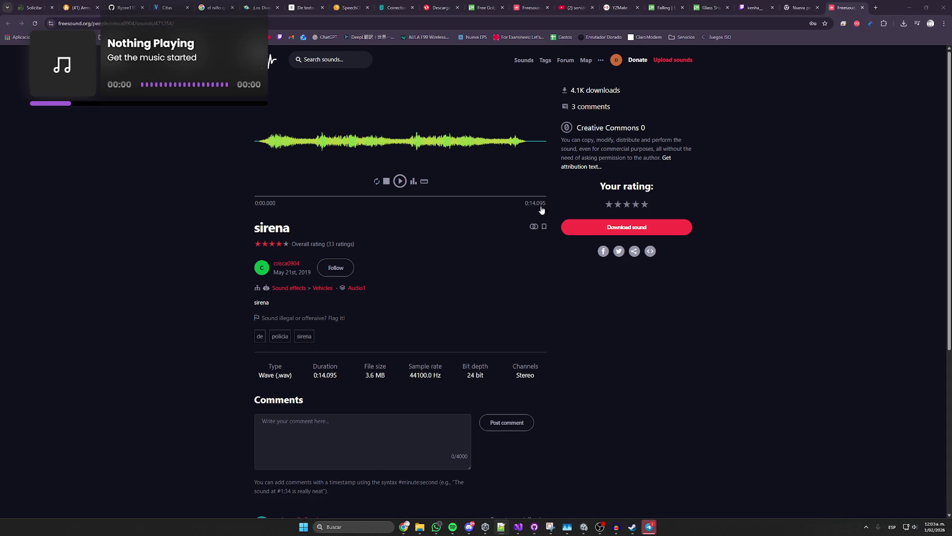
left_click(592, 233)
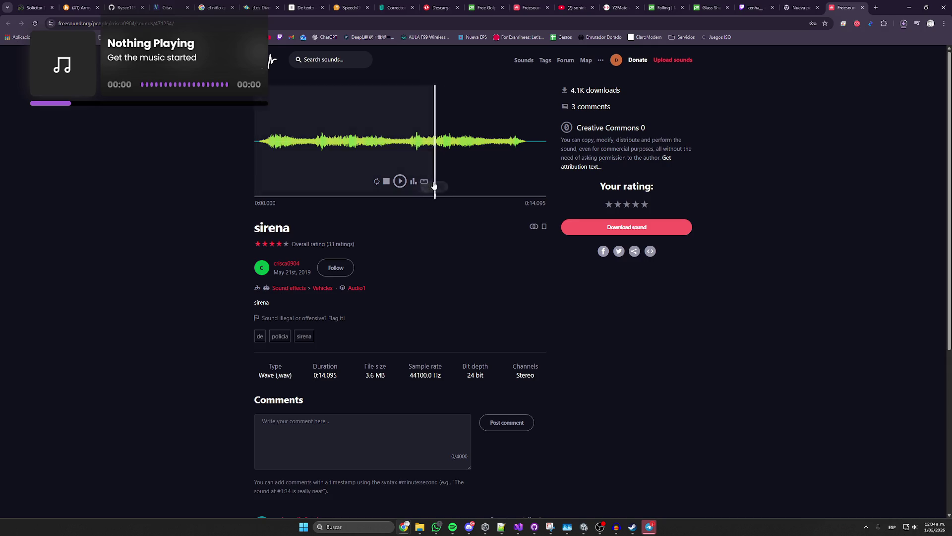
left_click(400, 180)
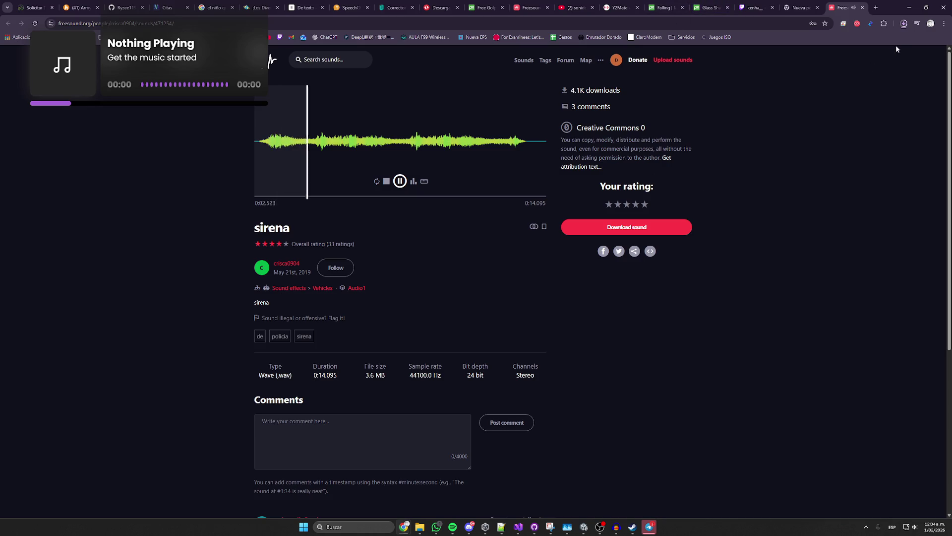
- Locate the downloaded sirena file in Downloads and rename it Sirena
left_click(903, 24)
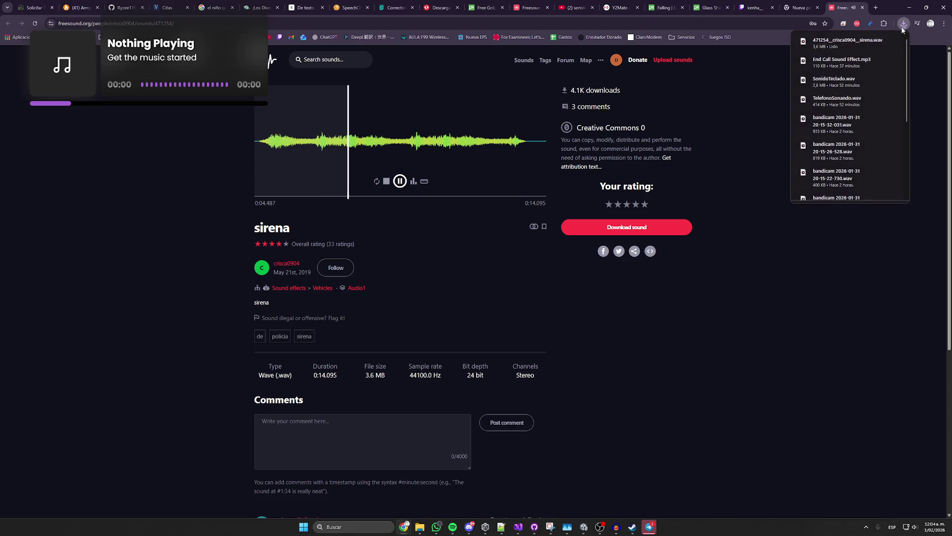
left_click(878, 42)
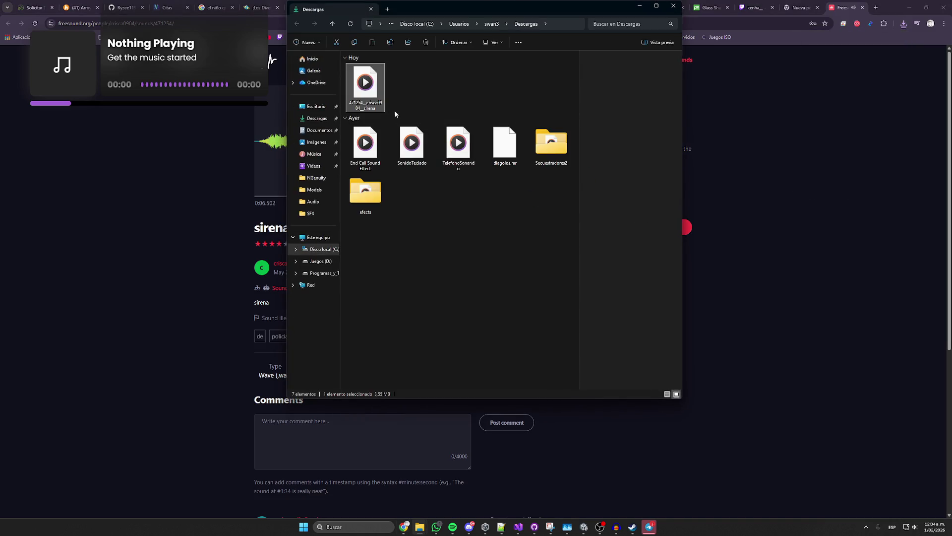
right_click(378, 102)
left_click(406, 222)
left_click(520, 109)
left_click(372, 108)
type("s")
key("Return")
left_click(583, 526)
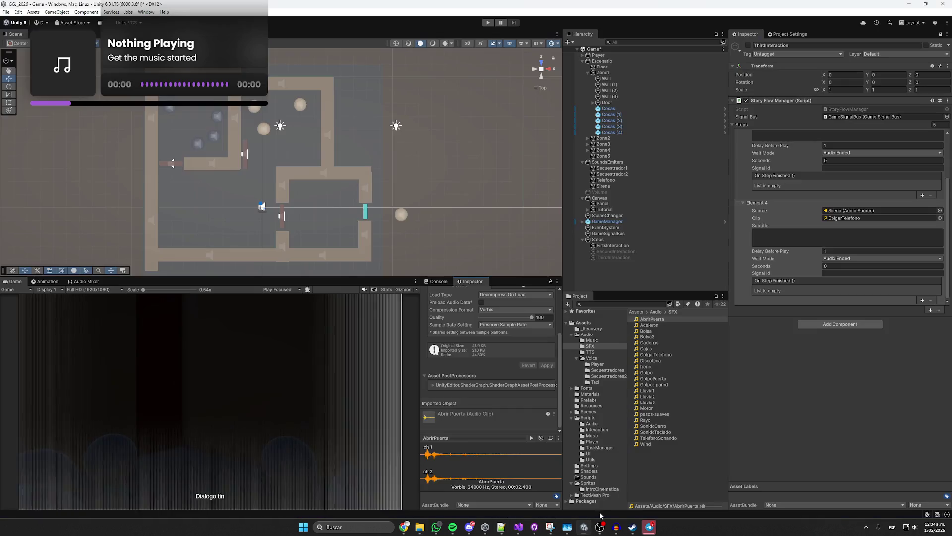
- Import Sirena into Assets/Audio/SFX and use it as Element 4's clip and the Sirena object's audio clip
left_click(419, 526)
mouse_move(376, 91)
left_mouse_down()
mouse_move(514, 341)
mouse_move(667, 481)
left_mouse_up()
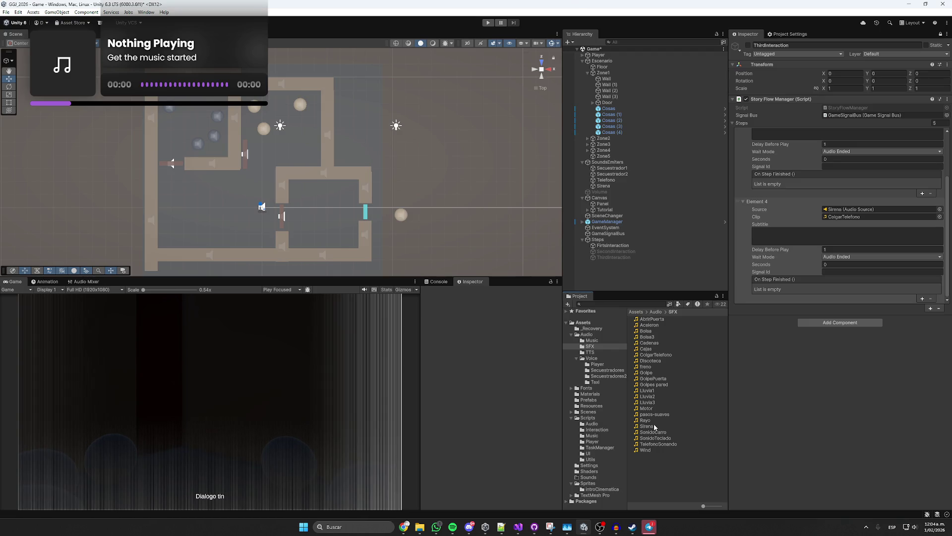
left_click_drag(652, 425, 851, 218)
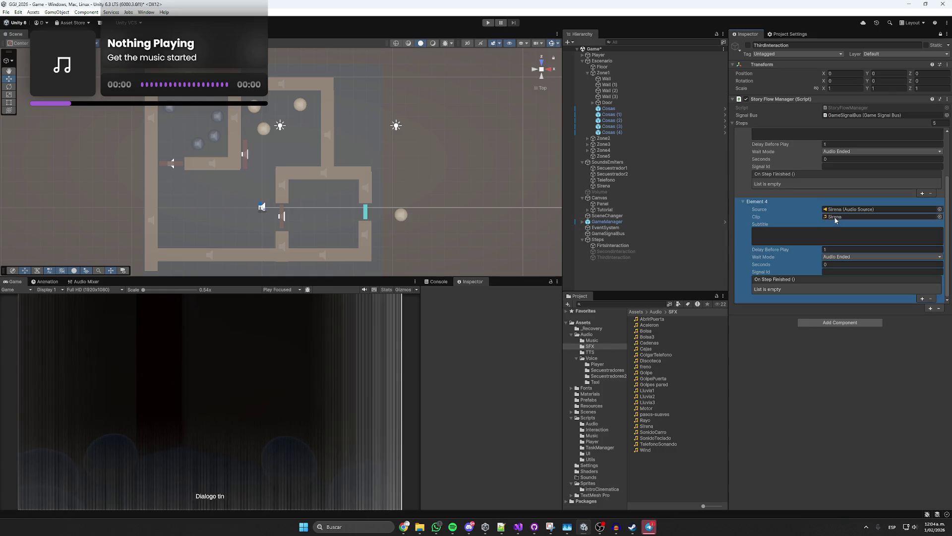
left_click(604, 186)
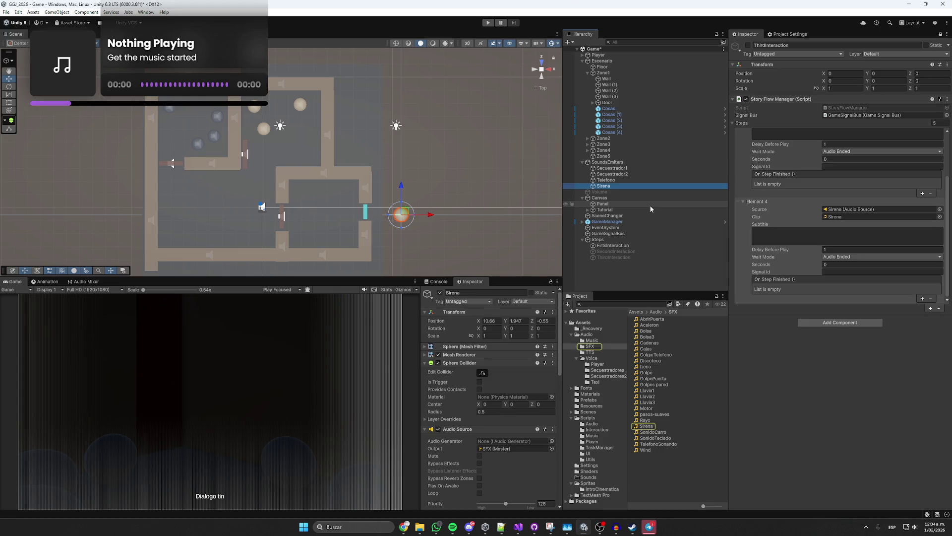
scroll(445, 405, "down", 5)
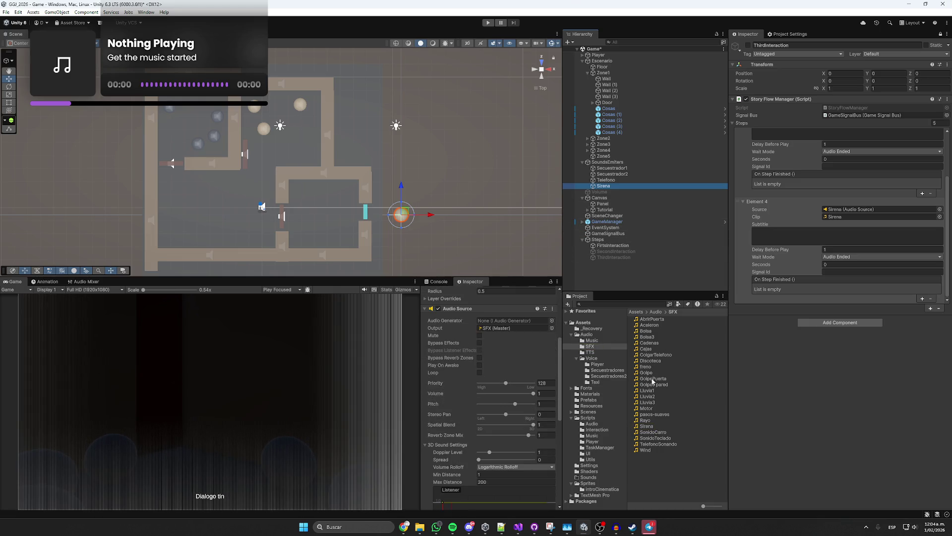
left_click_drag(646, 426, 499, 323)
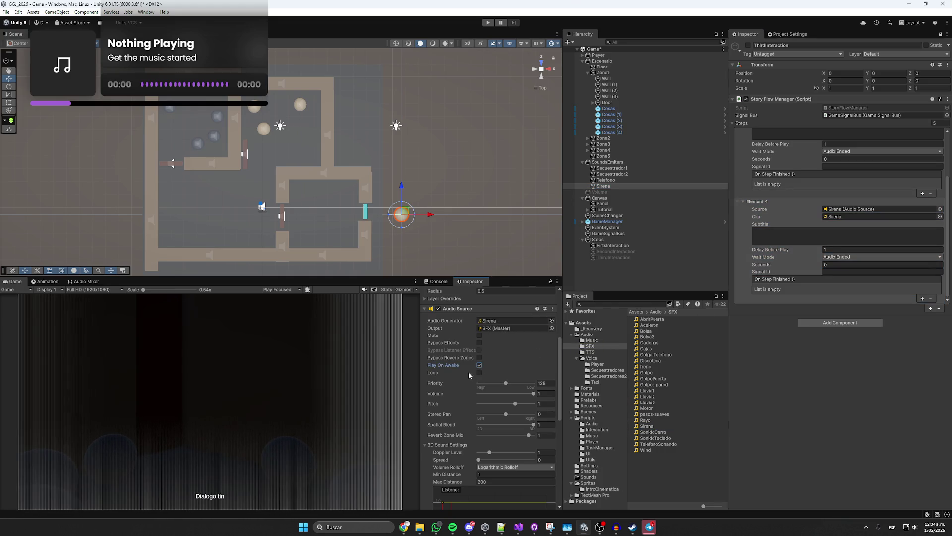
left_click_drag(603, 186, 794, 213)
- Add an Element 3 On Step Finished action calling GameObject.SetActive(true) on Sirena
scroll(795, 214, "up", 10)
scroll(800, 223, "down", 15)
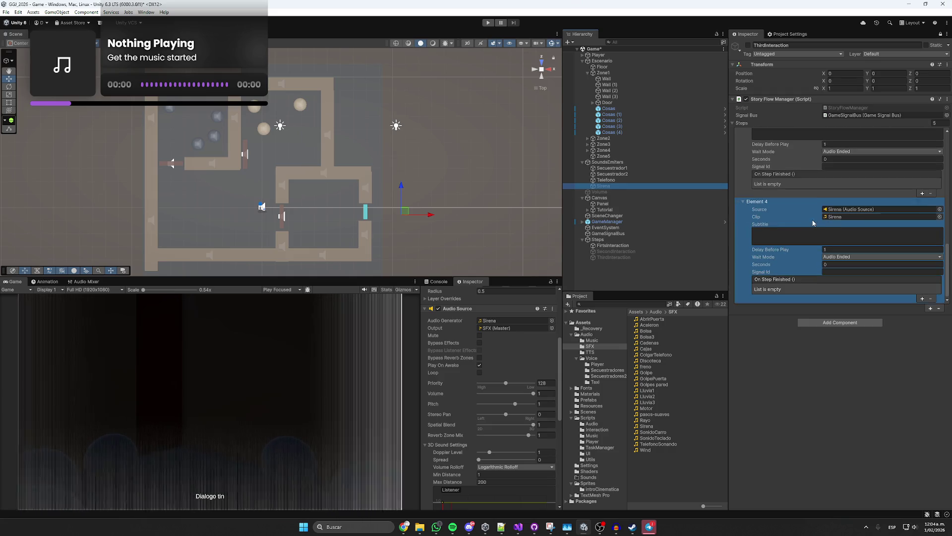
left_click(839, 205)
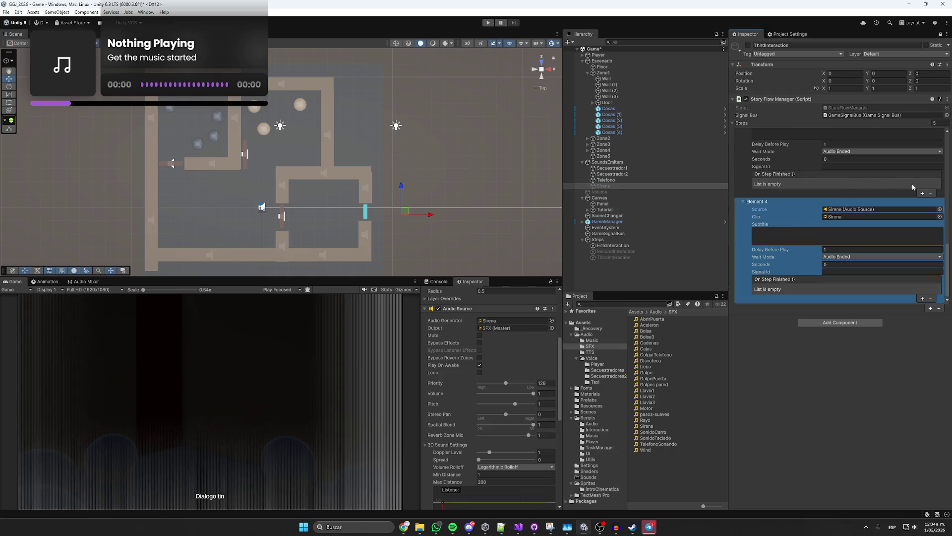
left_click(922, 193)
left_click_drag(613, 191, 786, 191)
left_click(843, 184)
mouse_move(839, 205)
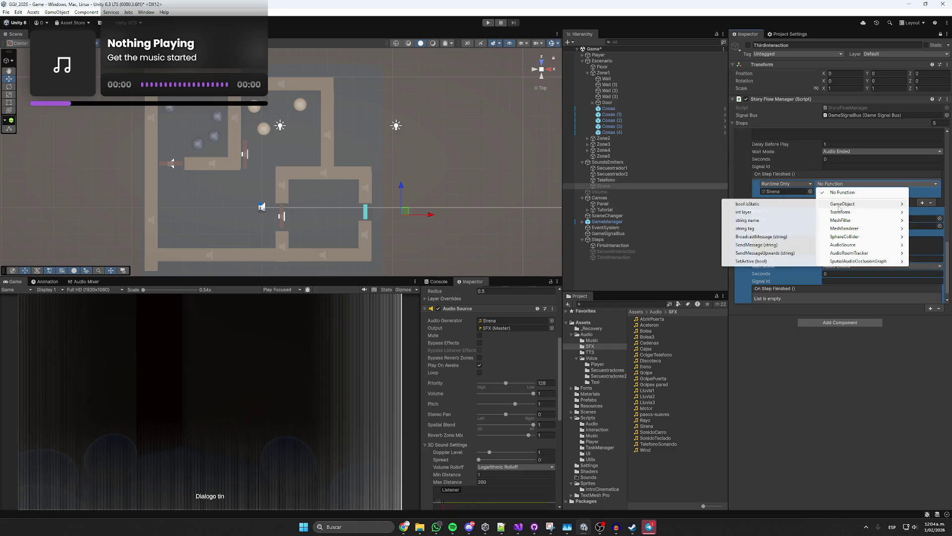
left_click(762, 261)
left_click(818, 191)
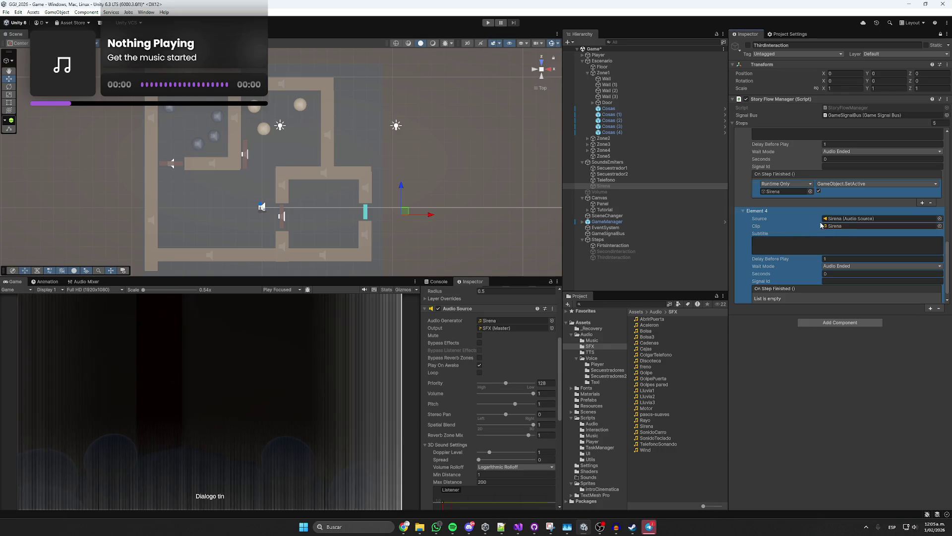
left_click(603, 377)
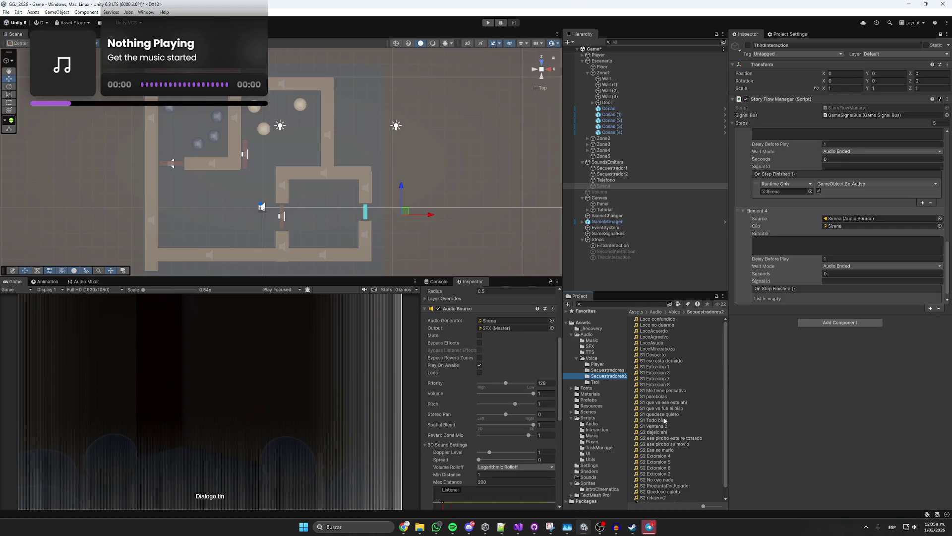
- Switch Element 3's Wait Mode to Seconds with a value of 10
scroll(666, 422, "down", 1)
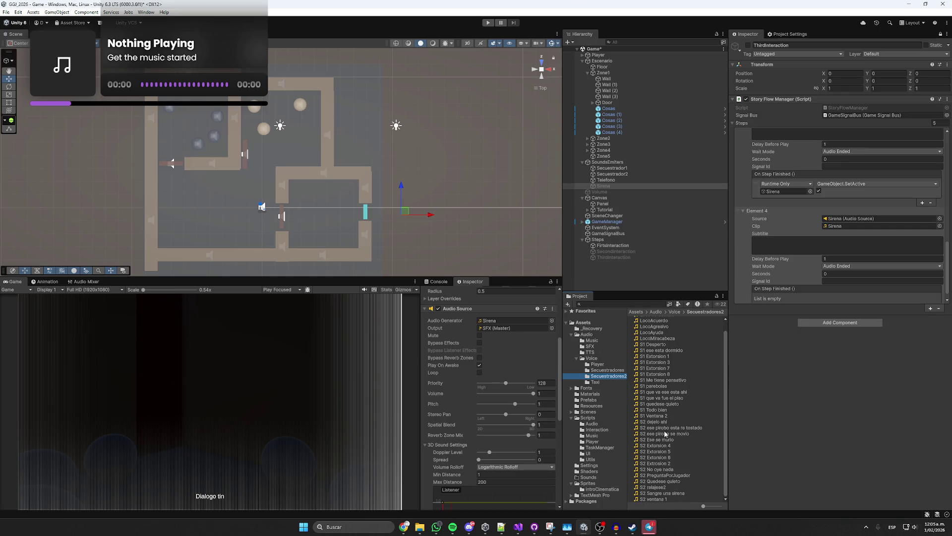
scroll(783, 200, "up", 2)
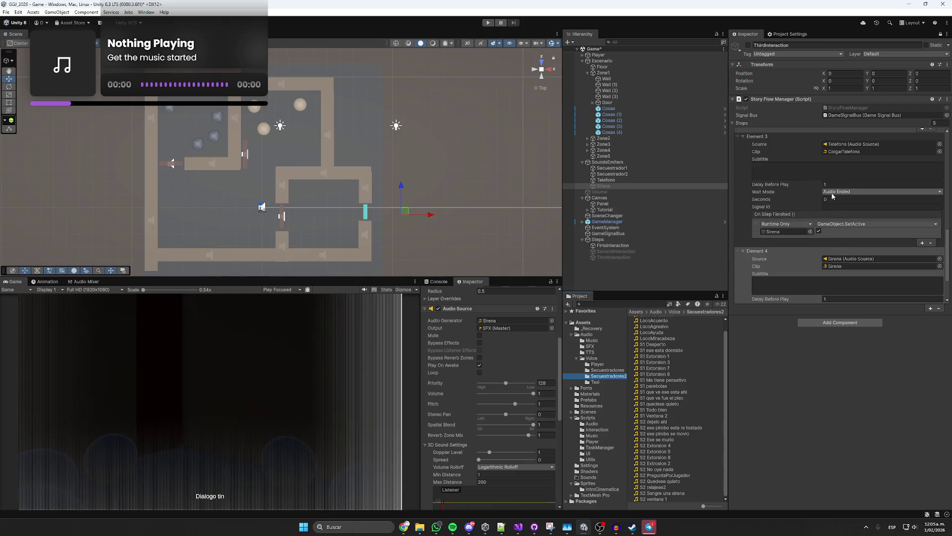
scroll(783, 200, "up", 1)
left_click(843, 211)
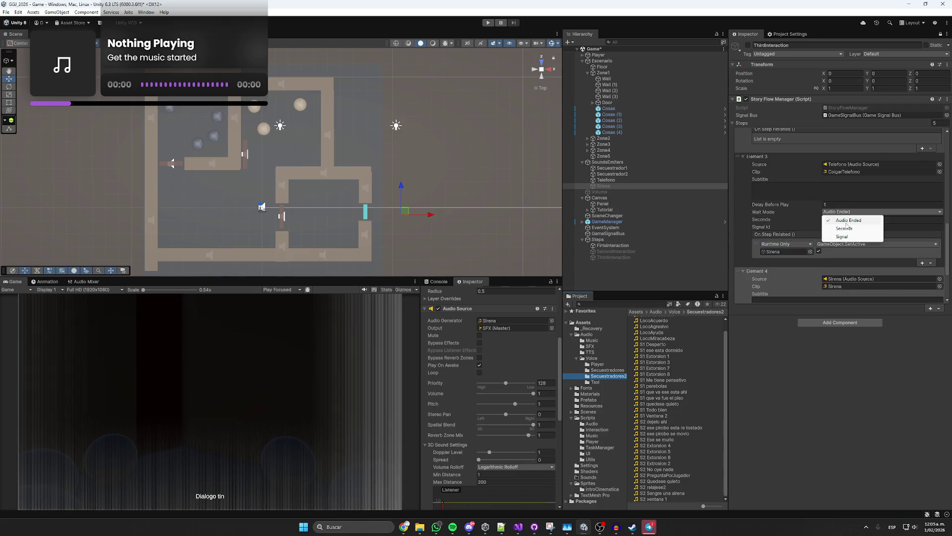
left_click(844, 228)
left_click(840, 219)
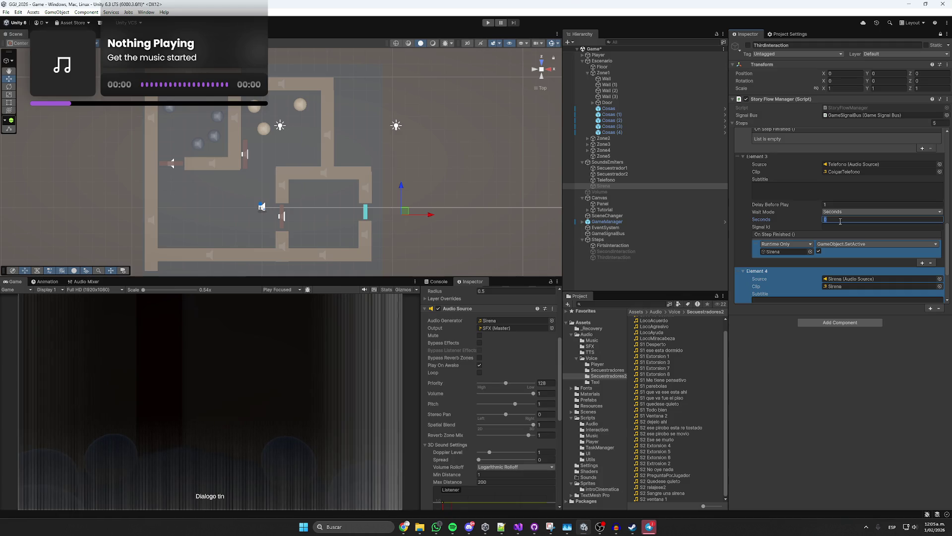
type("10")
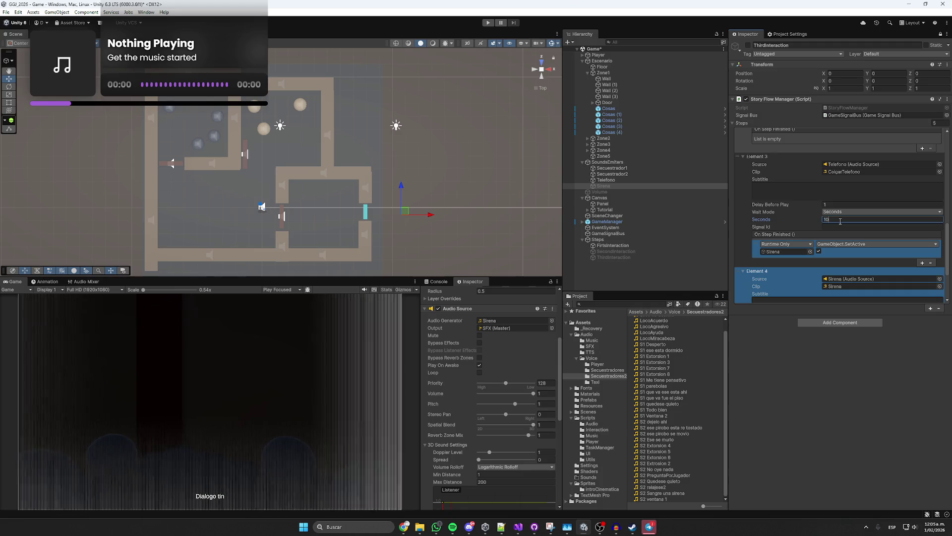
scroll(795, 223, "down", 1)
scroll(796, 223, "down", 2)
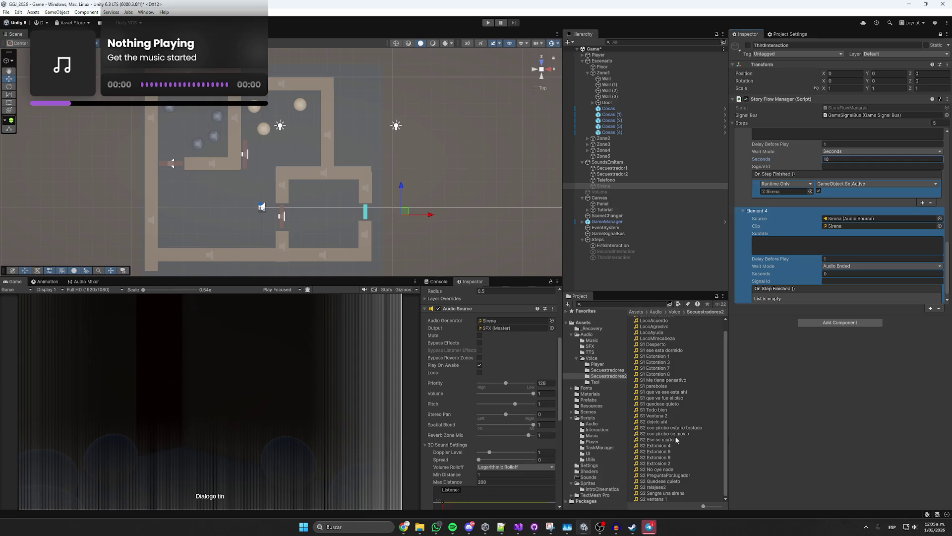
- Preview S2 Sangre una sirena and assign it with Secuestrador2 as Element 4's clip and source
left_click(665, 493)
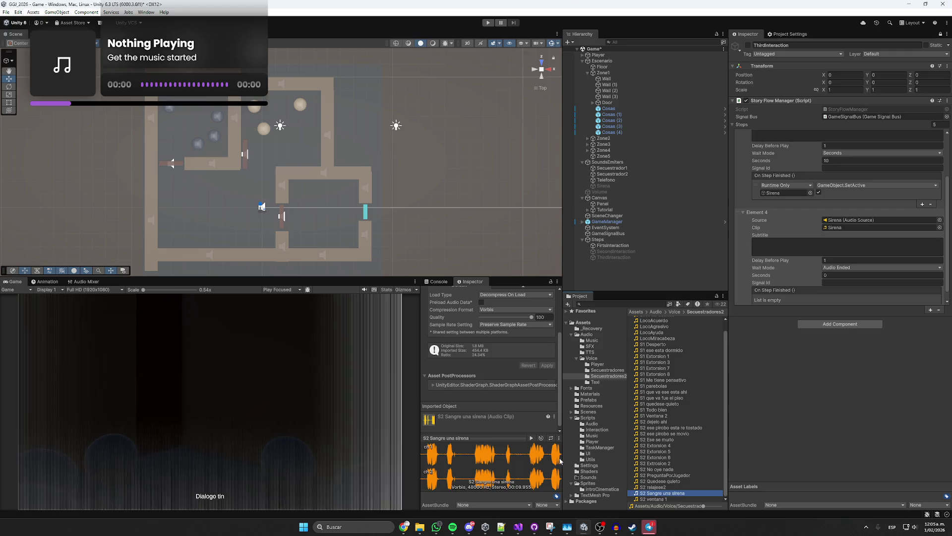
left_click(531, 438)
left_click_drag(612, 174, 858, 223)
mouse_move(662, 493)
left_mouse_down()
mouse_move(675, 489)
mouse_move(838, 229)
left_mouse_up()
- Transcribe Element 4's subtitle from the clip: '…¡Sangre! Eso es una sirena ¿Sí o qué?'
left_click(813, 246)
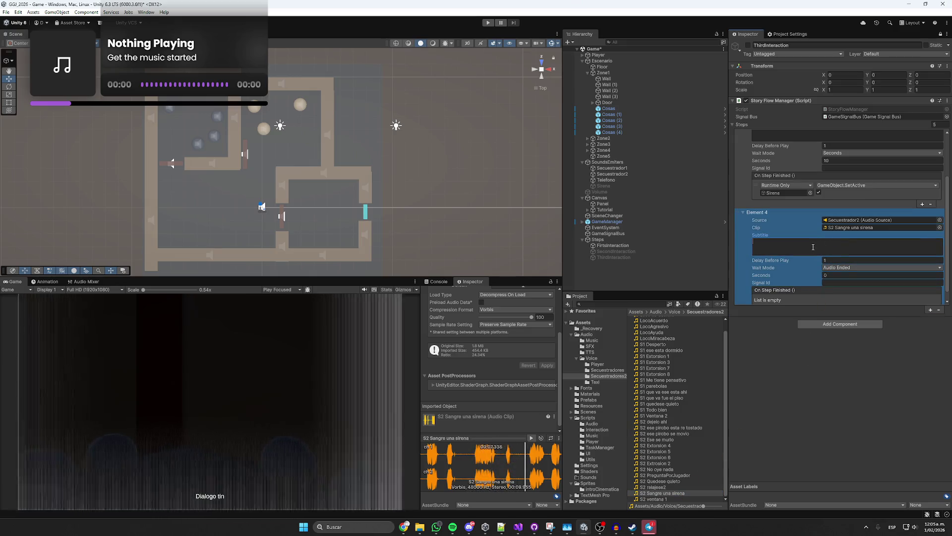
key("super+v")
scroll(875, 440, "down", 3)
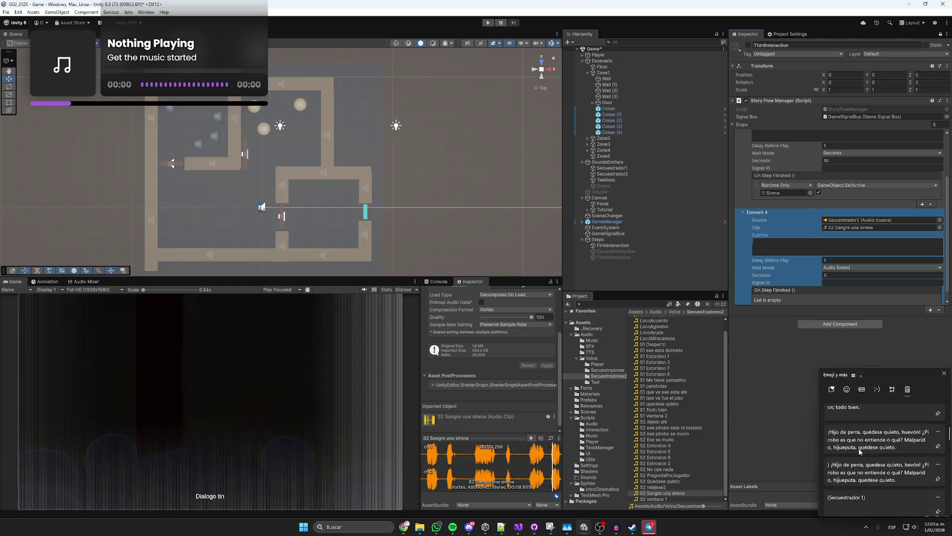
left_click(858, 448)
type("(Secuestrador 2) Sangre")
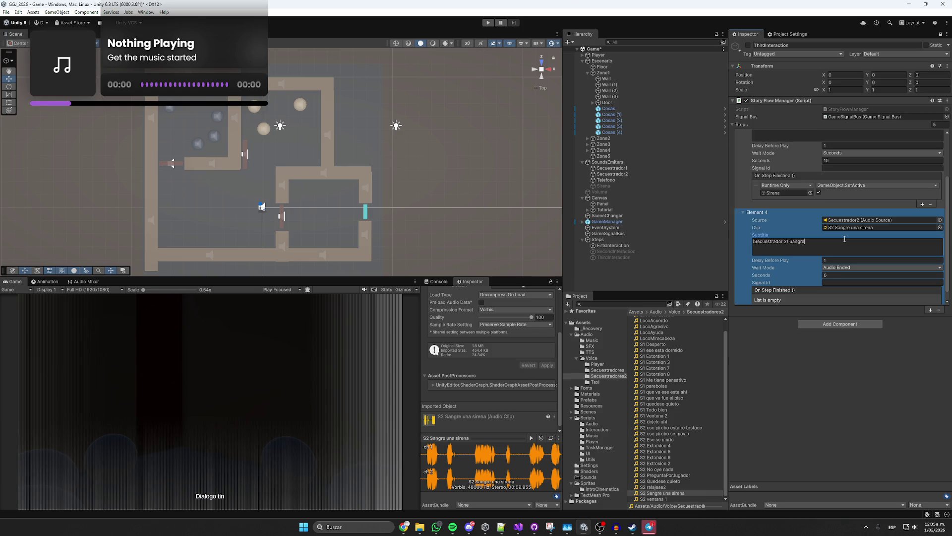
type(",")
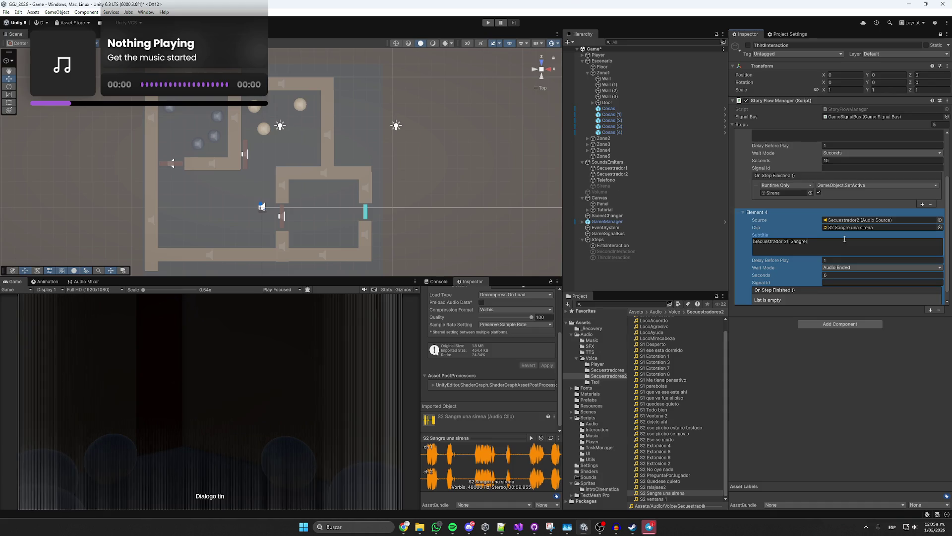
left_click(531, 438)
left_click(837, 244)
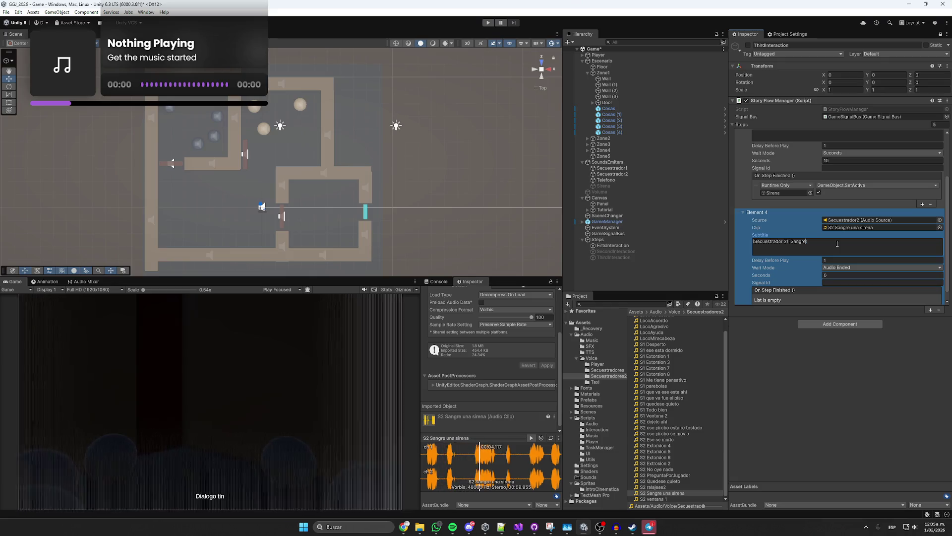
type("angre oiga eso, ¡")
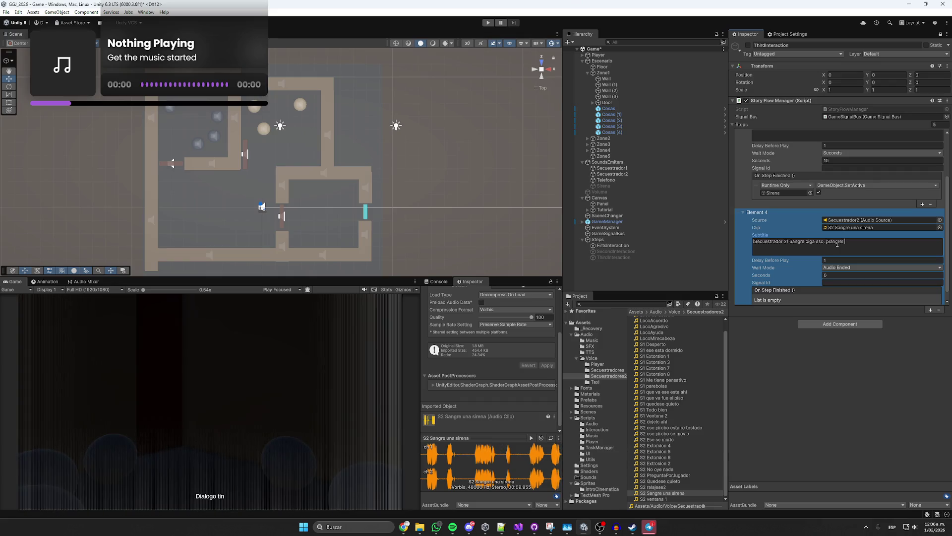
left_click(530, 438)
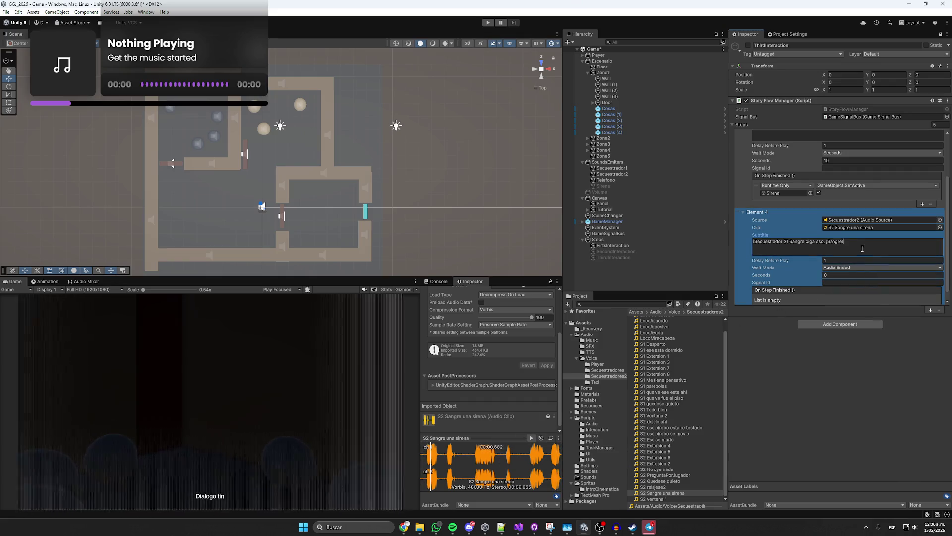
type("Eso es un")
key("BackSpace")
type("S")
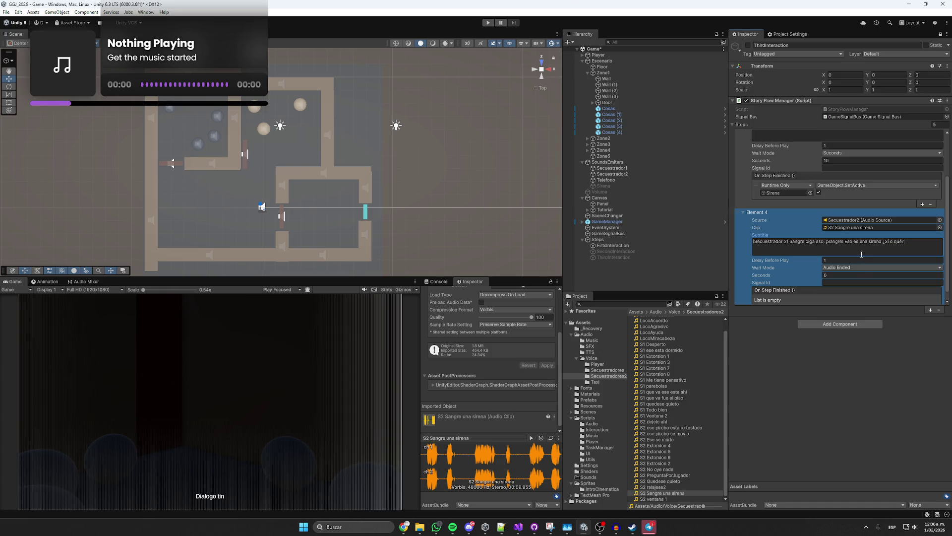
left_click(825, 260)
type("3")
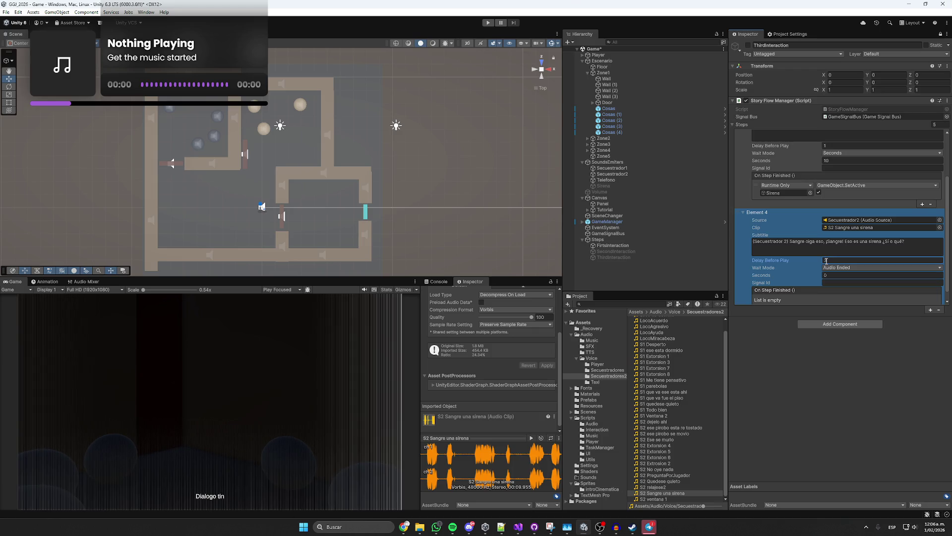
- Set Element 4's Delay Before Play to 3 and insert '!... Sangre,' into its subtitle, lowercasing 'eso'
left_click(831, 299)
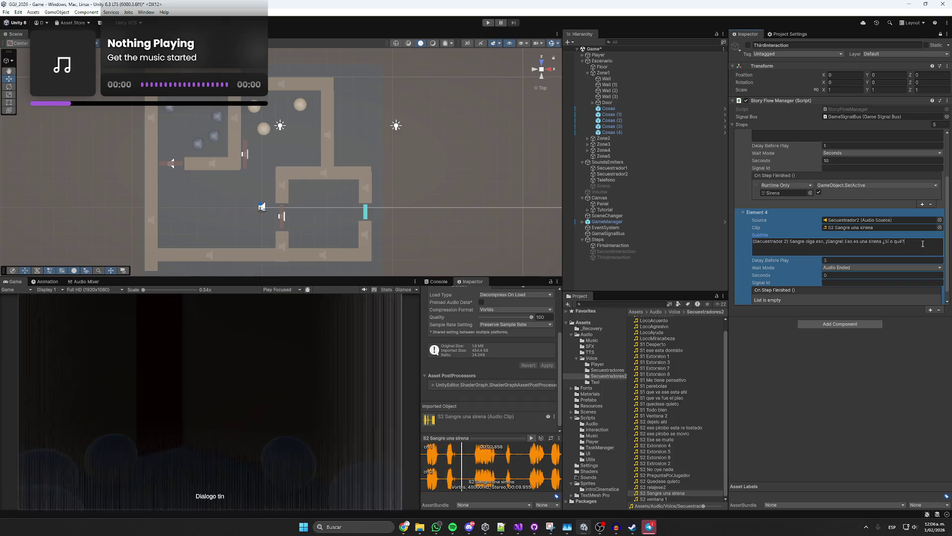
key("ctrl+Left")
key("ctrl+Left")
key("ctrl+Left")
key("Left")
key("Left")
type("!... ")
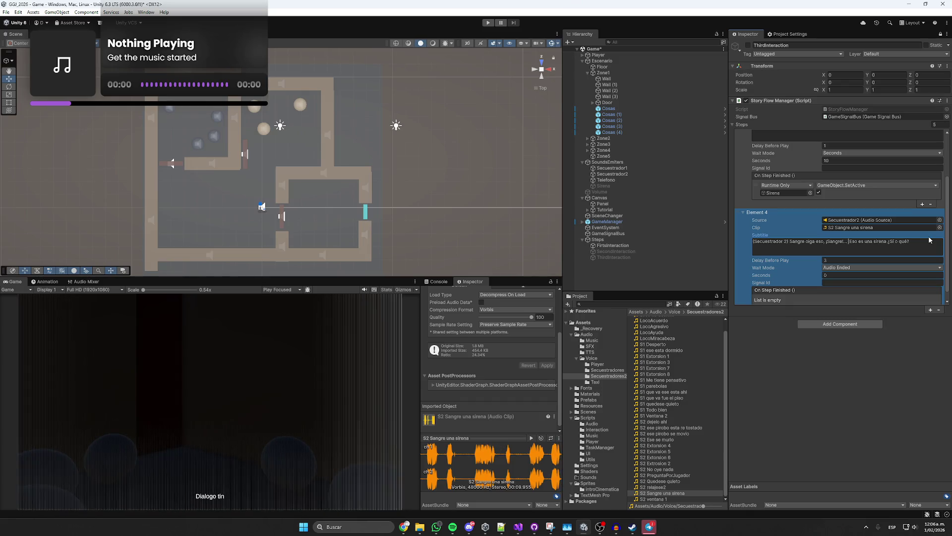
type("Sangre")
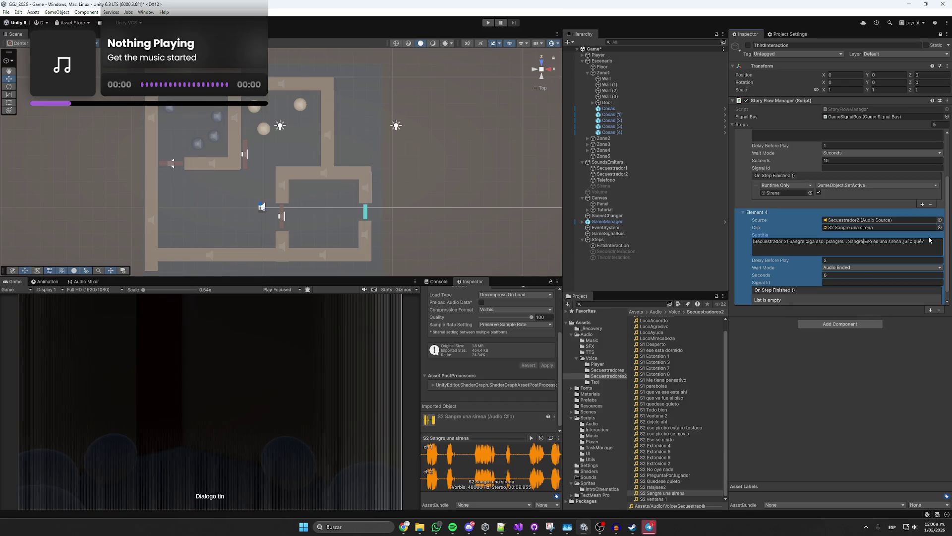
type(",")
key("Delete")
type("e")
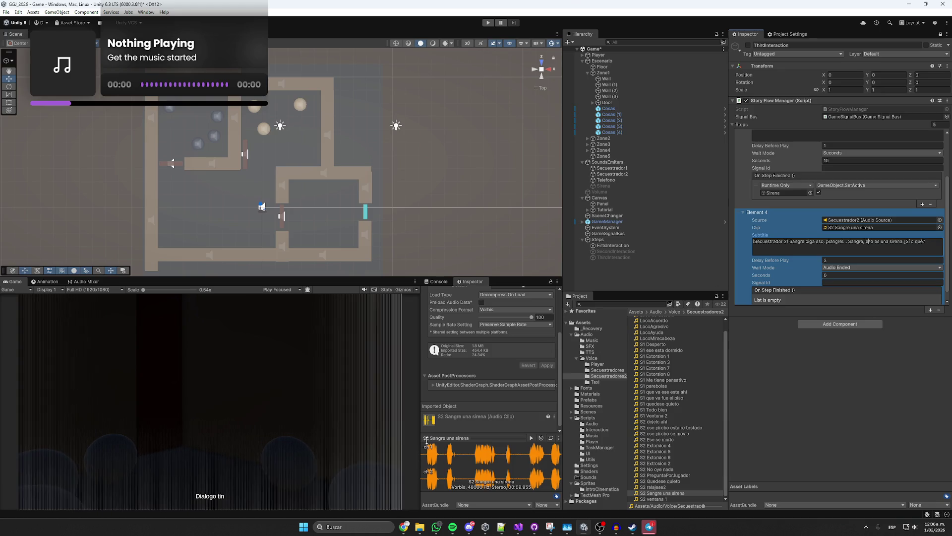
- Append '... Nooo, digame la verdad huevon, digame la verdad.' to Element 4's subtitle
left_click(810, 256)
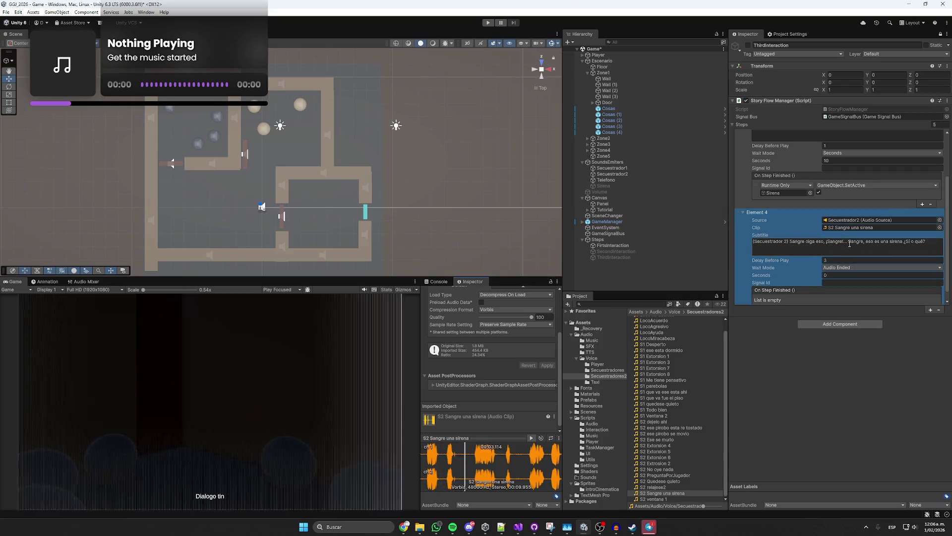
type("...")
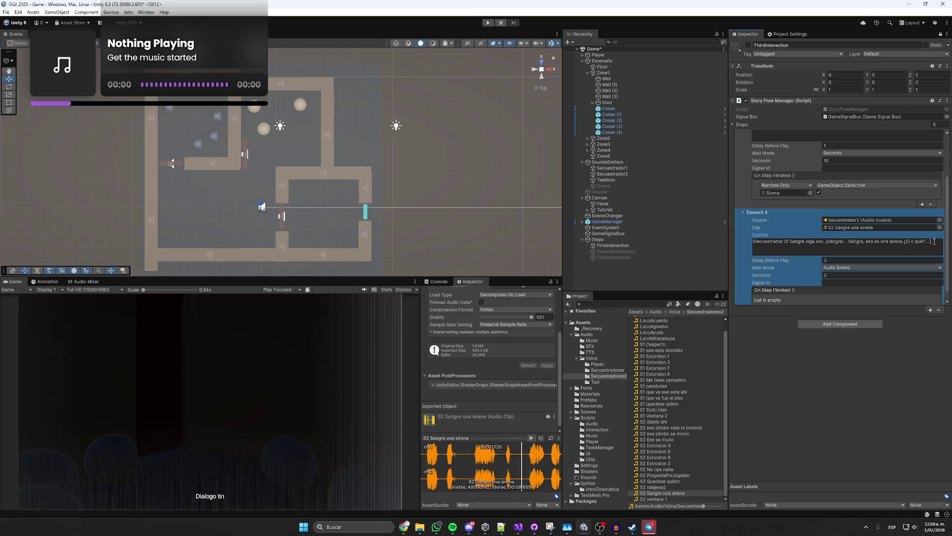
type(" Nooo, dig")
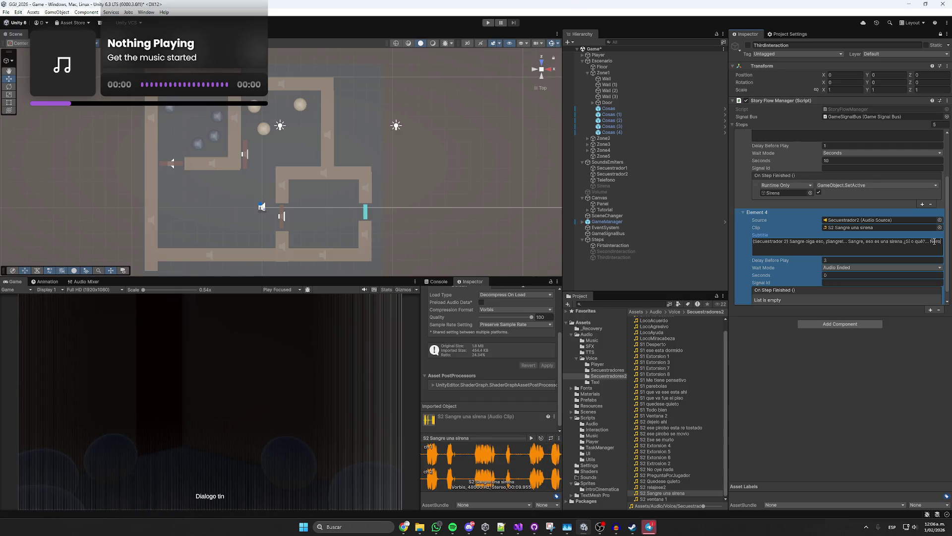
type("ame ")
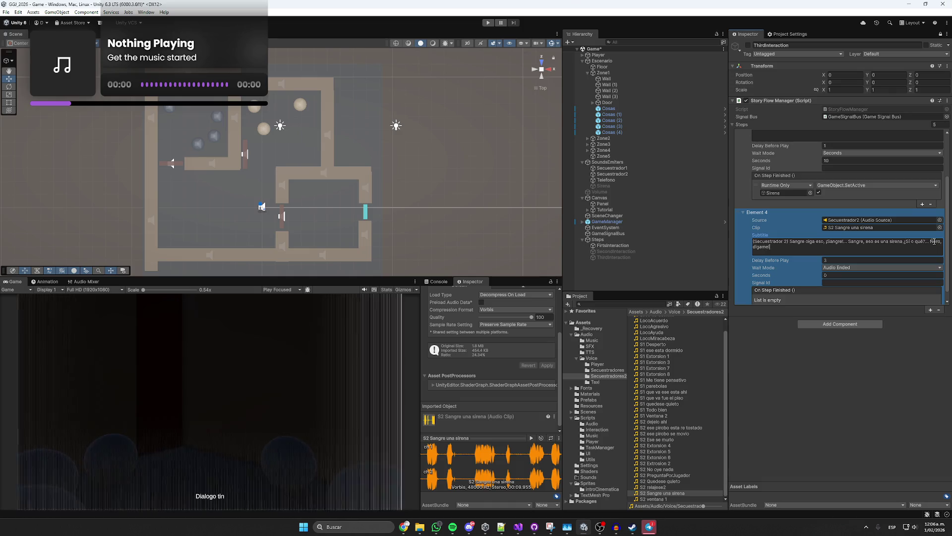
type("la verdad h")
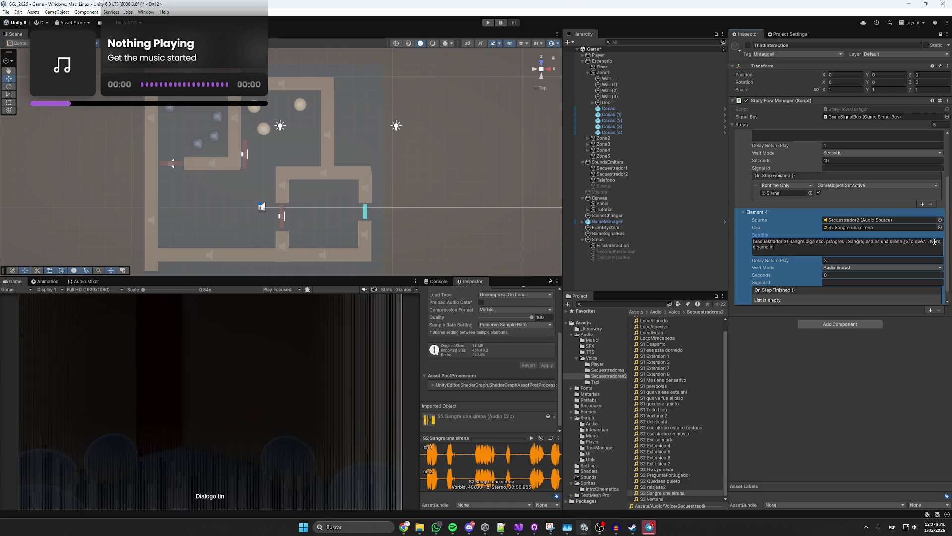
type("uevo")
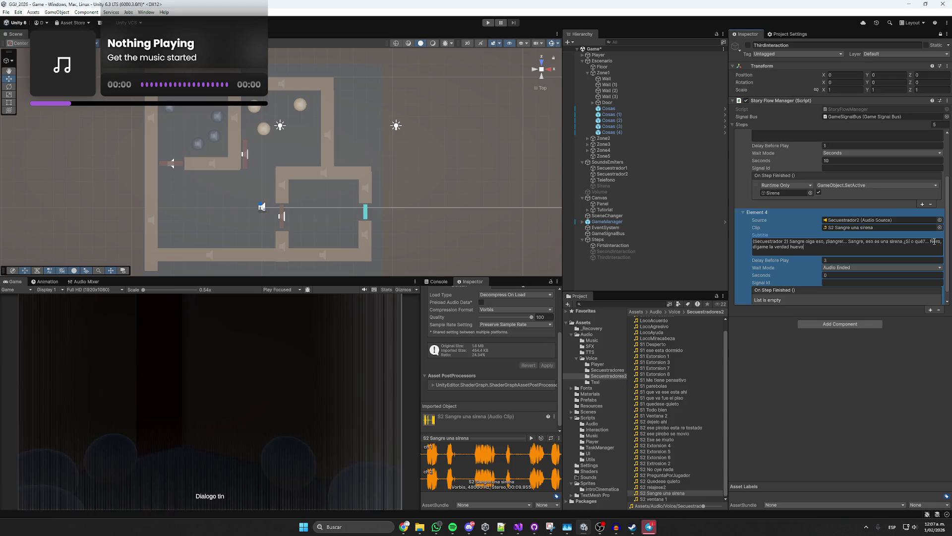
type("n, di")
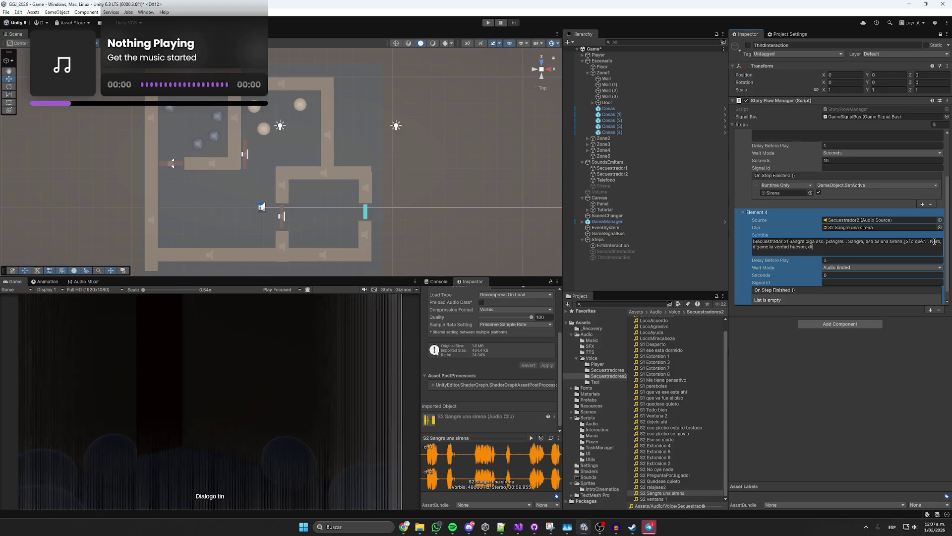
type("game la verdad.")
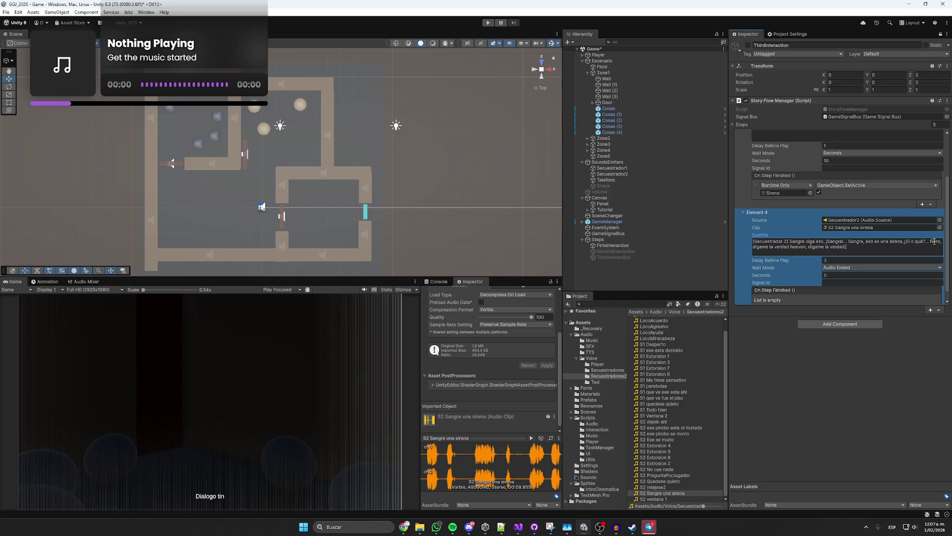
left_click_drag(866, 256, 789, 240)
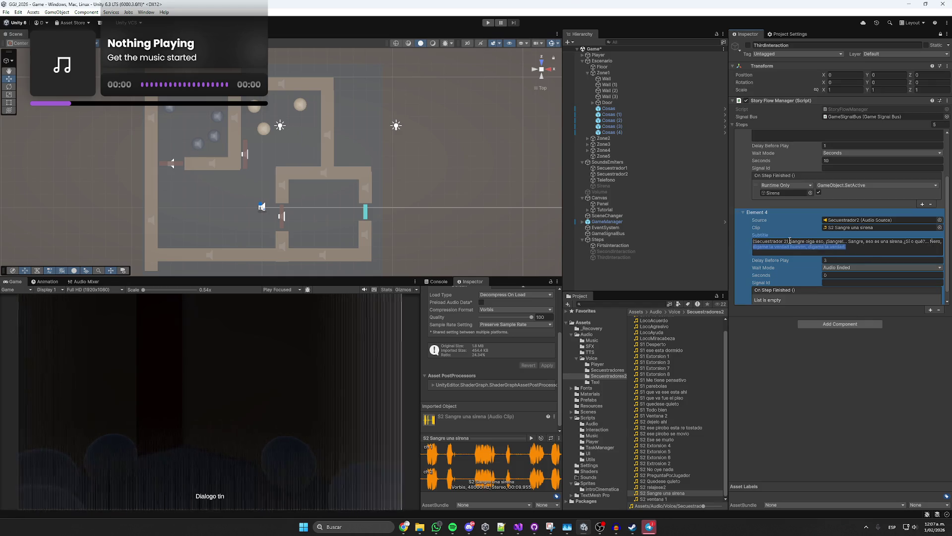
left_click(404, 526)
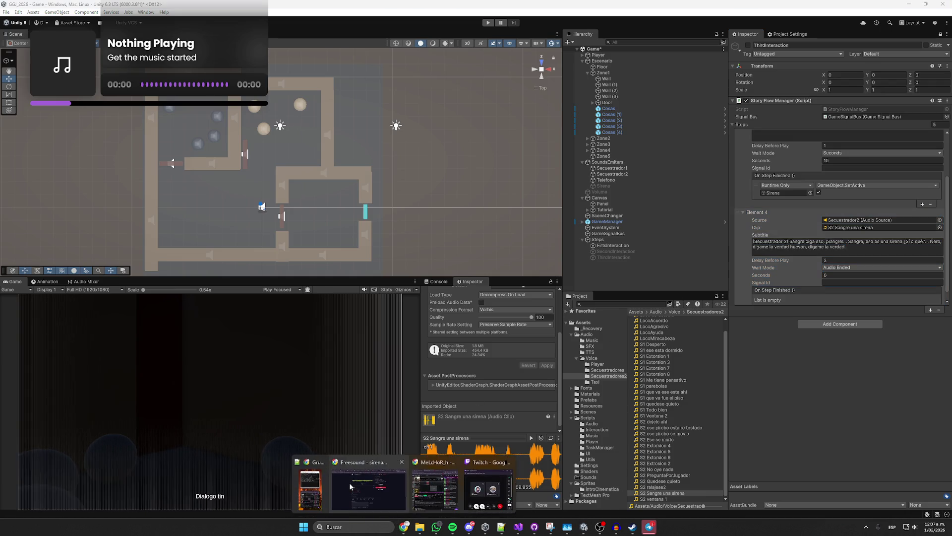
- Paste the siren subtitle line into the lenguaje.com spell checker, replacing the old sentence
left_click(327, 446)
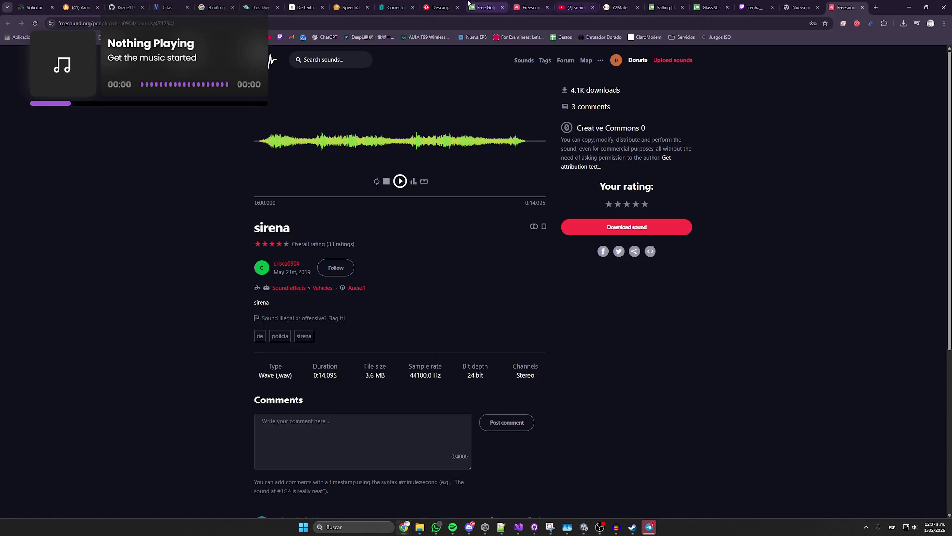
left_click(310, 6)
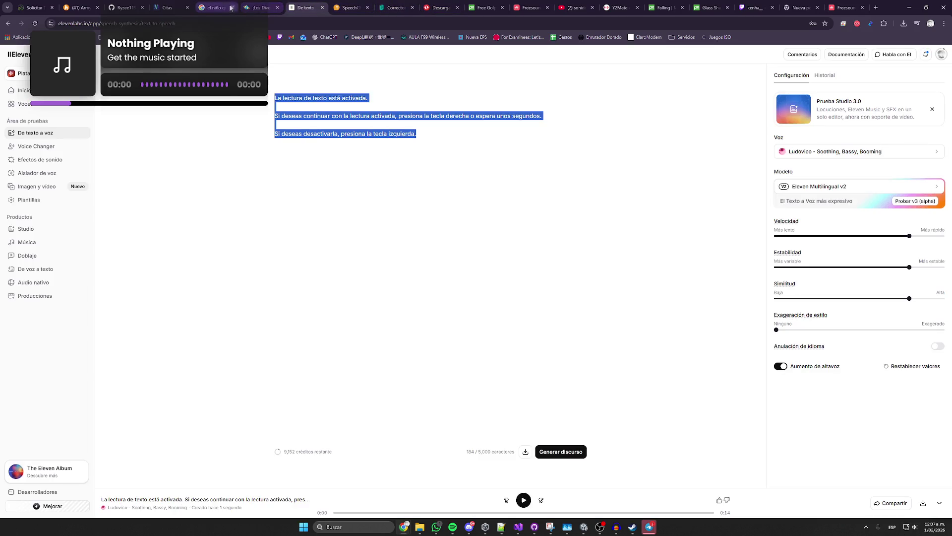
left_click(440, 7)
left_click(396, 8)
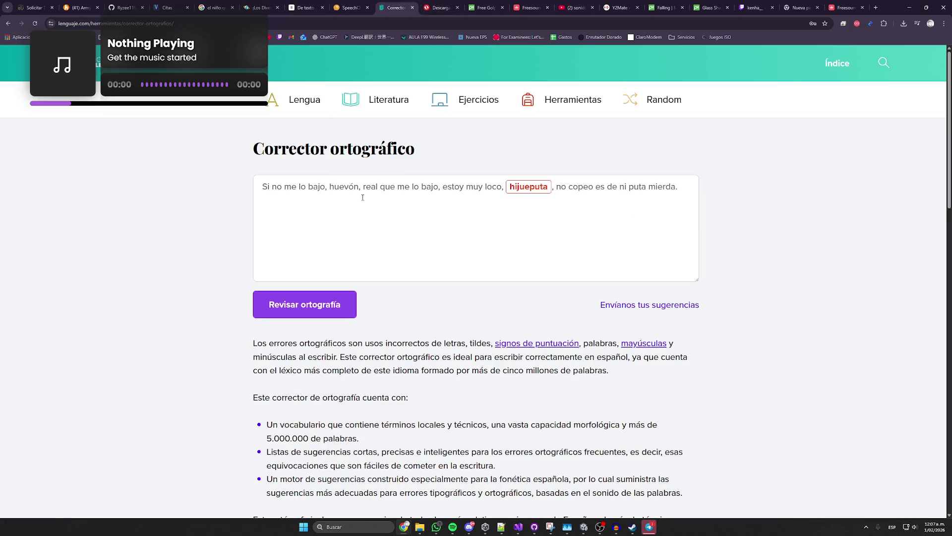
triple_click(344, 187)
type("Sangre oiga eso, ¡Sangre!... Sangre, eso es una sirena ¿Sí o qué?... Ñero, digame la verdad huevon, digame la verdad.")
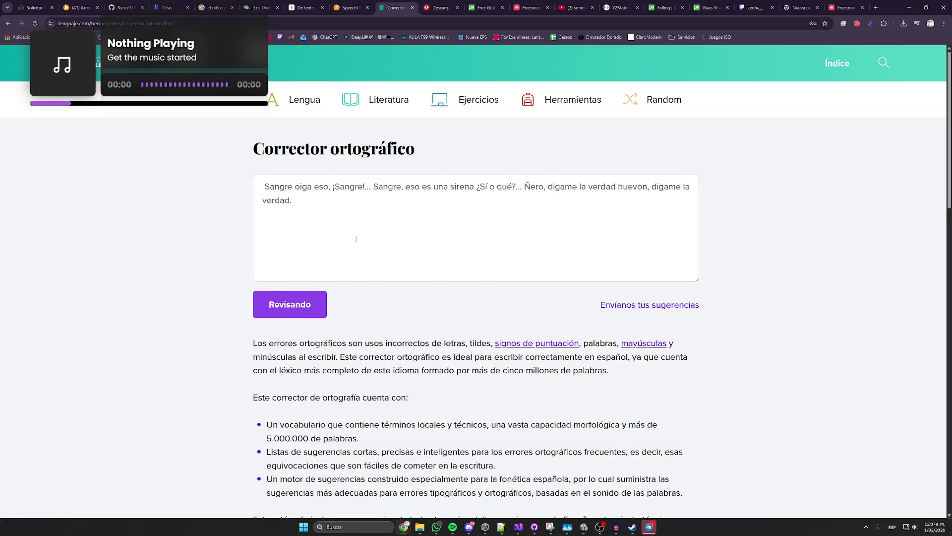
- Accept the 'dígame', 'huevón' and 'dígame' corrections, then copy the corrected line back into Unity
left_click(567, 191)
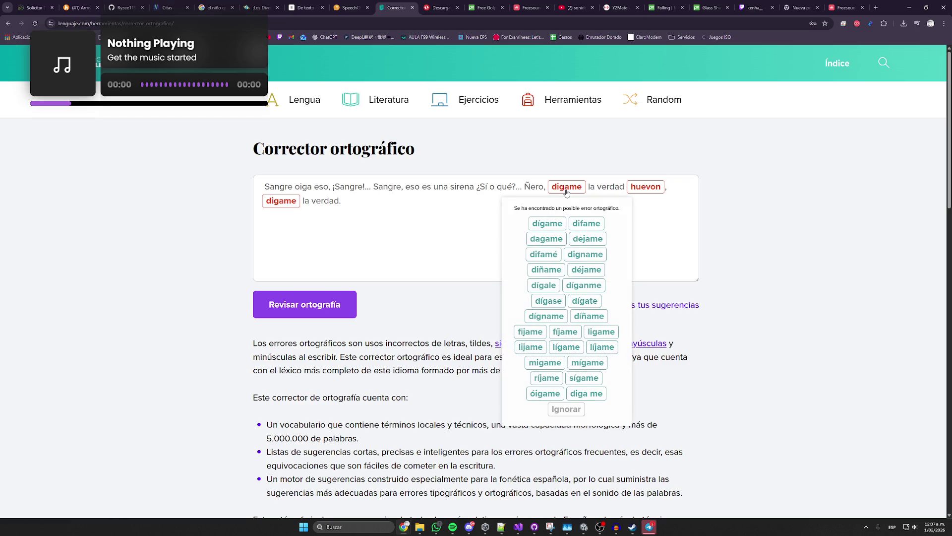
left_click(541, 223)
left_click(645, 187)
left_click(609, 112)
left_click(282, 200)
left_click(262, 237)
left_click_drag(347, 203, 232, 184)
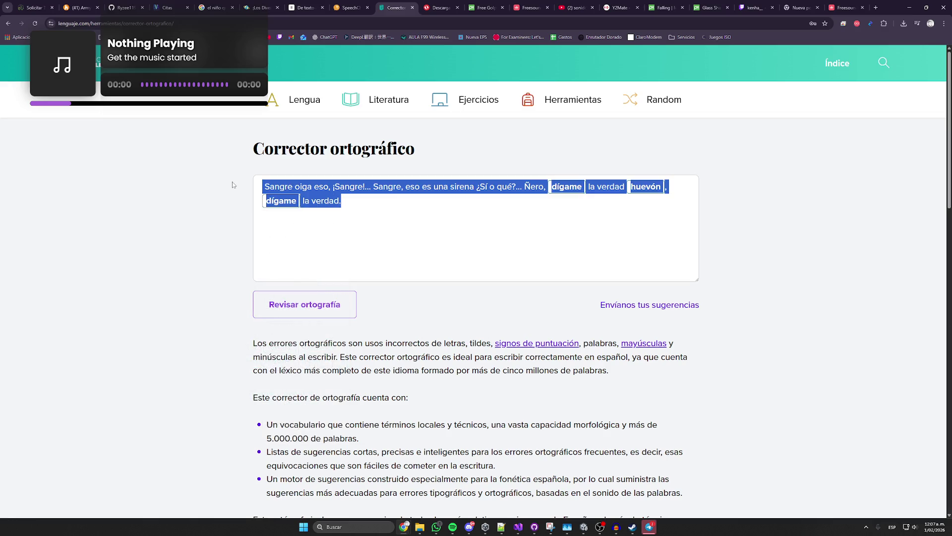
key("alt+Tab")
left_click(840, 250)
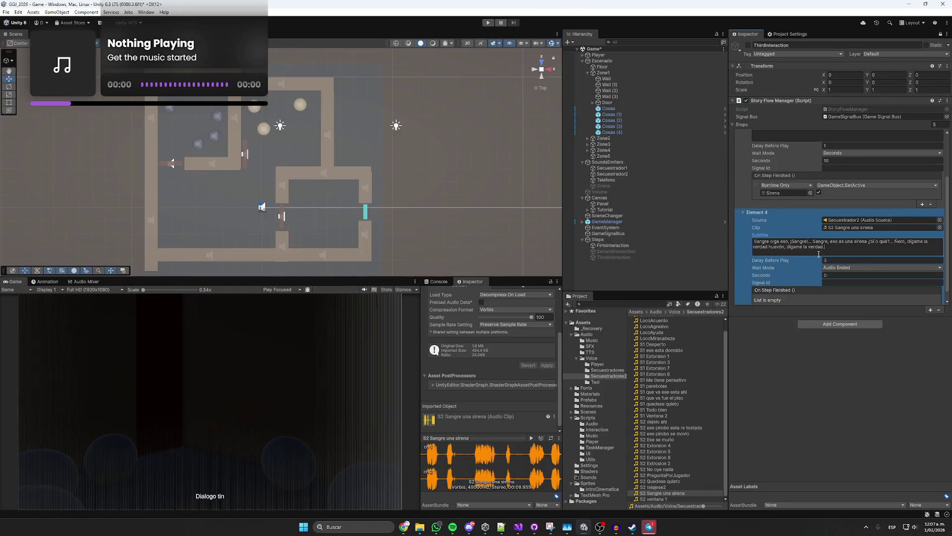
- Overwrite Element 4's second subtitle line with the accented 'dígame'/'huevón' text and save the scene
left_click_drag(840, 250, 753, 247)
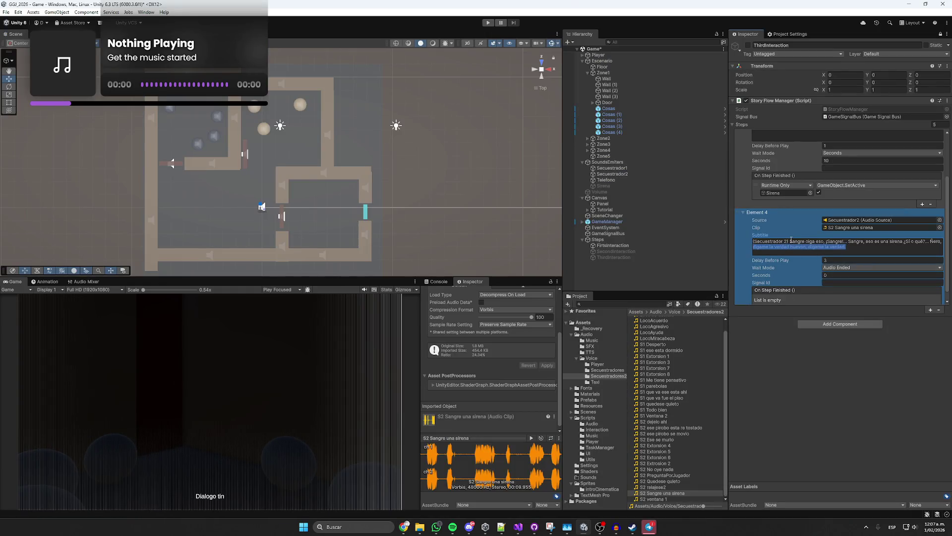
key("ctrl+v")
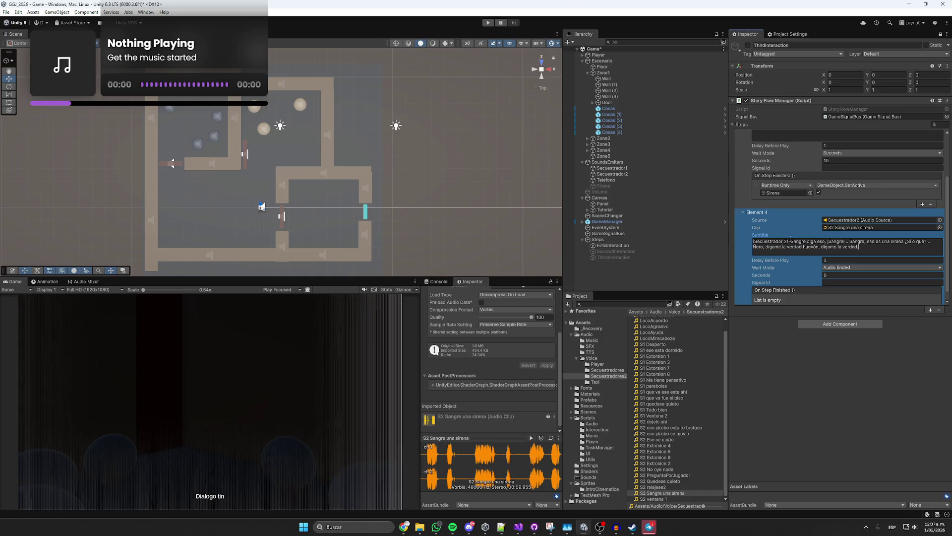
key("ctrl+s")
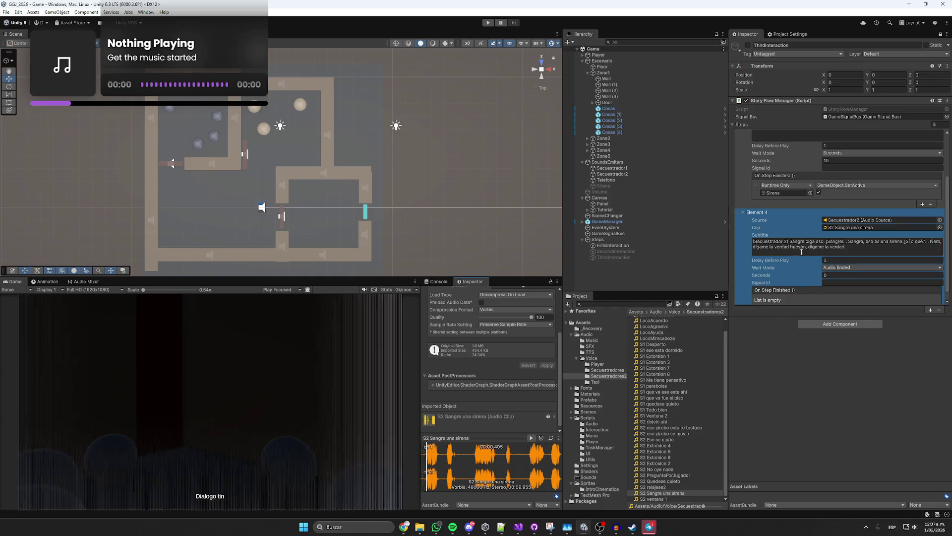
scroll(899, 294, "down", 1)
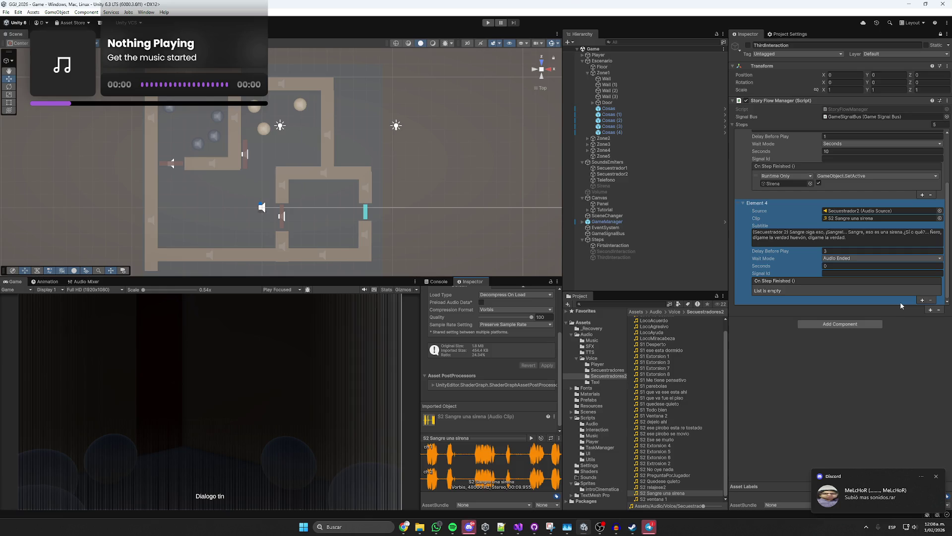
left_click(908, 337)
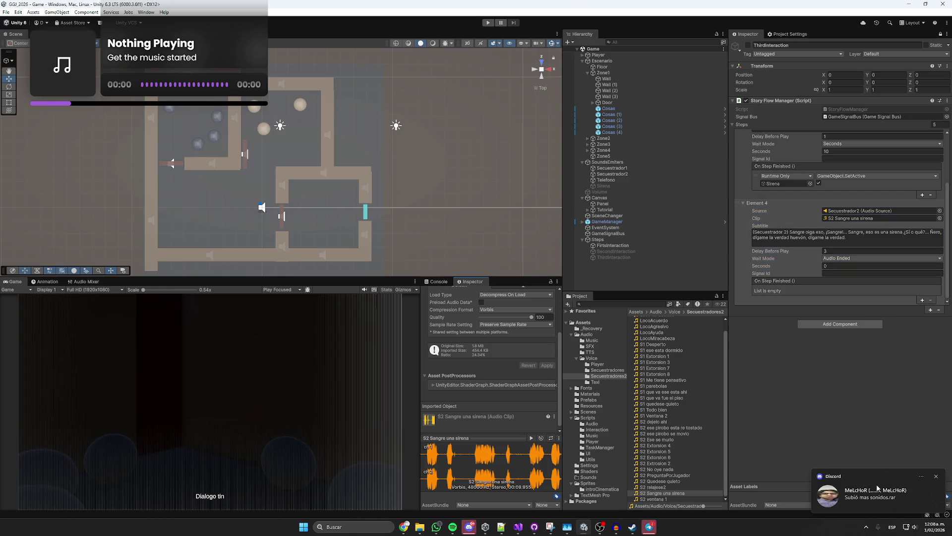
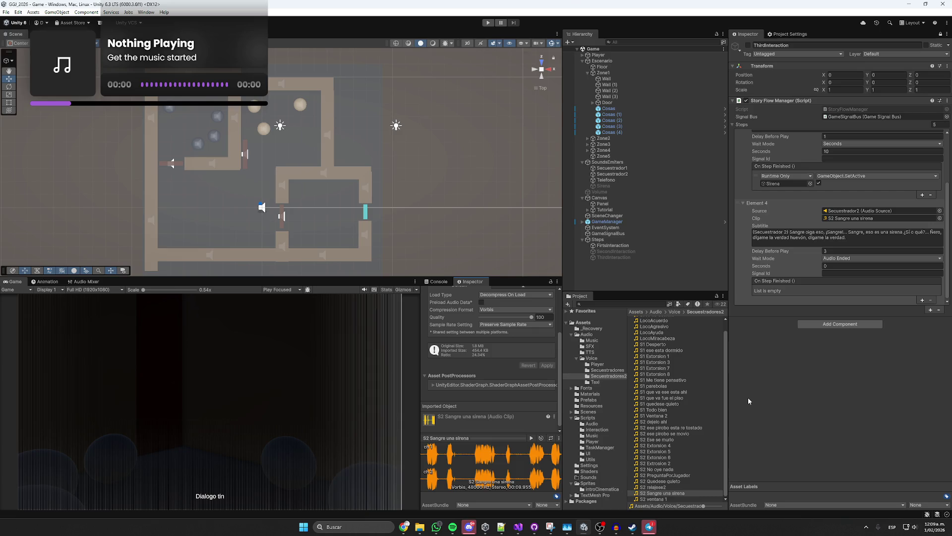
- Bring Chrome to the front and switch to the Twitch live stream tab
mouse_move(404, 527)
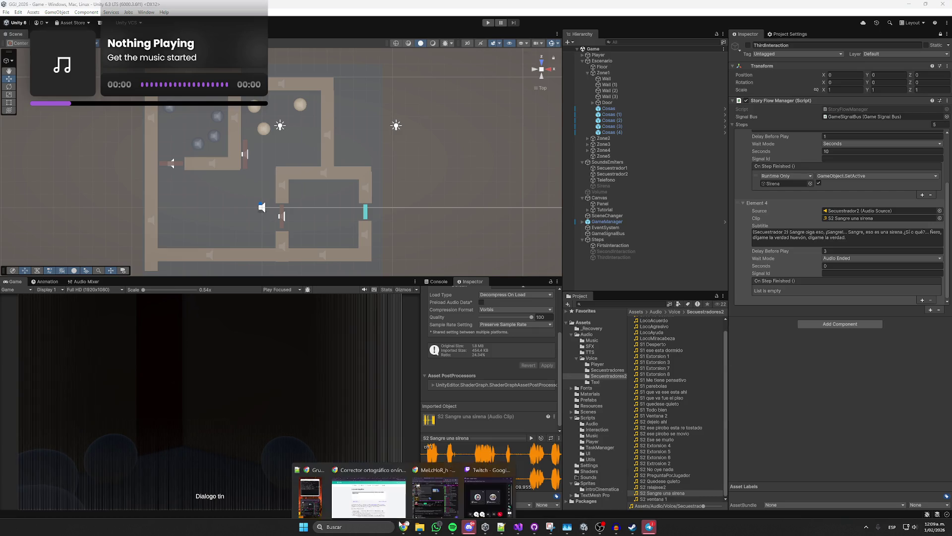
left_click(369, 497)
left_click(753, 8)
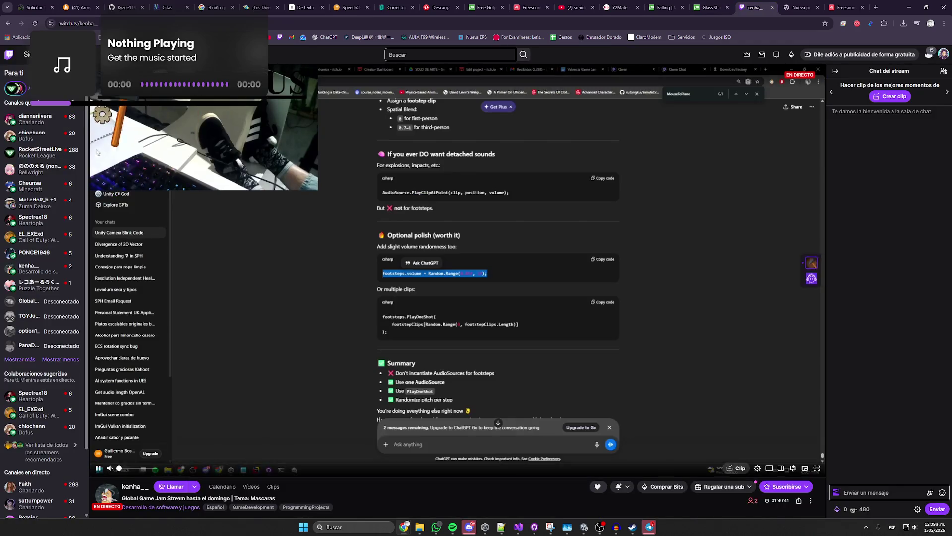
- Play GlobalGameJam's 30-minute GGJ Live Stream 2026 recording, skipping ahead to about 22:45
left_click(42, 302)
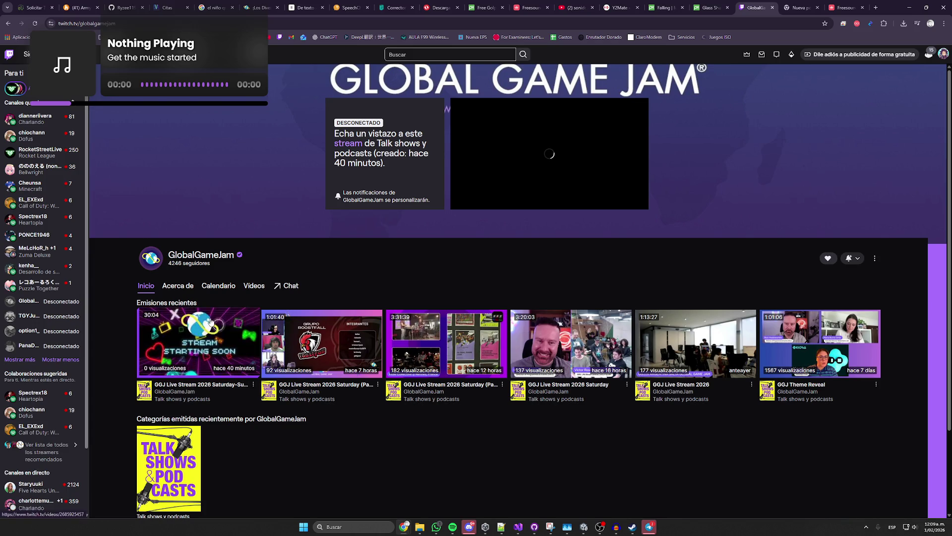
left_click(177, 331)
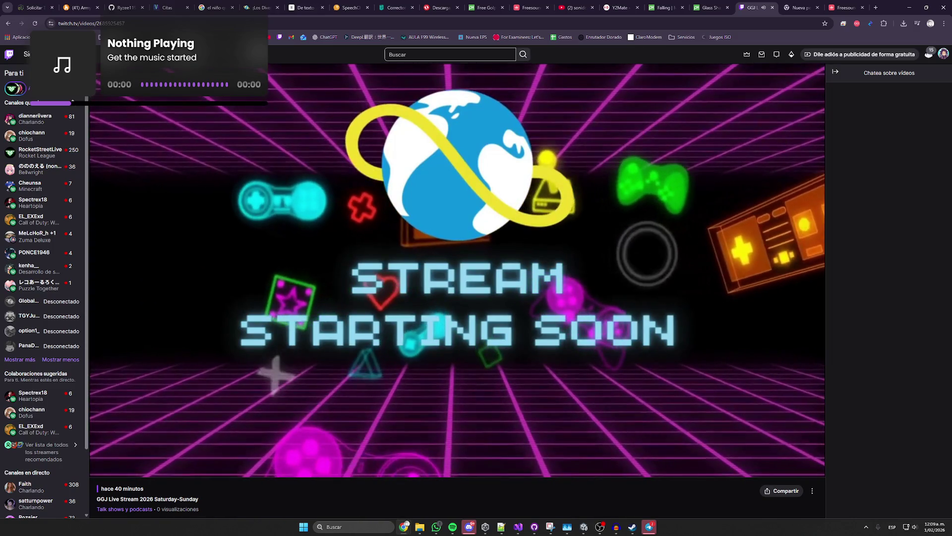
left_click(165, 458)
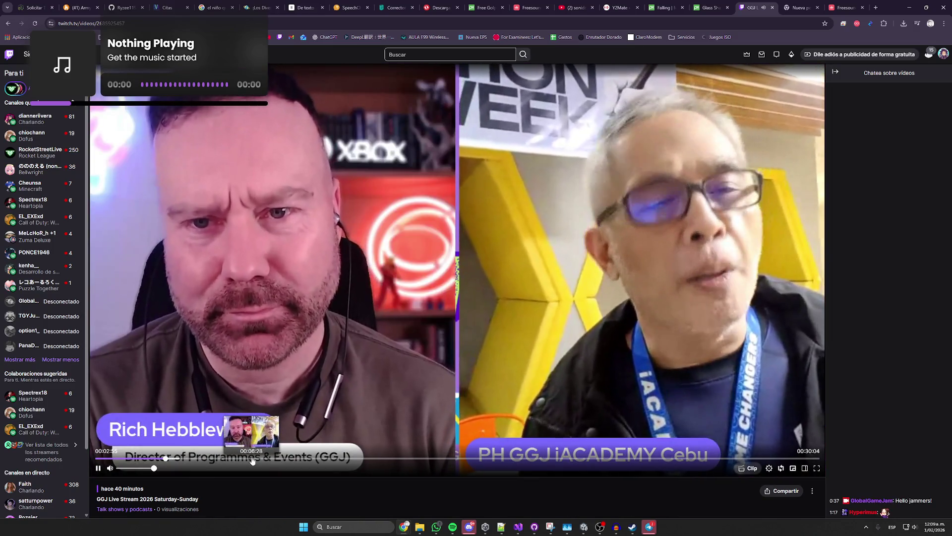
left_click(285, 459)
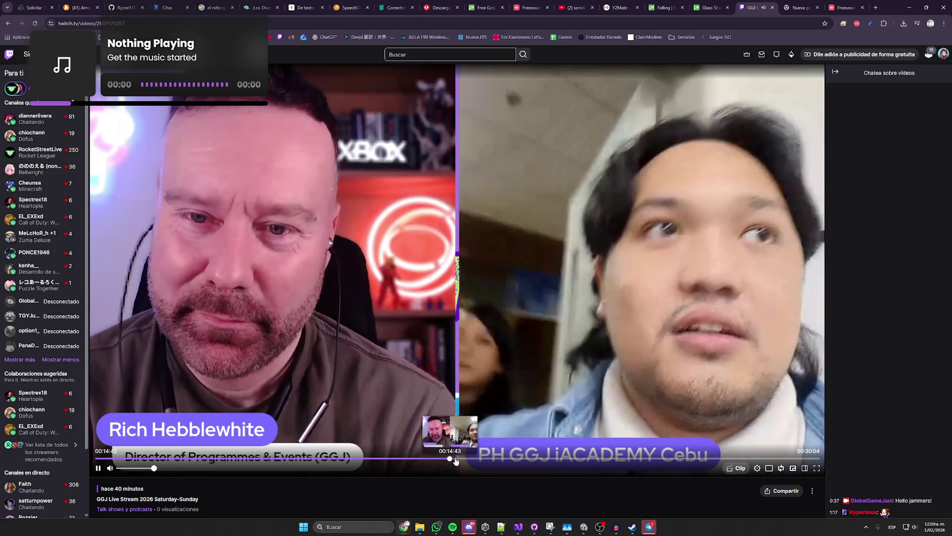
left_click(449, 459)
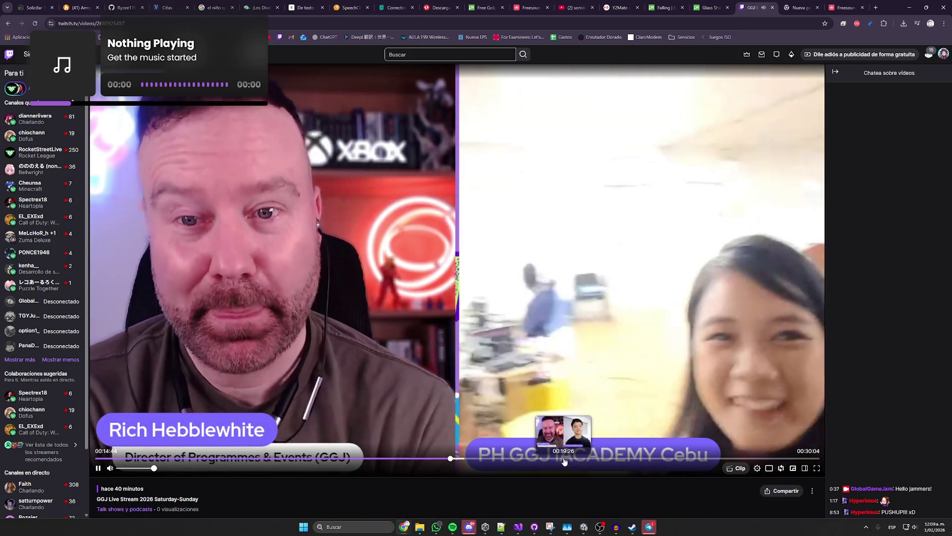
left_click(564, 459)
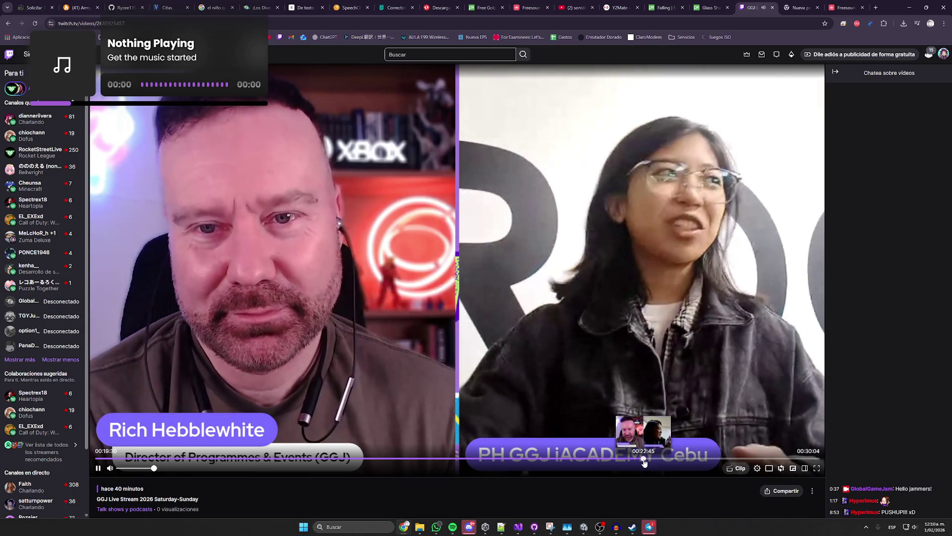
left_click(643, 460)
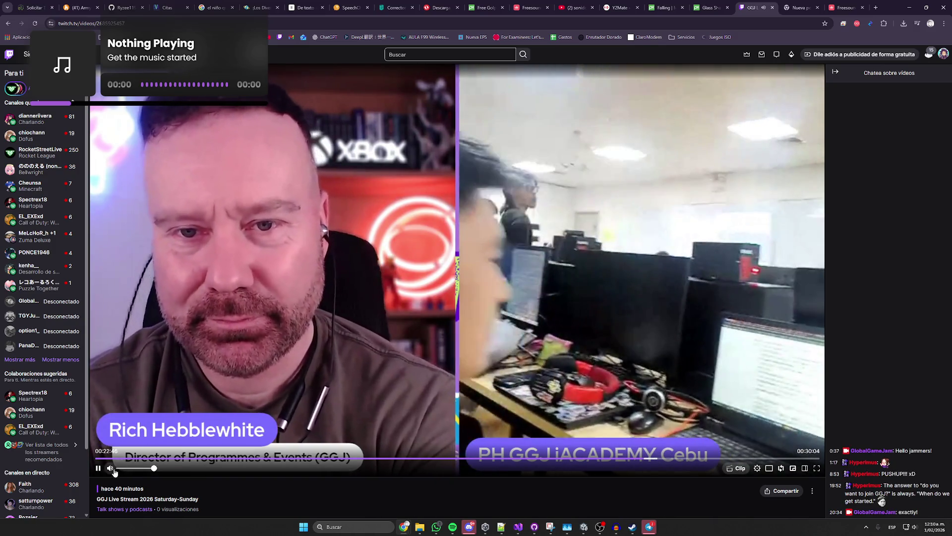
- Pause, resume, skip to about 29:13 and pause the recording there
left_click(98, 469)
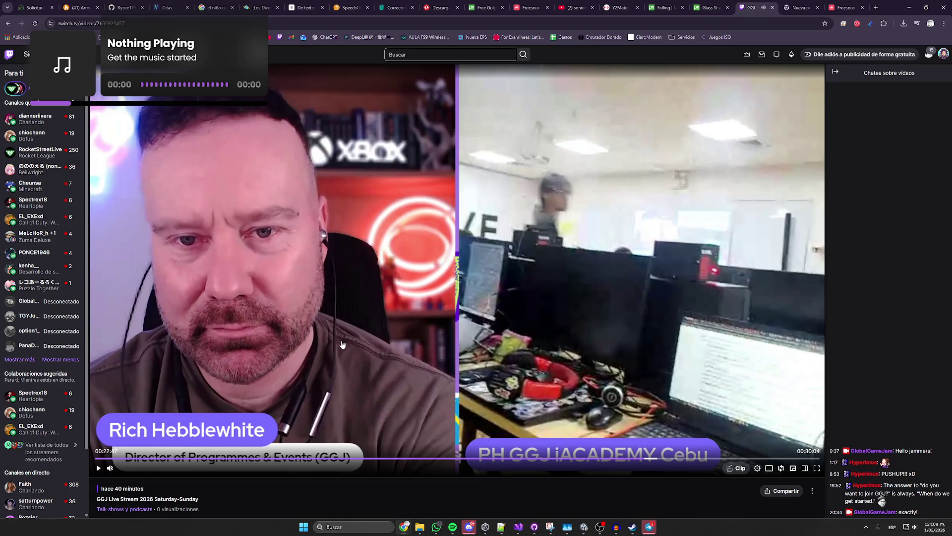
left_click(598, 357)
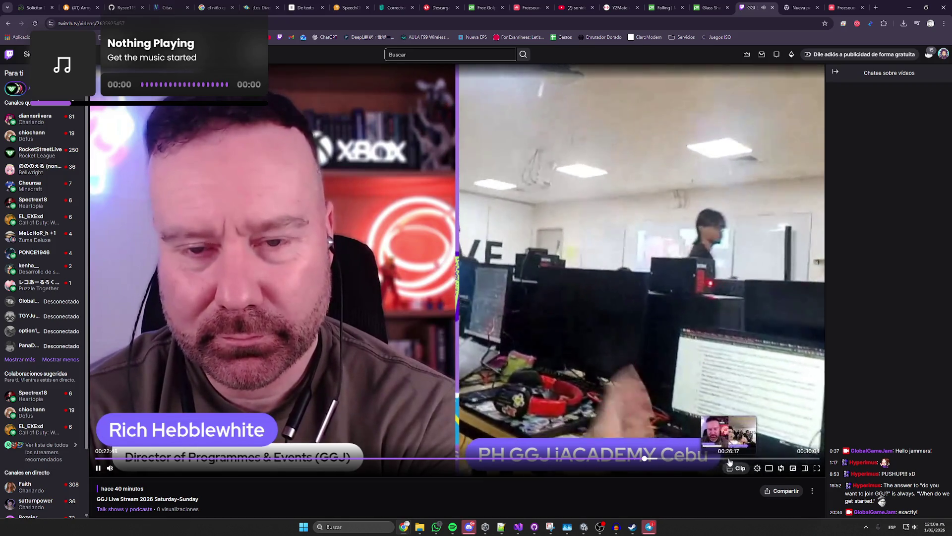
left_click(729, 459)
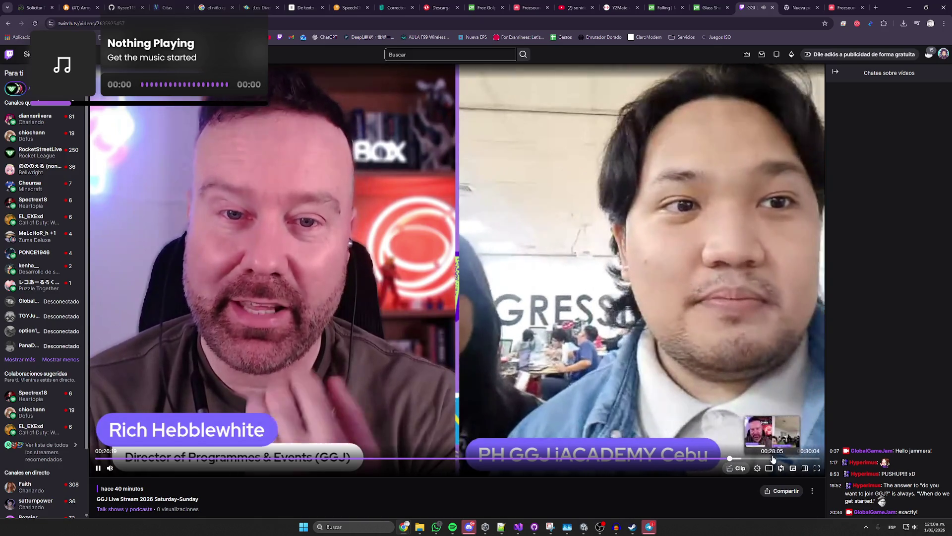
left_click(799, 459)
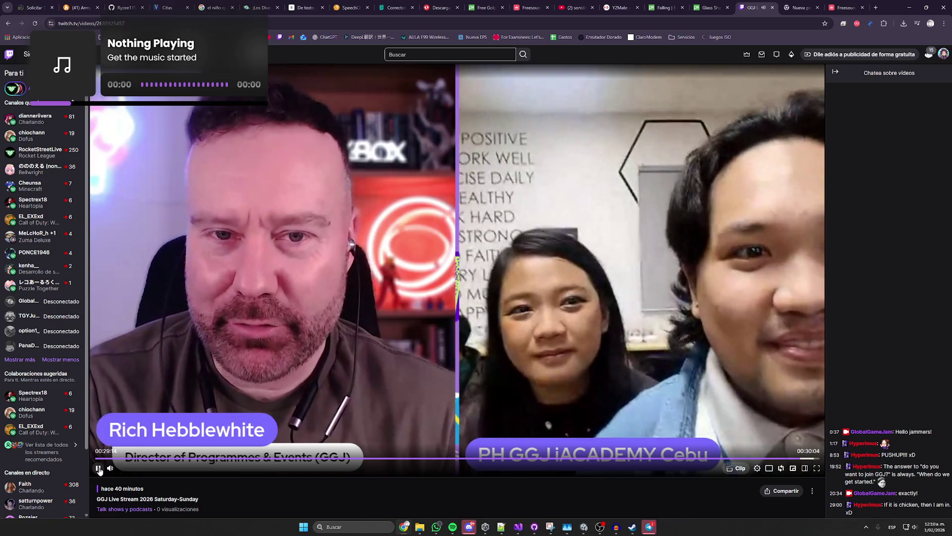
left_click(98, 468)
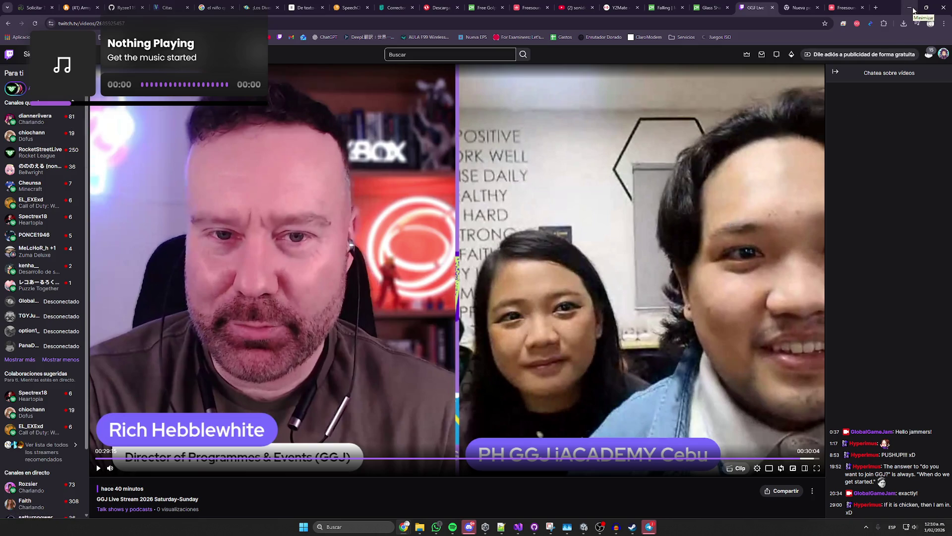
- Back in Unity, locate Element 4's clip and preview 'S2 Sangre una sirena' and 'S1 Todo bien'
left_click(913, 10)
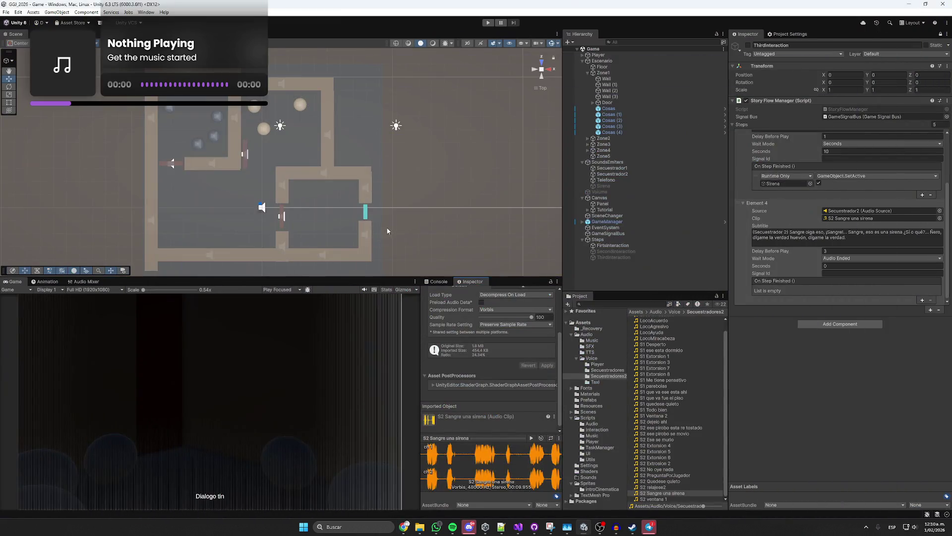
left_click_drag(341, 278, 341, 283)
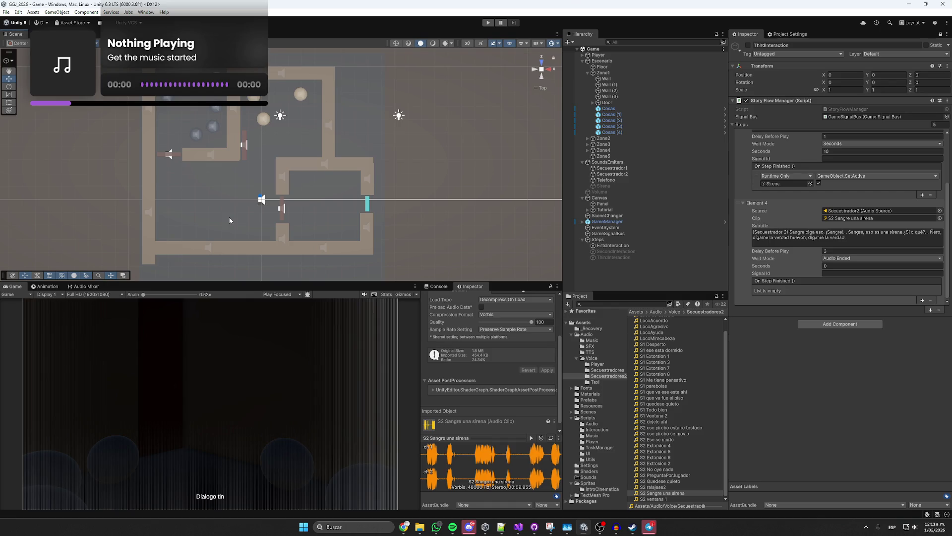
left_click(847, 219)
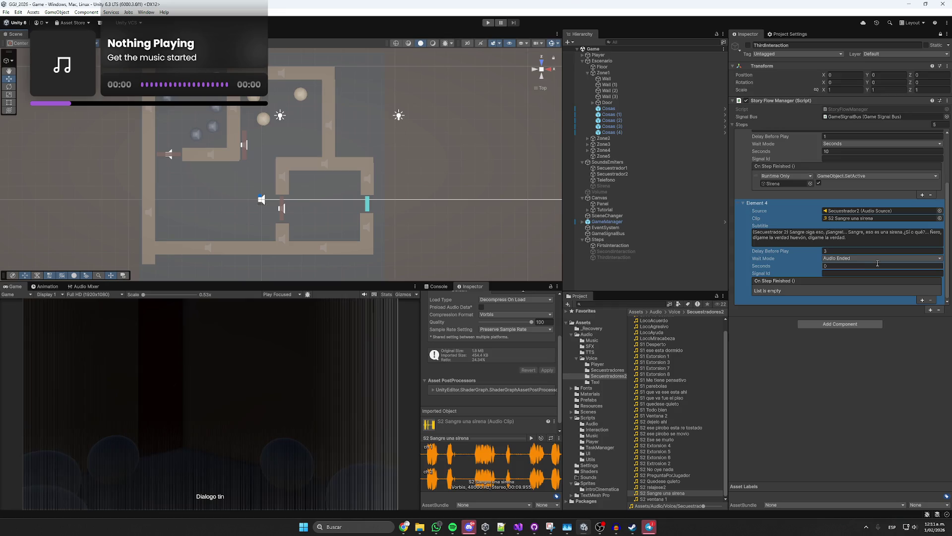
left_click(848, 218)
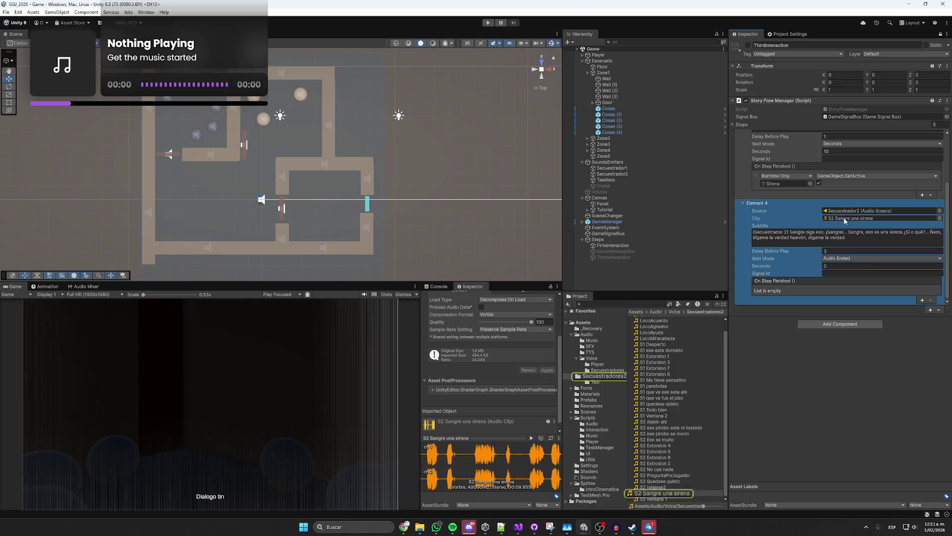
left_click(666, 494)
left_click(531, 438)
left_click(531, 439)
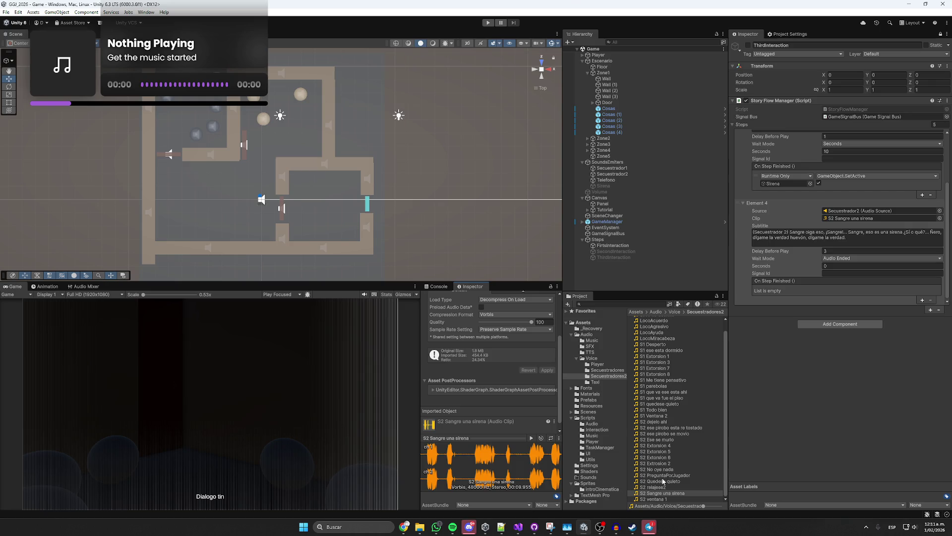
left_click(657, 410)
left_click(531, 439)
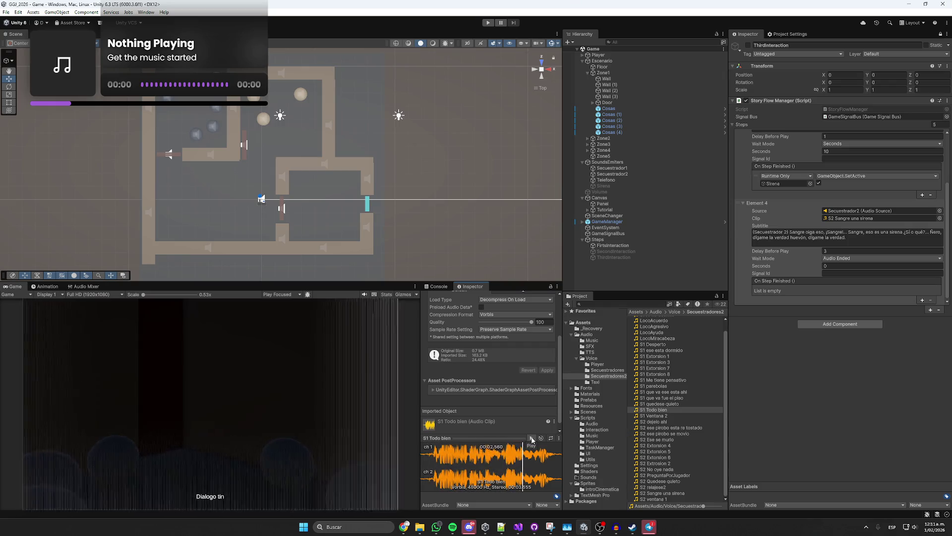
- Duplicate Element 4 in the Story Flow Manager Steps list to add a new step
left_click(873, 290)
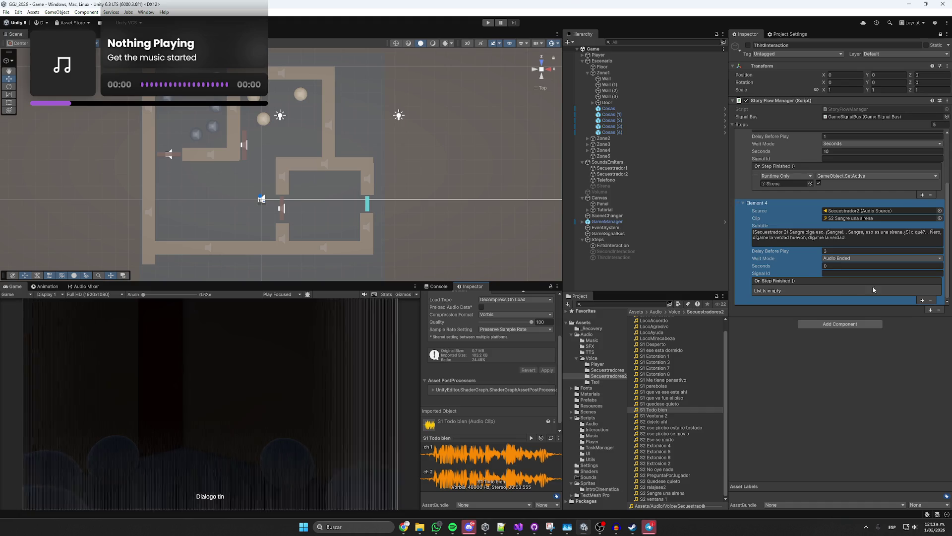
left_click(930, 310)
left_click(930, 312)
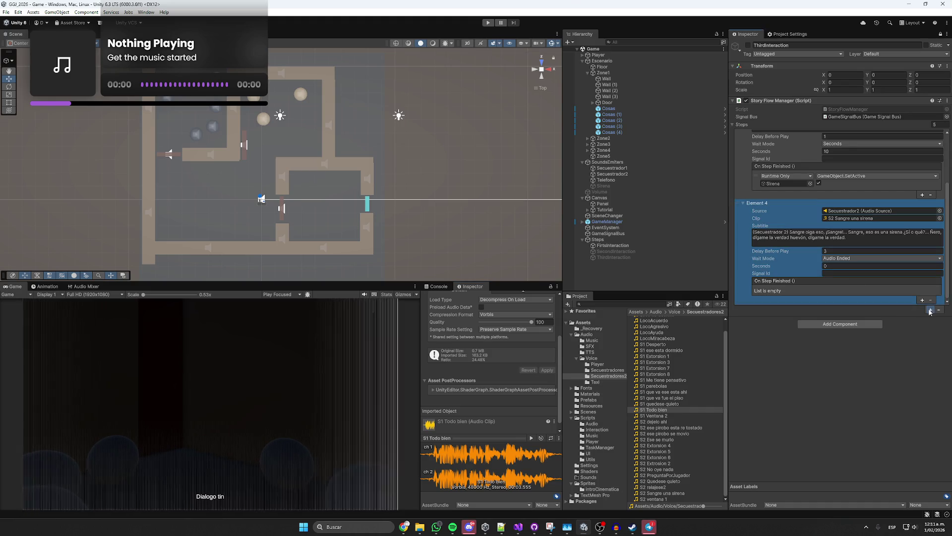
- Assign Secuestrador1 from the Hierarchy to Element 5's Source field
left_click_drag(612, 168, 846, 210)
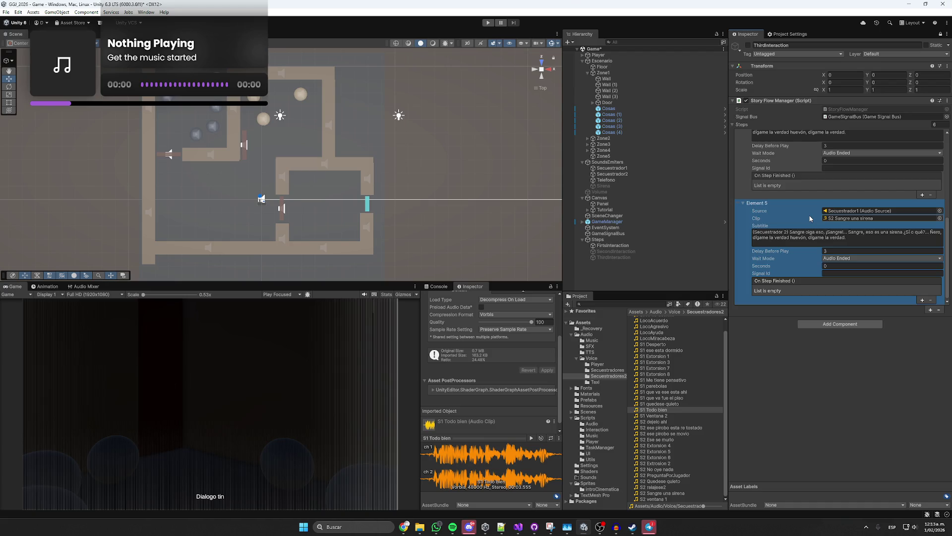
- Preview the voice clips and rename 'S1 parebolas' to 'S2 parebolas'
left_click(847, 218)
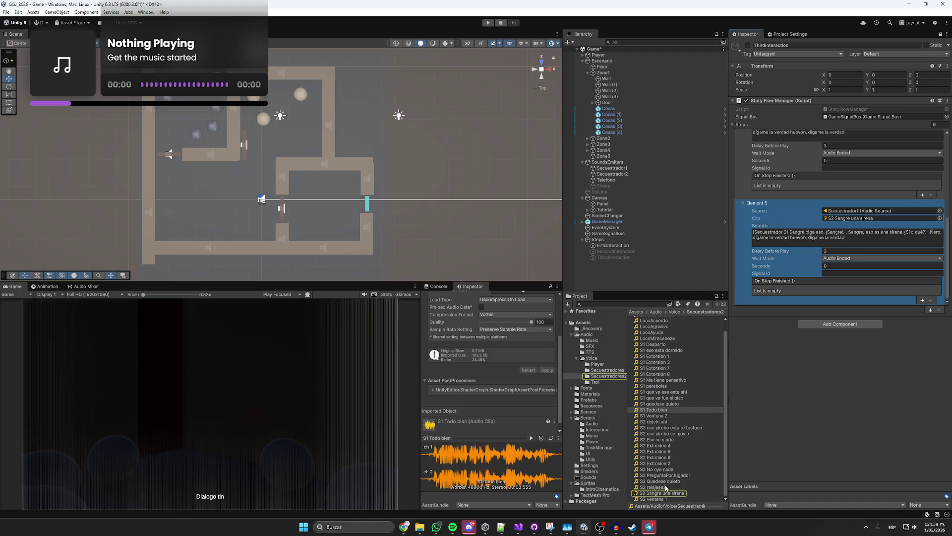
left_click(663, 493)
left_click(531, 438)
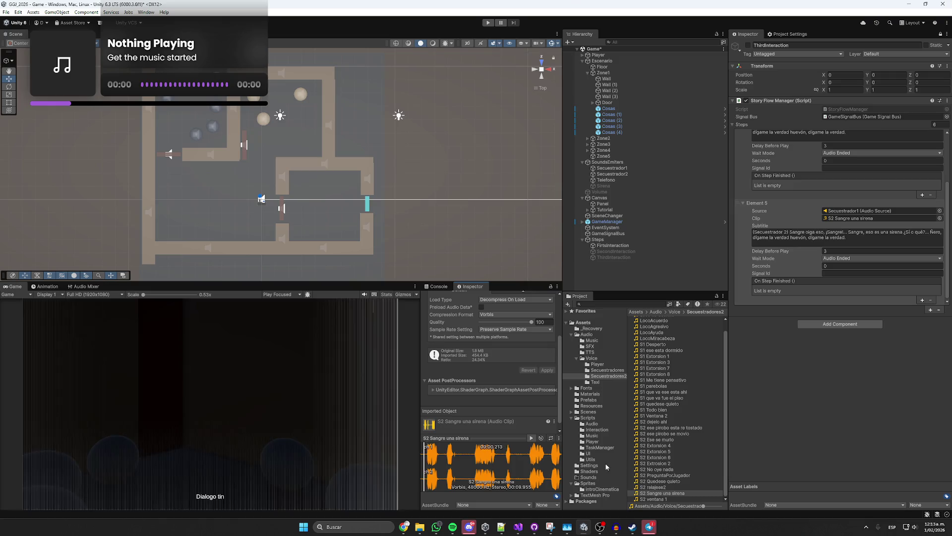
left_click(662, 404)
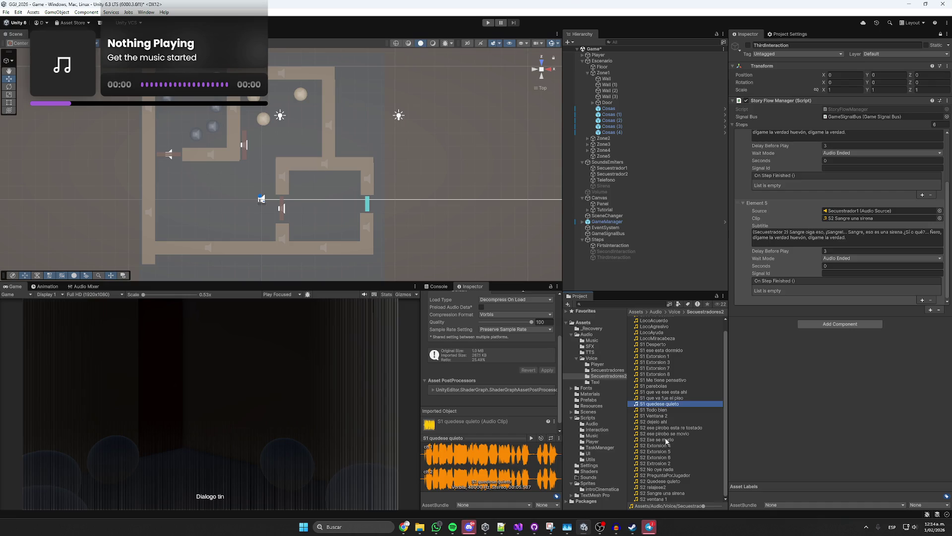
left_click(660, 398)
left_click(662, 392)
left_click(661, 386)
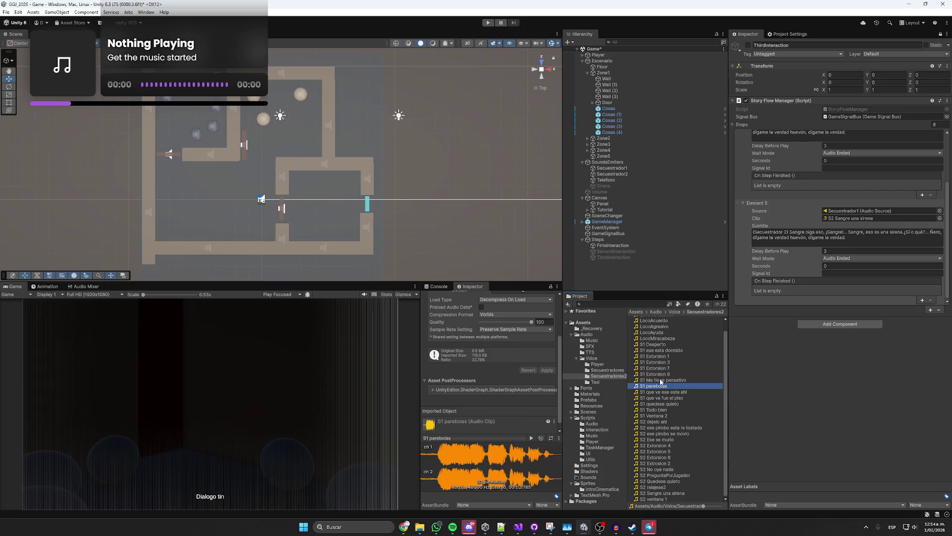
left_click(531, 438)
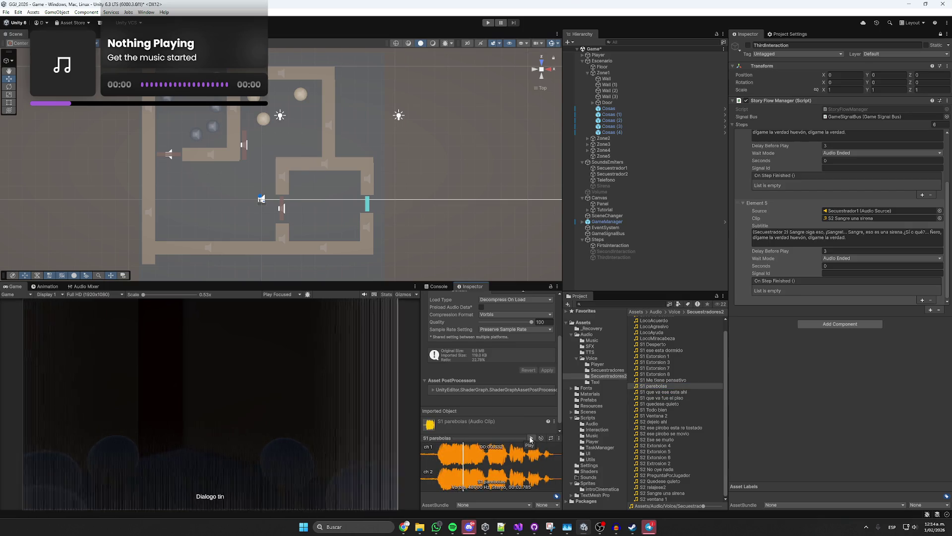
left_click(657, 380)
left_click(649, 386)
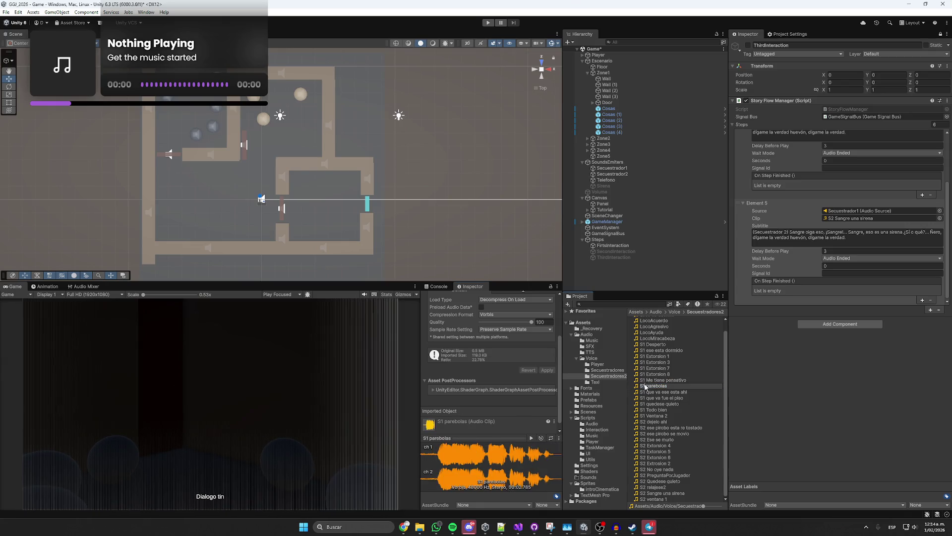
key("Return")
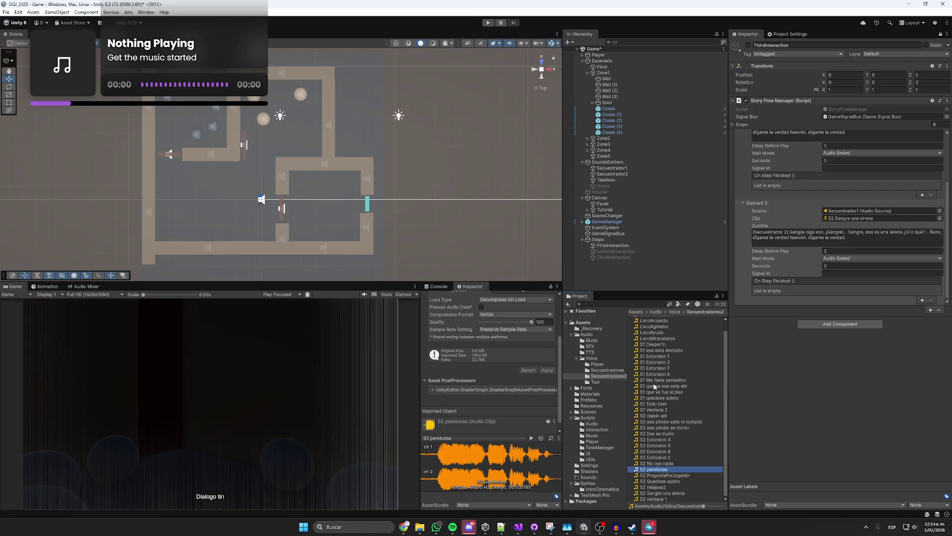
- Audition several S1 clips and assign 'S1 Todo bien' as Element 5's Clip
left_click(653, 385)
key("Up")
key("Down")
left_click(531, 438)
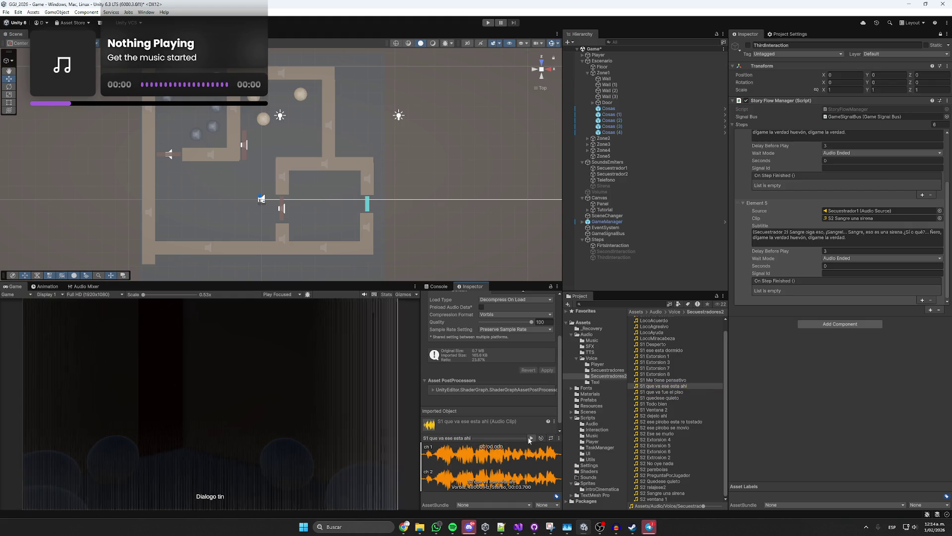
left_click(666, 391)
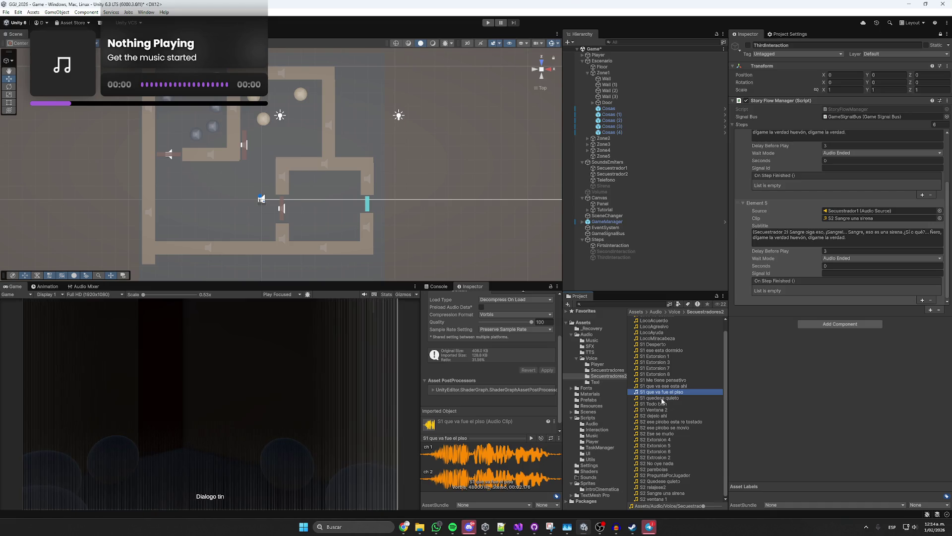
left_click(531, 438)
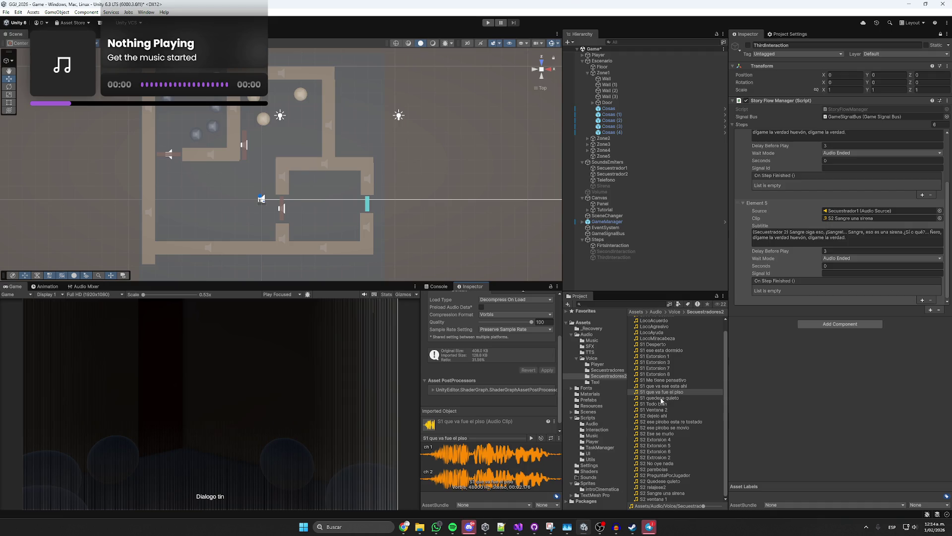
left_click(664, 397)
left_click(532, 438)
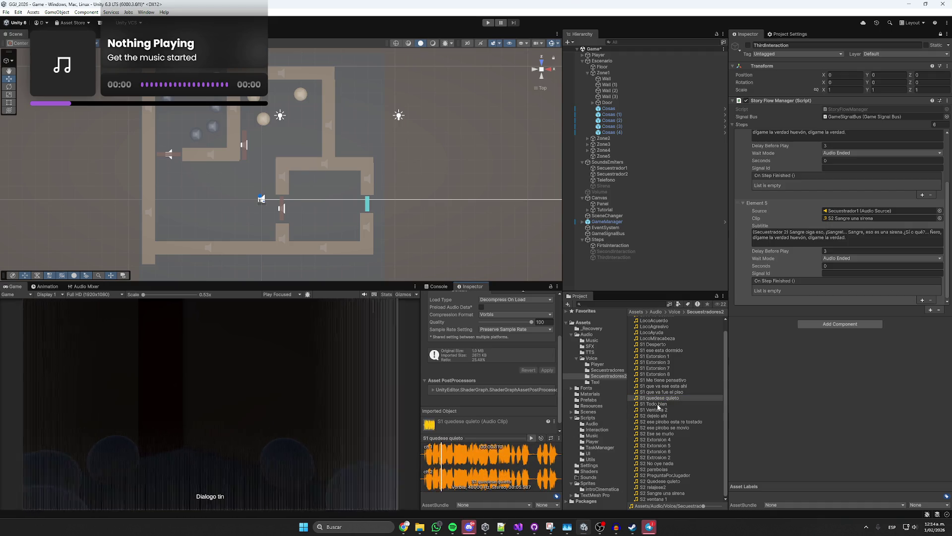
left_click(656, 403)
left_click(534, 436)
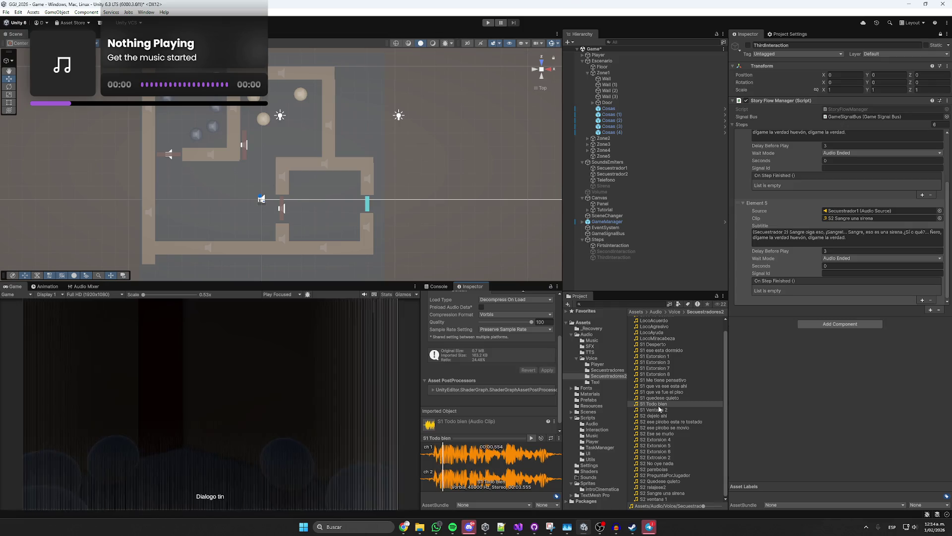
left_click(853, 219)
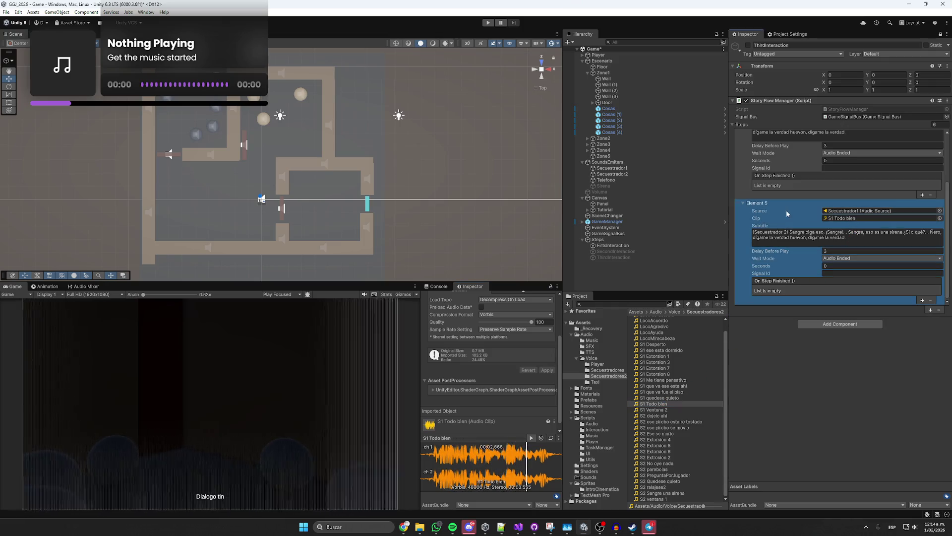
scroll(787, 210, "up", 5)
scroll(771, 251, "up", 5)
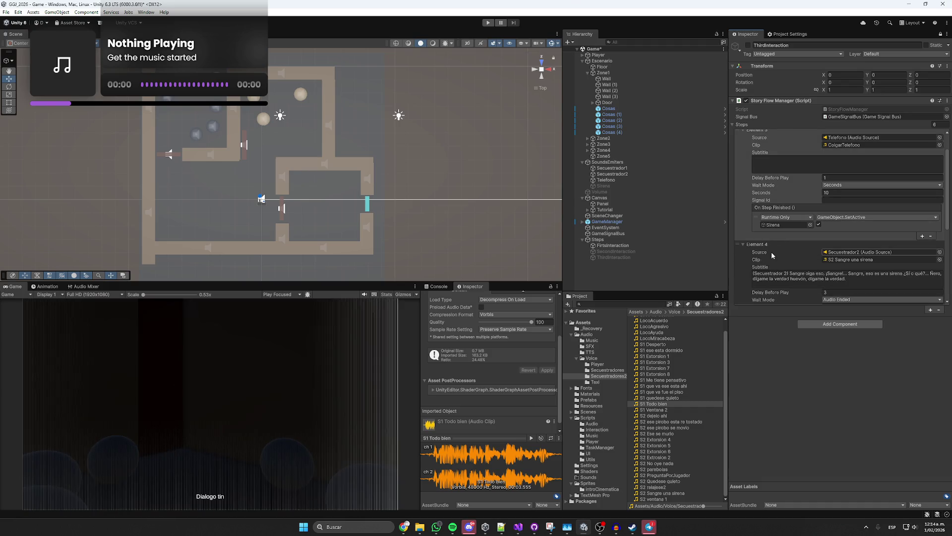
scroll(770, 254, "up", 5)
scroll(771, 259, "down", 3)
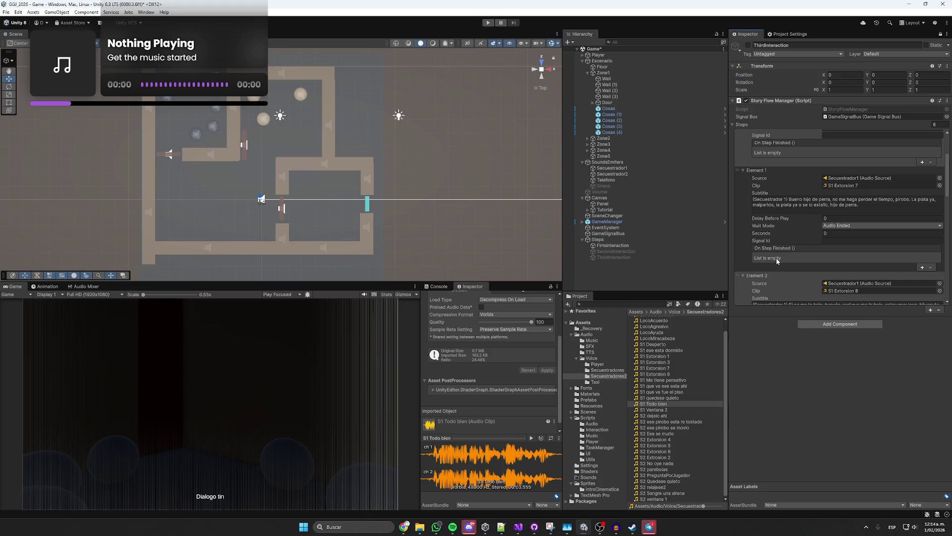
scroll(776, 258, "down", 1)
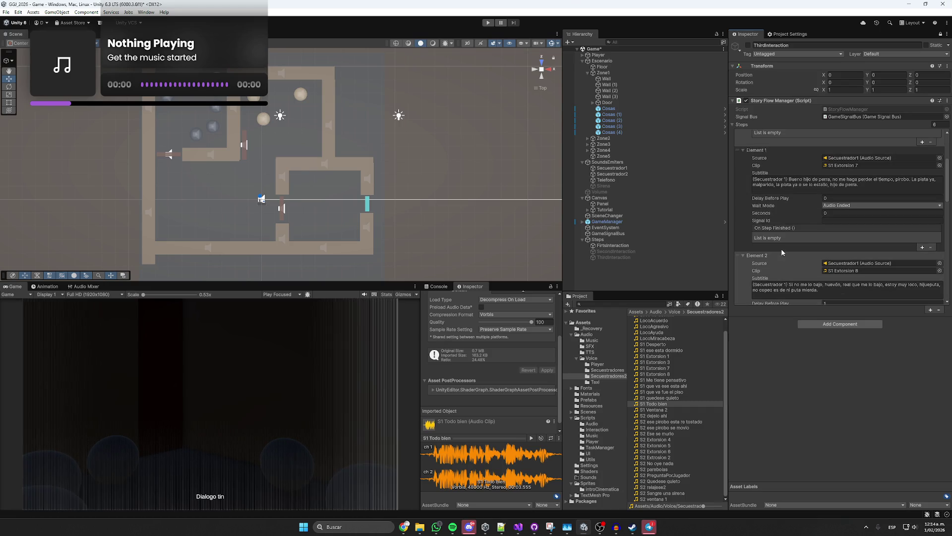
scroll(781, 249, "down", 1)
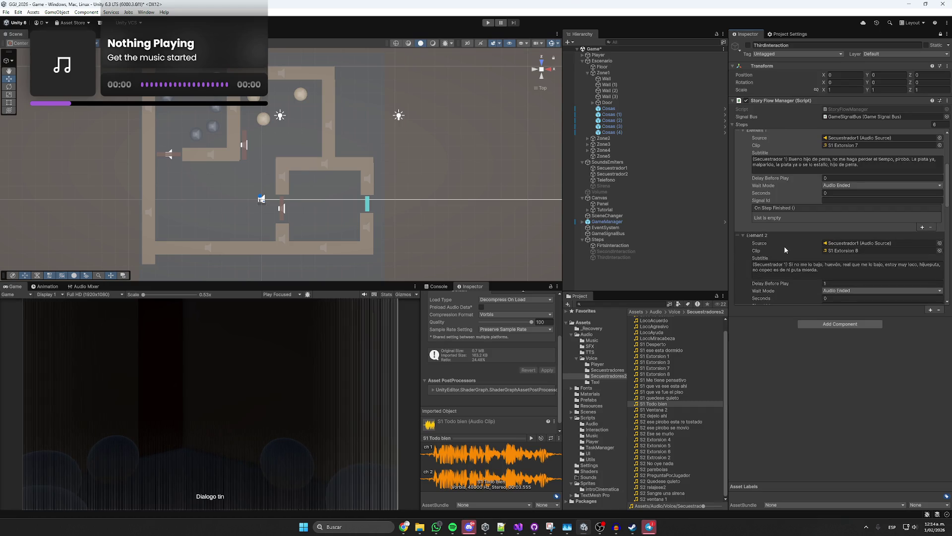
scroll(784, 246, "down", 5)
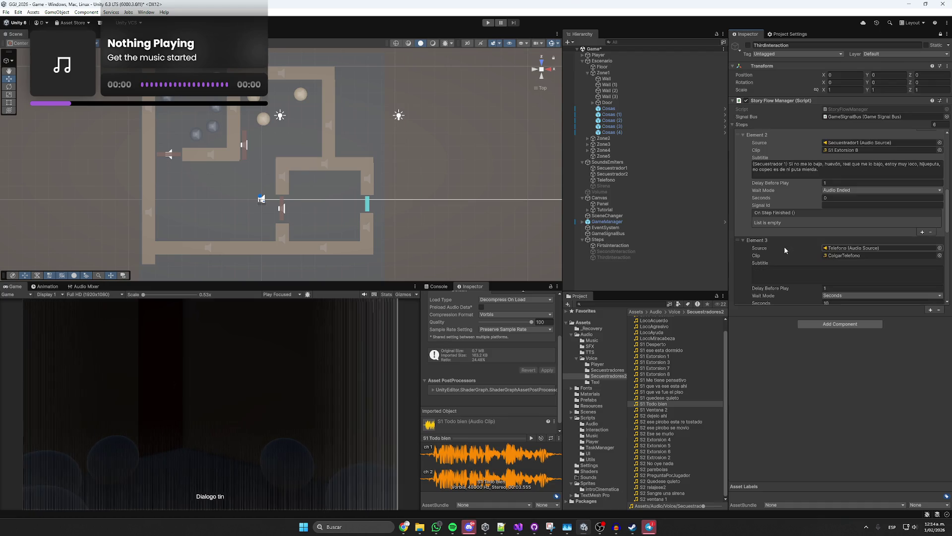
scroll(784, 246, "down", 5)
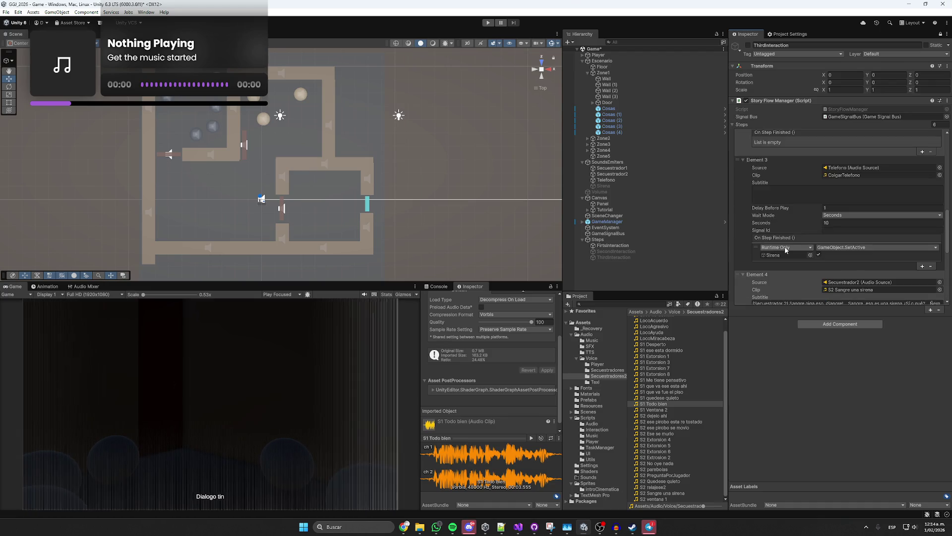
scroll(784, 249, "down", 8)
left_click(784, 249)
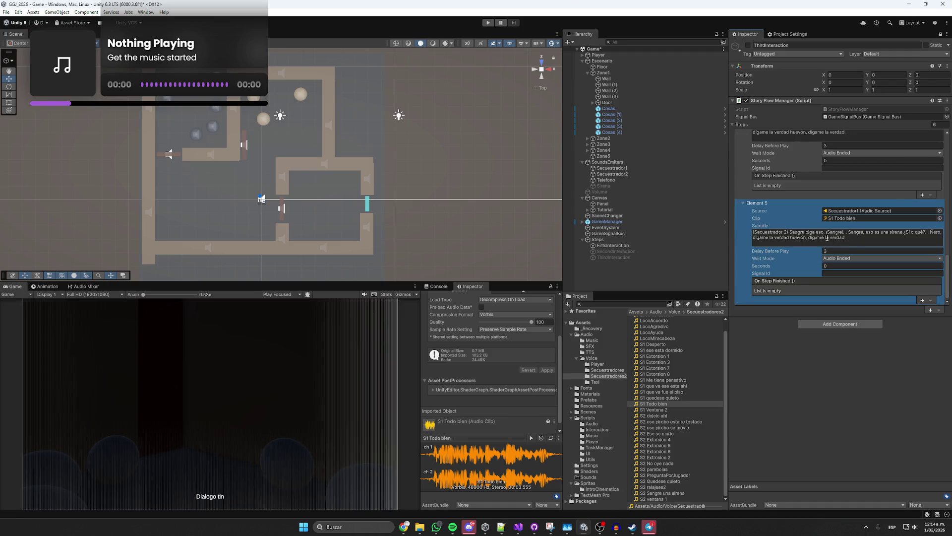
- Rewrite Element 5's subtitle as speaker 1's 'Todo bien… nosotros' line
left_click_drag(856, 236, 795, 233)
key("BackSpace")
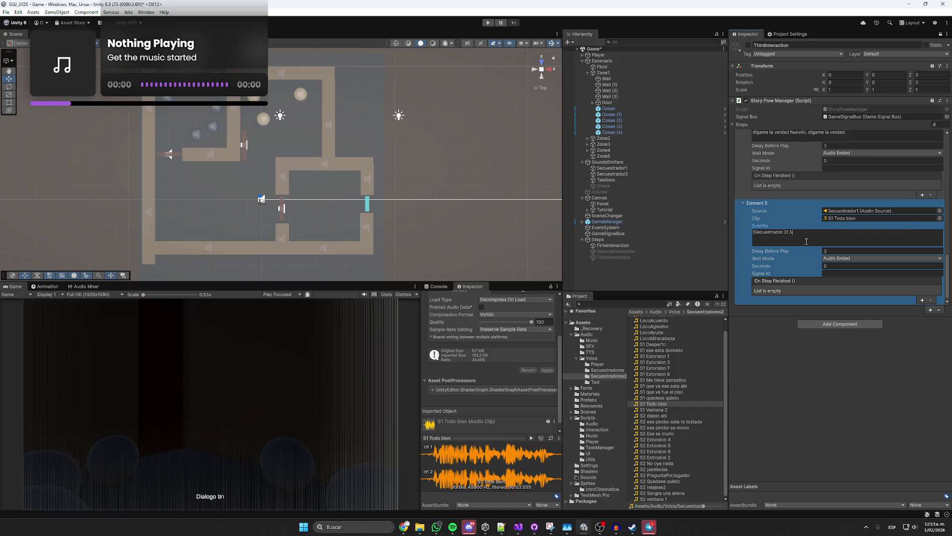
key("BackSpace")
key("BackSpace")
type("1)")
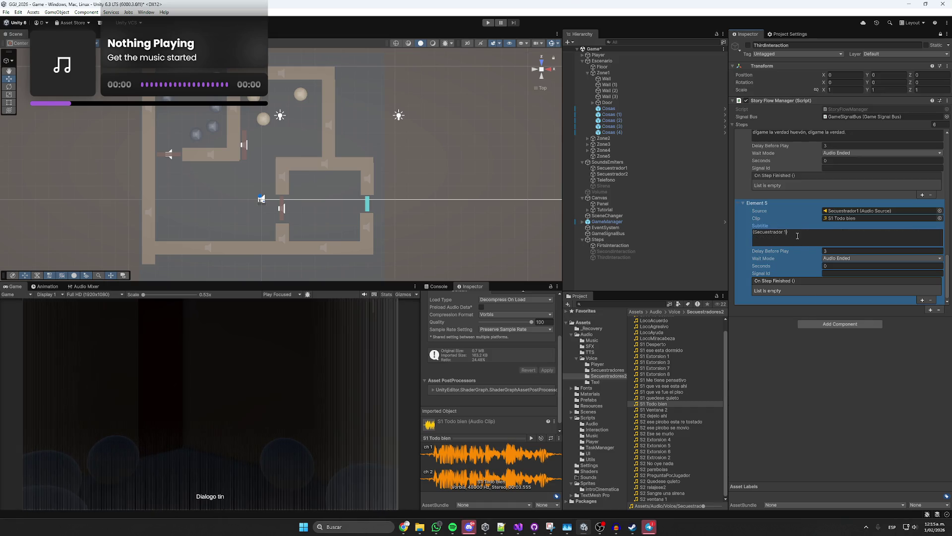
left_click(874, 218)
left_click(530, 437)
left_click(820, 236)
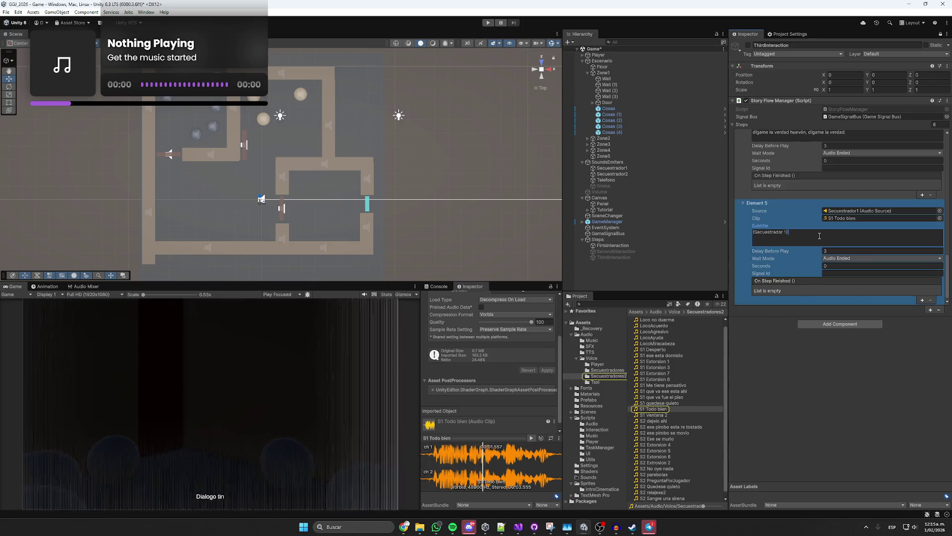
type(" Todo bien")
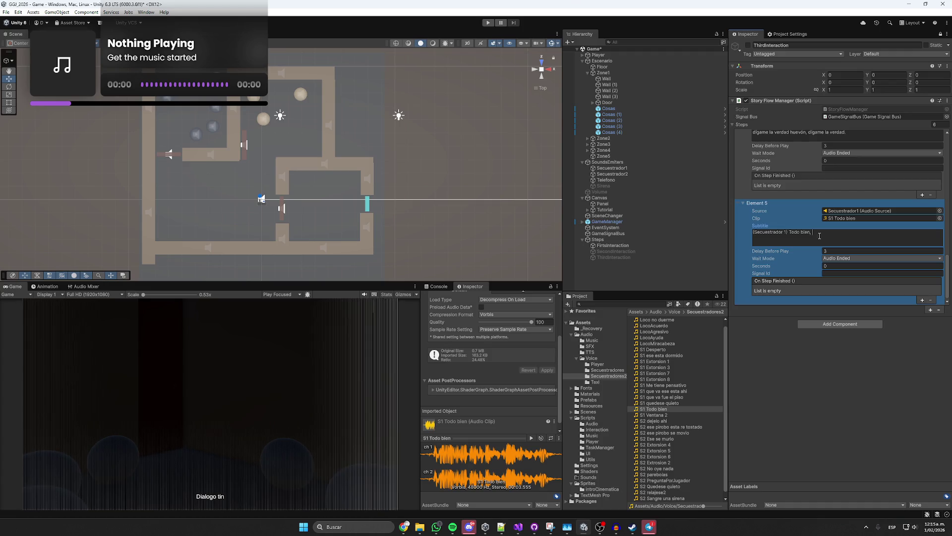
type(", q")
type("pa'´nosotro")
type("s, relajese huevón, relajese.")
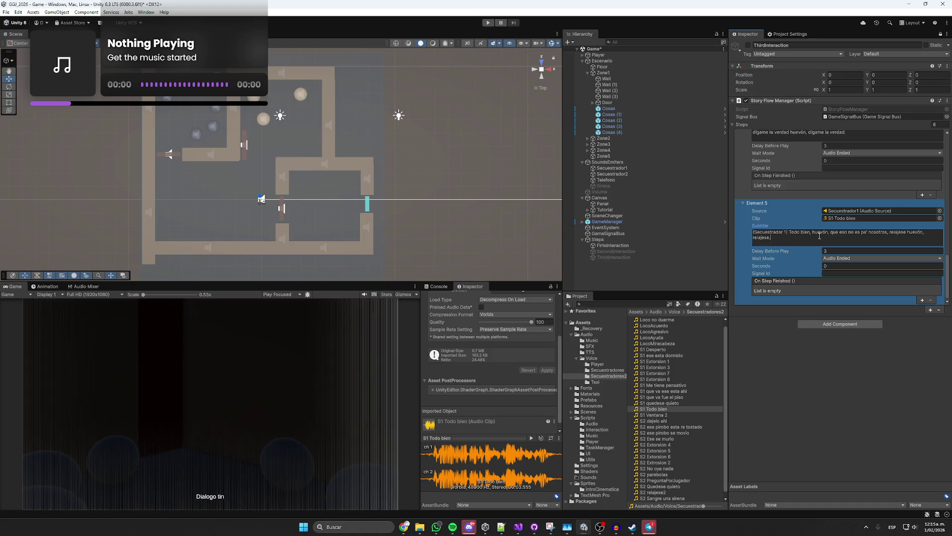
- Paste a second 'huevón,' after 'nosotros,' and select the full subtitle for spell-checking in the browser
left_click(531, 437)
left_click(855, 237)
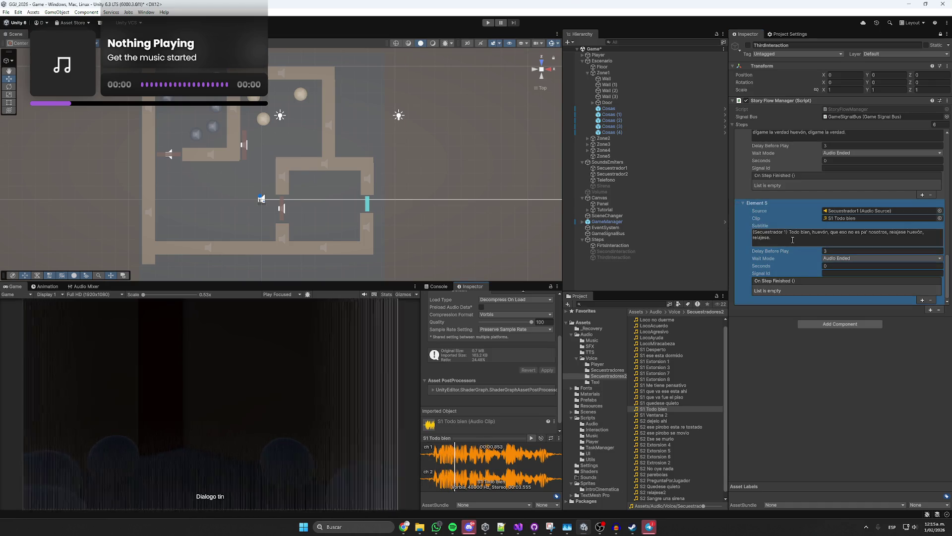
left_click(903, 232)
left_click_drag(925, 232, 908, 232)
key("ctrl+c")
left_click_drag(831, 233, 811, 232)
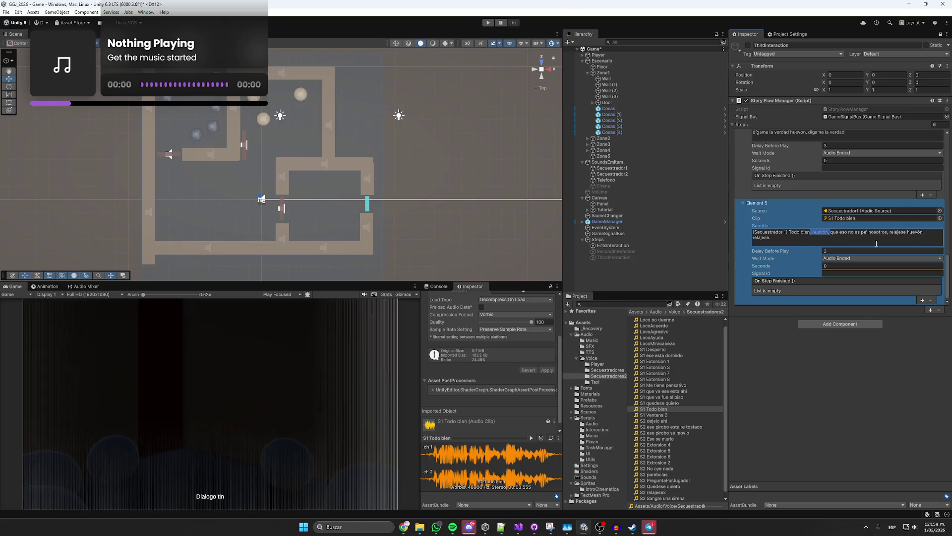
left_click(888, 234)
key("ctrl+v")
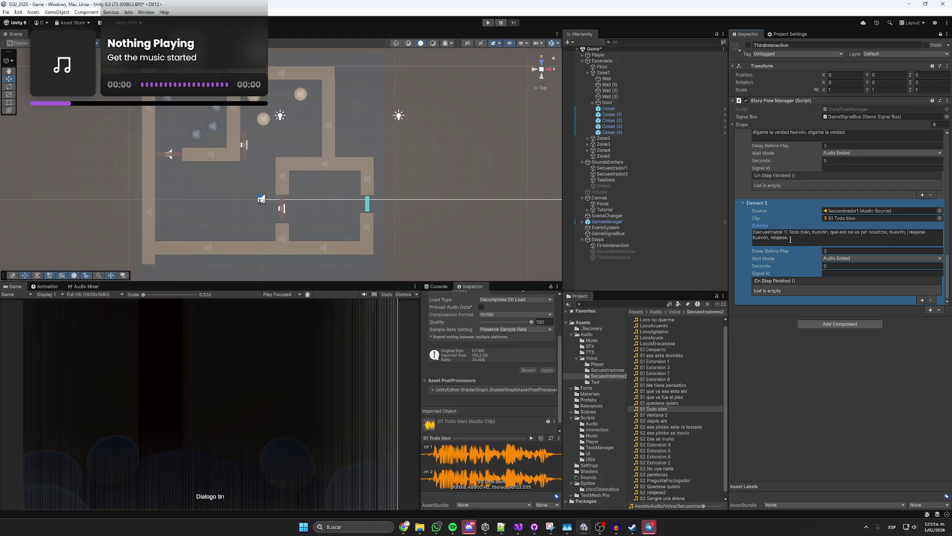
left_click_drag(790, 239, 787, 232)
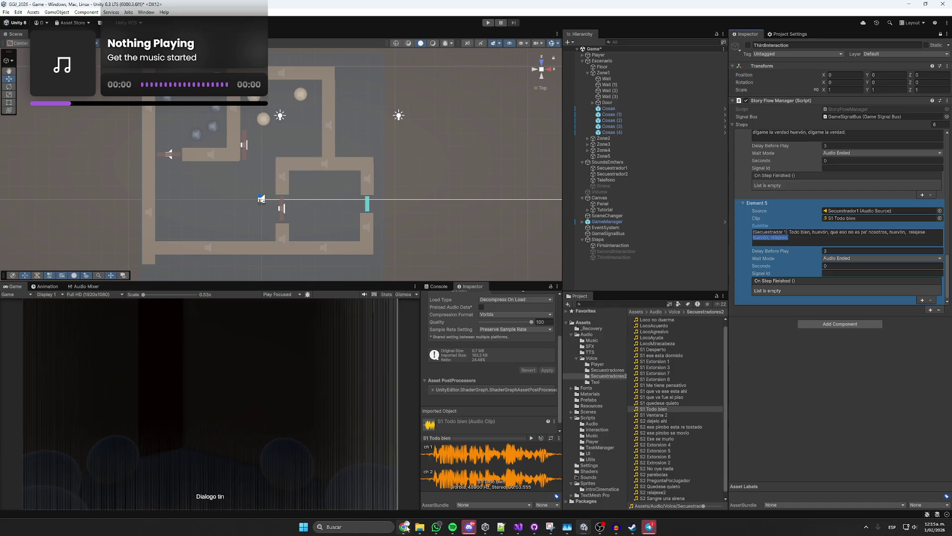
left_click(404, 526)
left_click(364, 477)
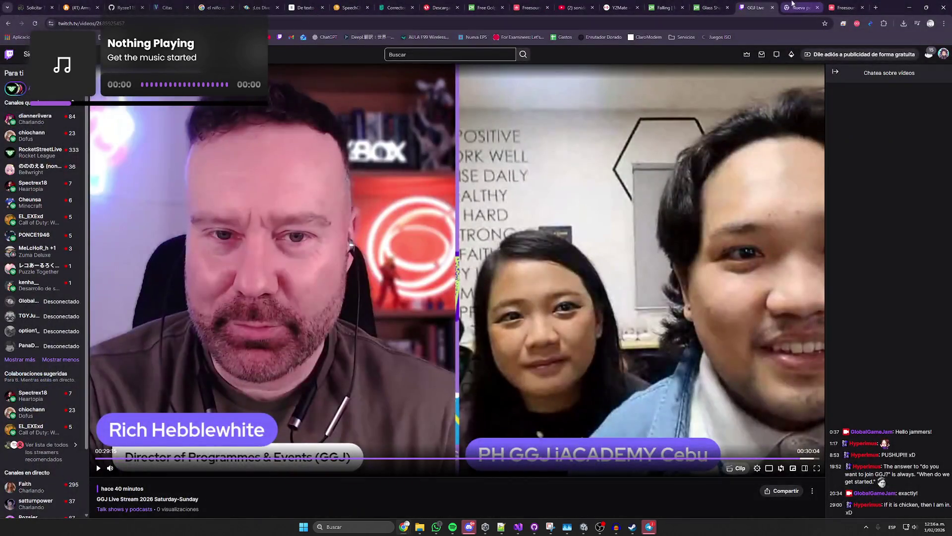
- Spell-check the subtitle on lenguaje.com, correcting both 'relajese' to 'relájese'
middle_click(758, 4)
left_click(397, 8)
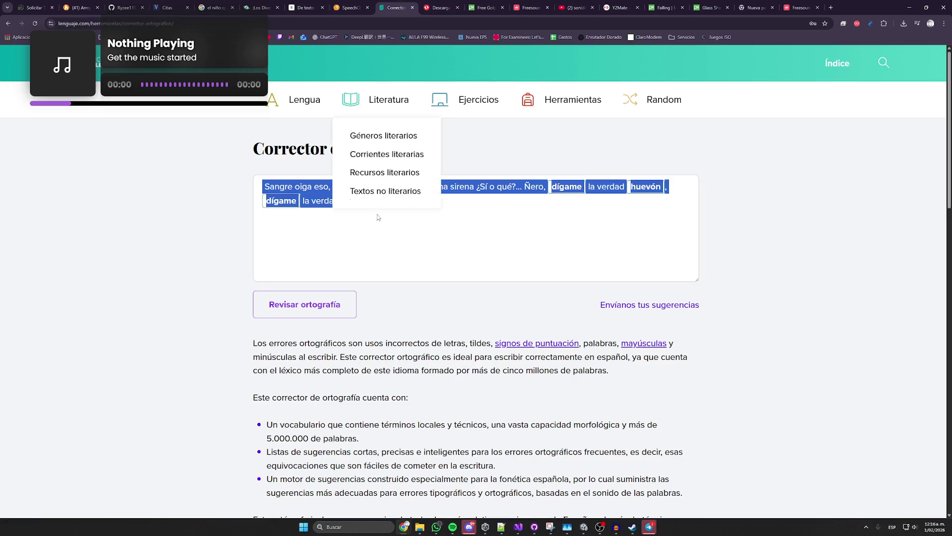
left_click(321, 312)
left_click(407, 188)
left_click(529, 191)
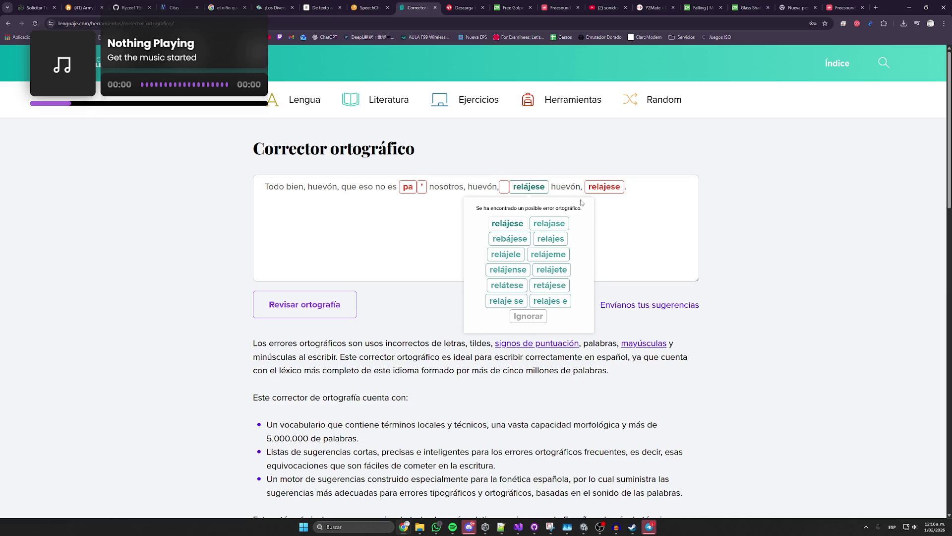
left_click(507, 223)
left_click(604, 187)
left_click(583, 223)
- Ignore the extra-space warning and paste the corrected subtitle into Element 5 in Unity
key("ctrl+a")
left_click(501, 212)
left_click(506, 187)
left_click(504, 157)
left_click(542, 203)
left_click(502, 190)
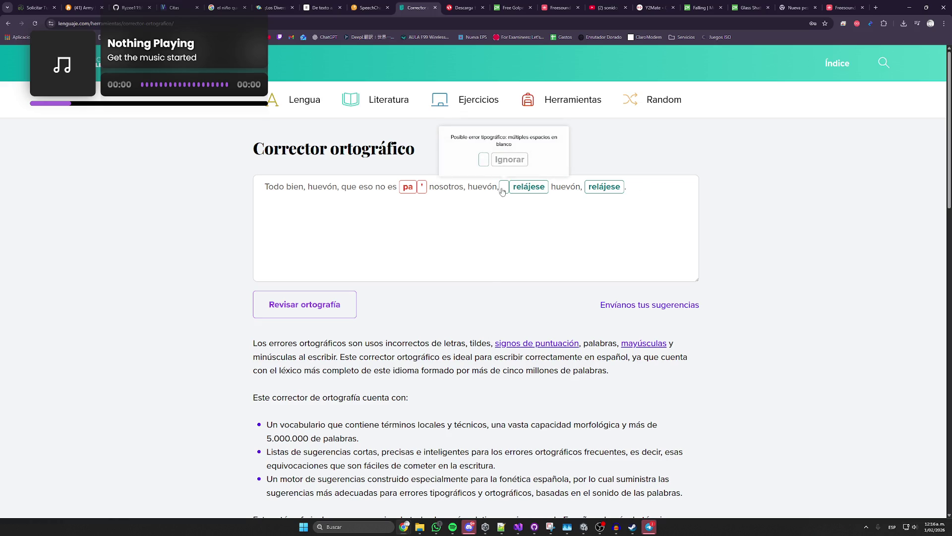
left_click_drag(629, 187, 258, 175)
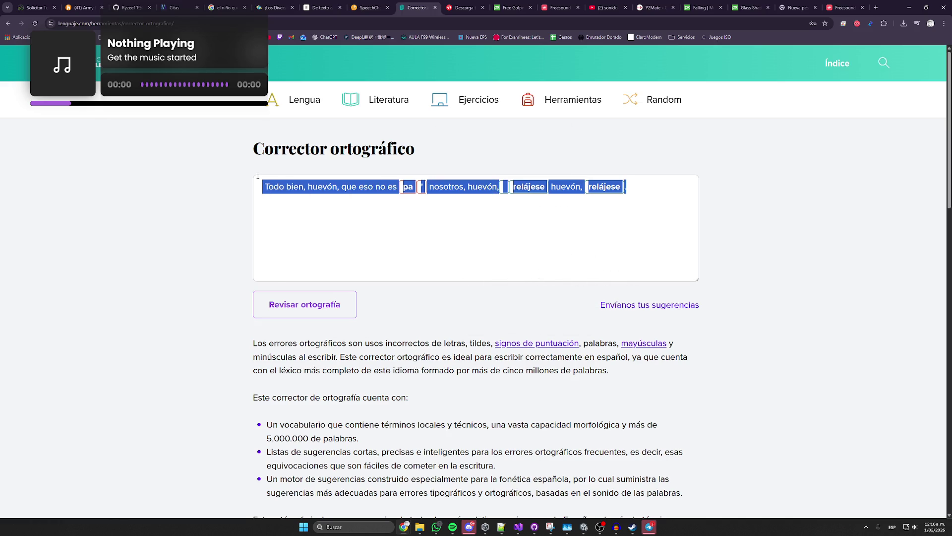
key("alt+Tab")
type("(Secuestrador 1) Todo bien, huevón, que eso no es pa' nosotros, huevón, relájese huevón, relájese.")
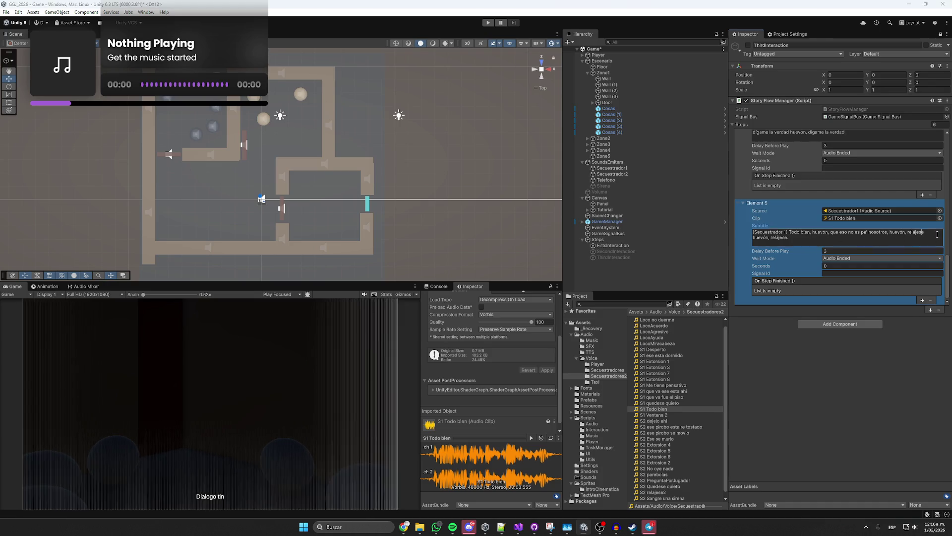
- Save the scene and set Element 5's Delay Before Play to 0.5
key("alt+Tab")
key("alt+Tab")
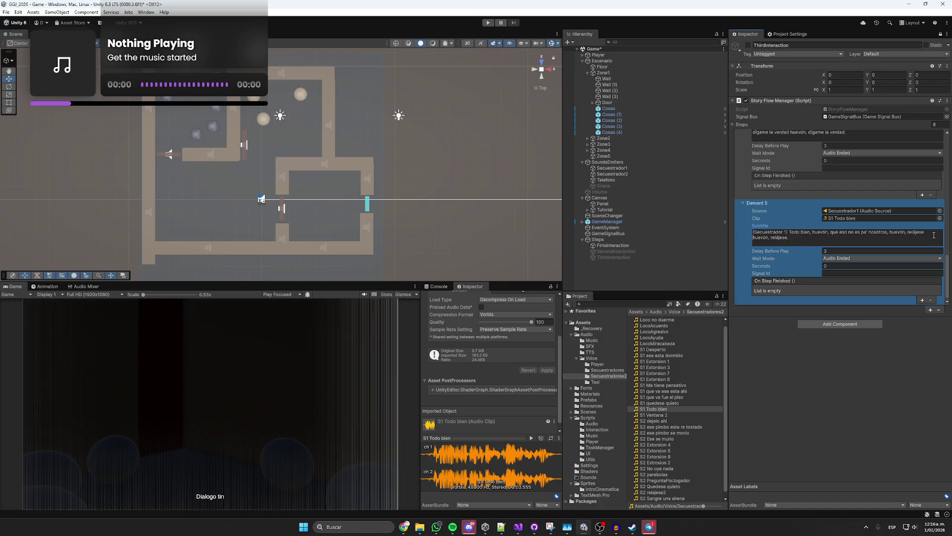
left_click(931, 234)
key("ctrl+s")
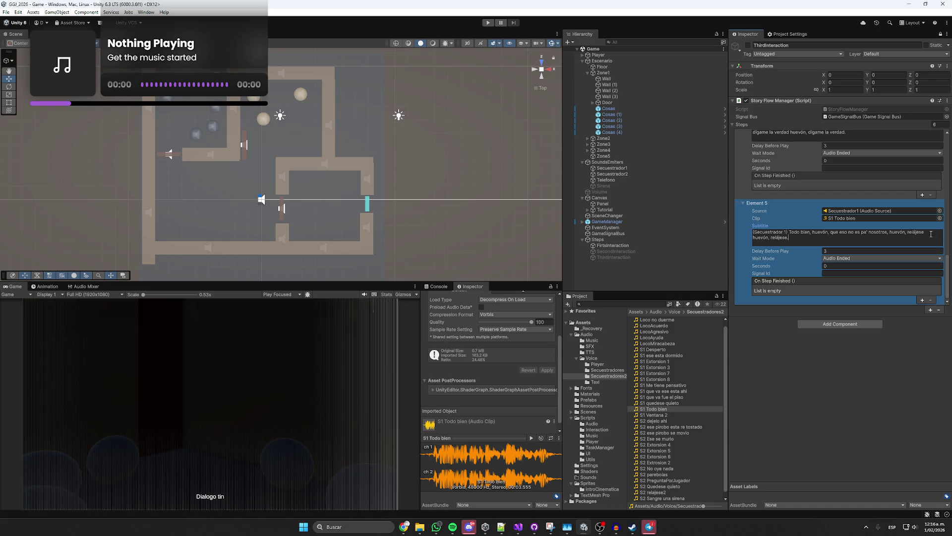
left_click(831, 251)
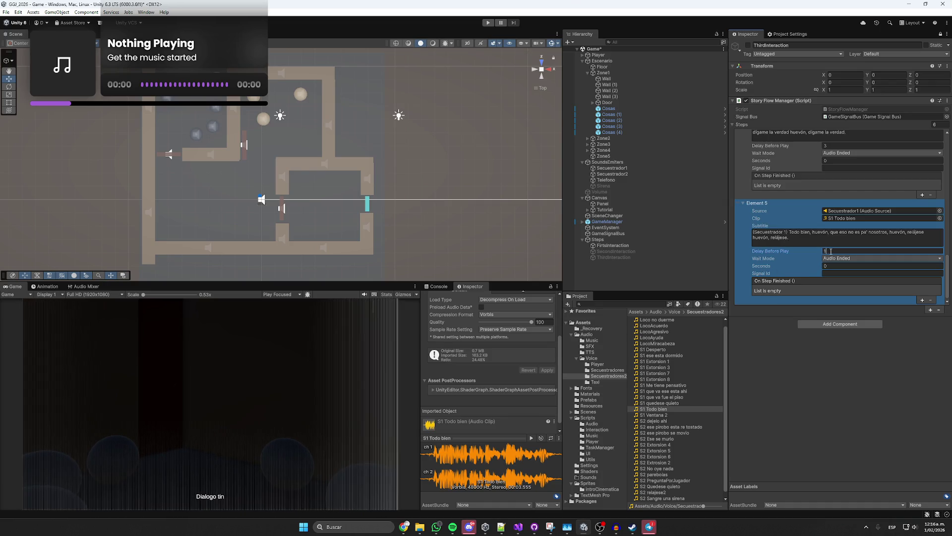
type("0.5")
scroll(789, 214, "up", 5)
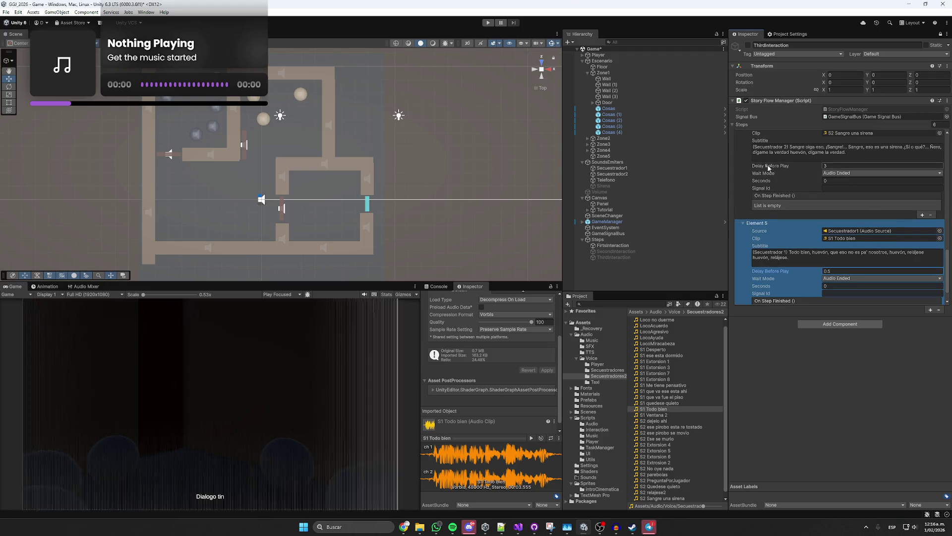
scroll(786, 213, "down", 5)
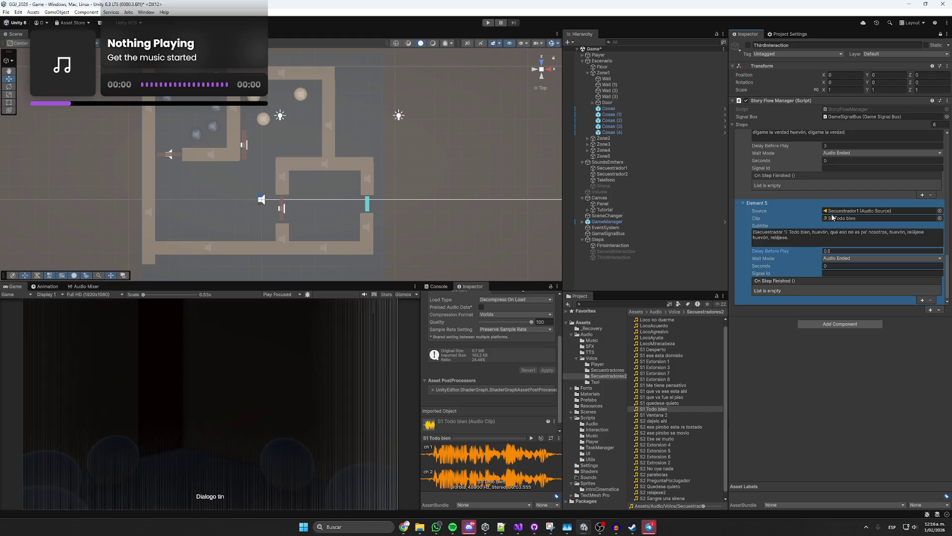
- Preview S1 Todo bien, S2 Ese se murio, S2 No oye nada and S2 parebolas, then return to the browser
left_click(662, 409)
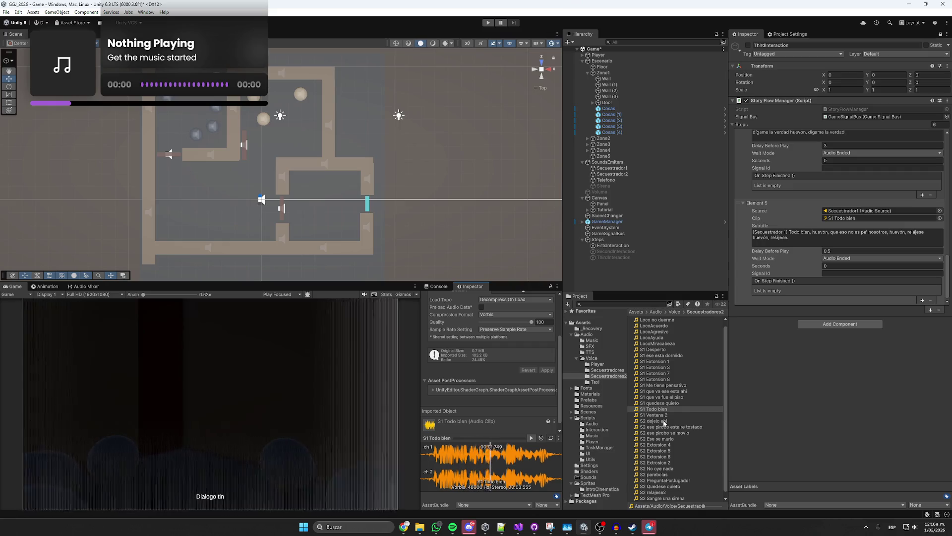
left_click(664, 439)
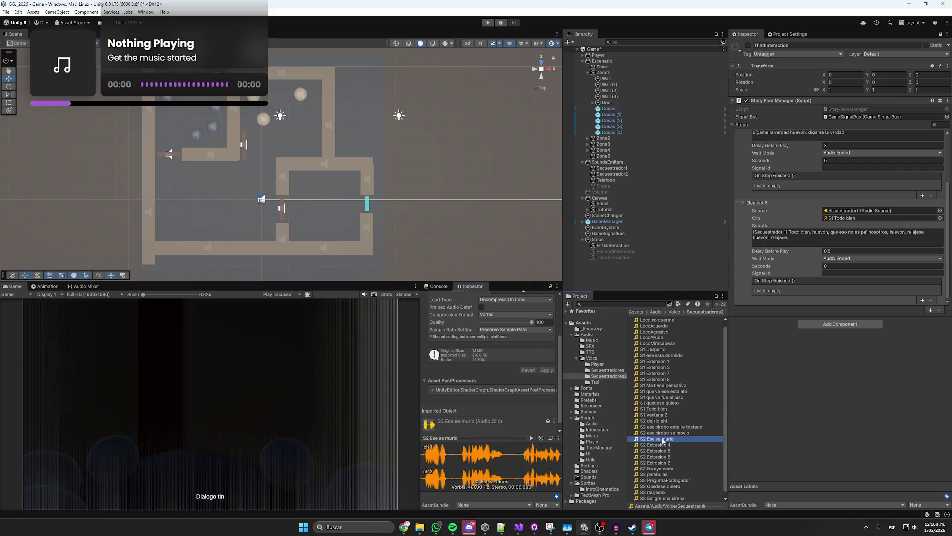
left_click(662, 474)
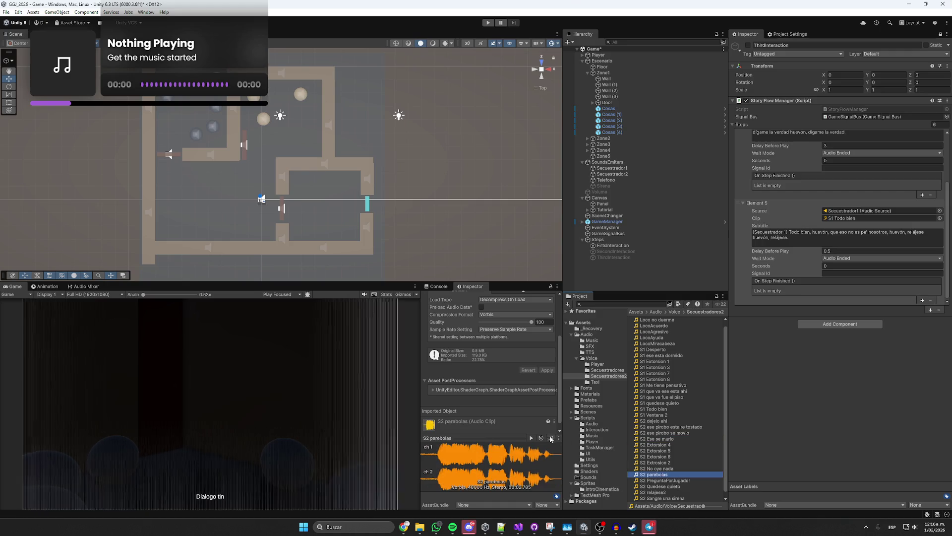
left_click(531, 438)
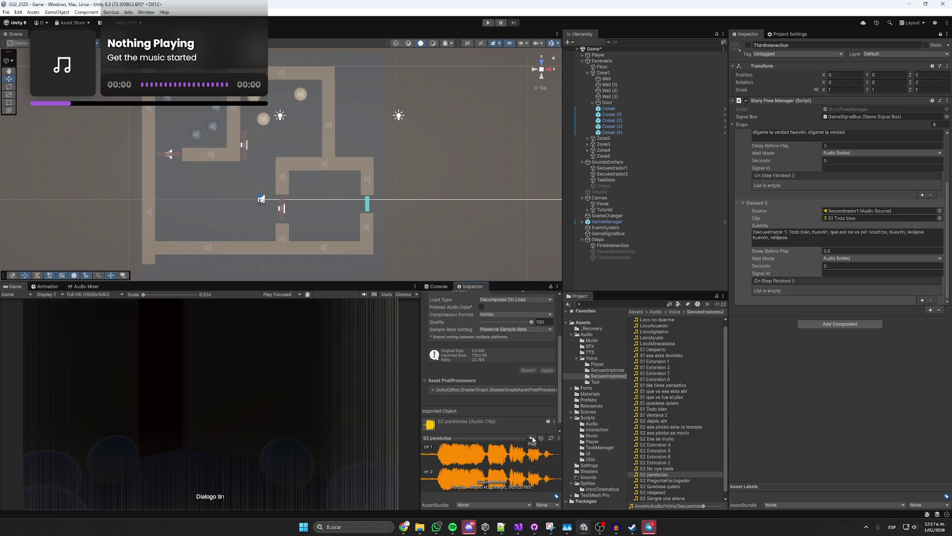
left_click(654, 468)
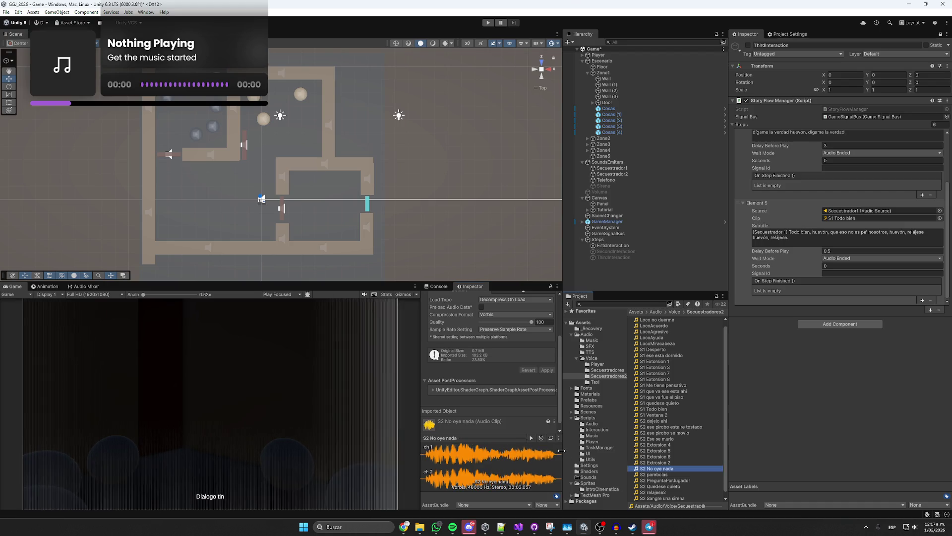
left_click(532, 438)
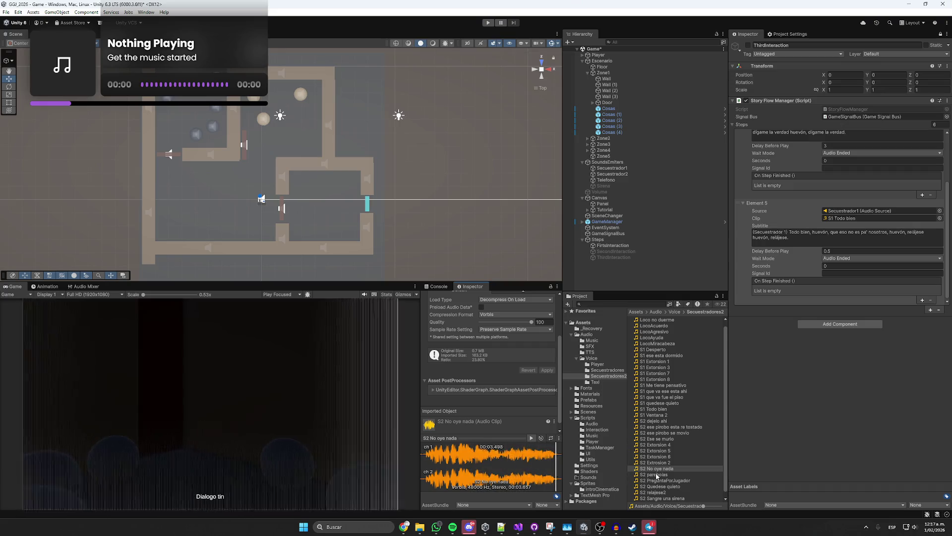
left_click(656, 475)
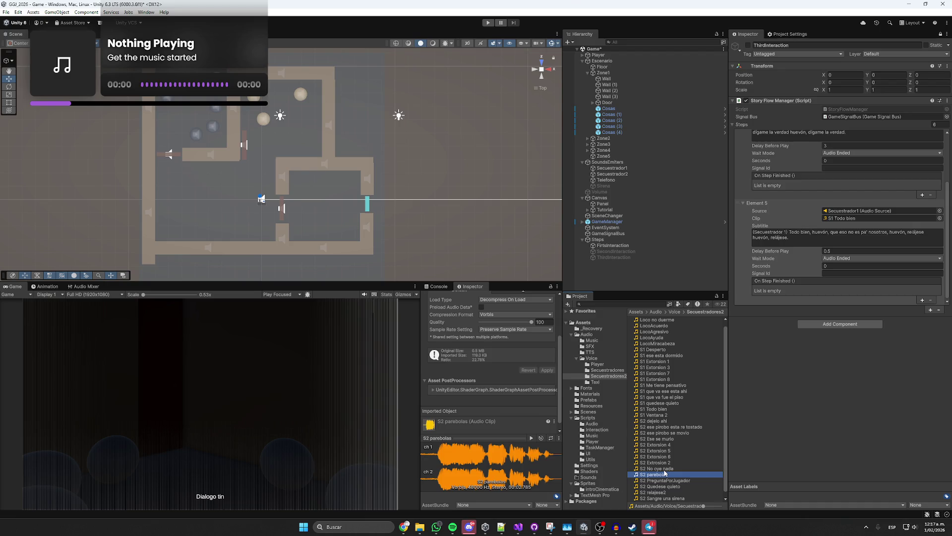
scroll(671, 435, "down", 1)
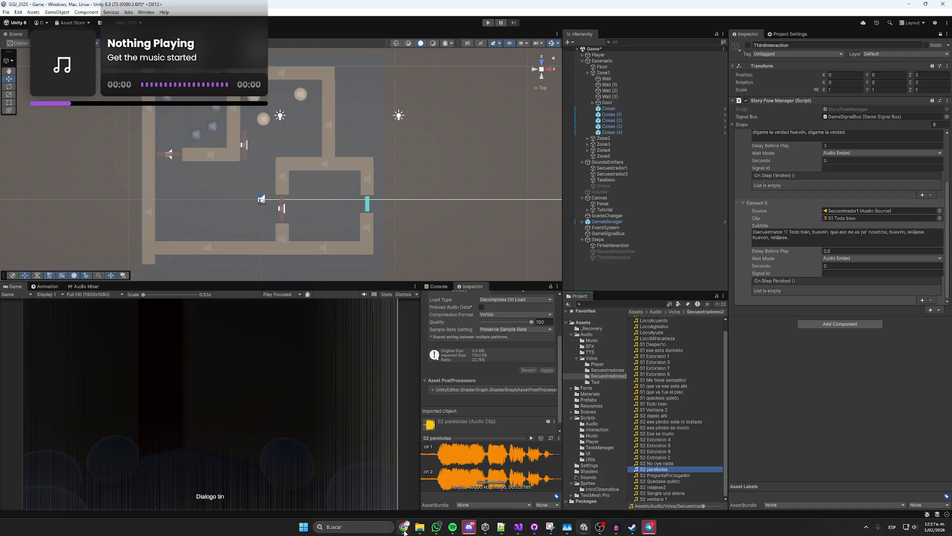
mouse_move(404, 531)
left_click(350, 486)
- Search YouTube for 'sirena policia colombia'
left_click(608, 7)
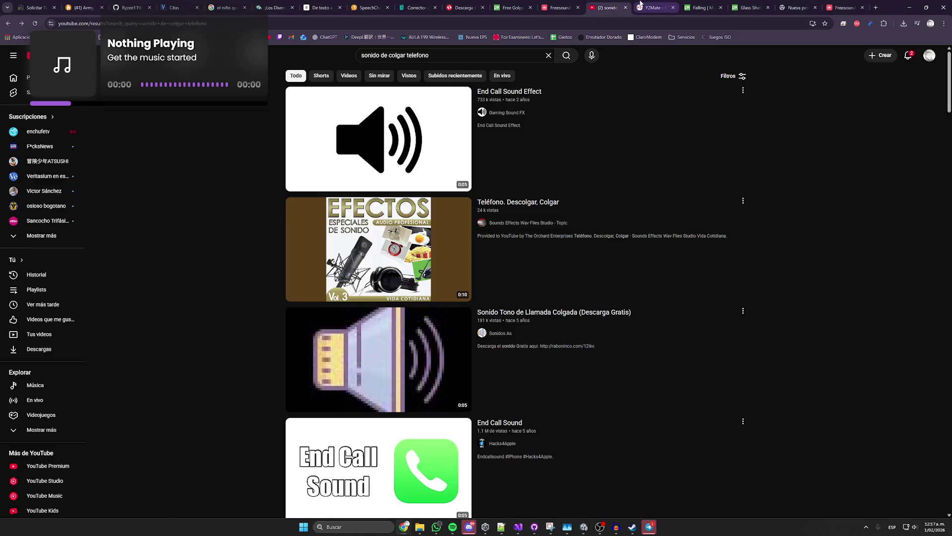
triple_click(442, 55)
type("S")
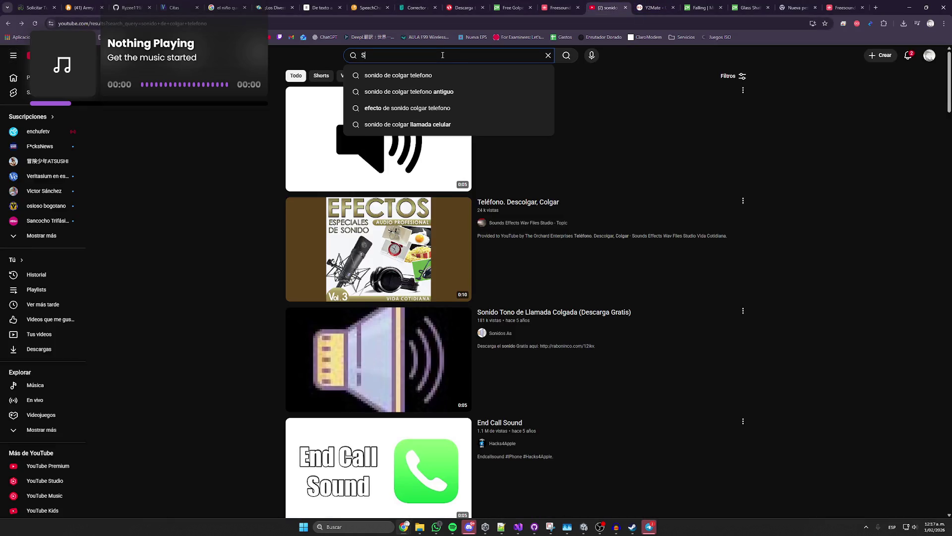
type("irena policia")
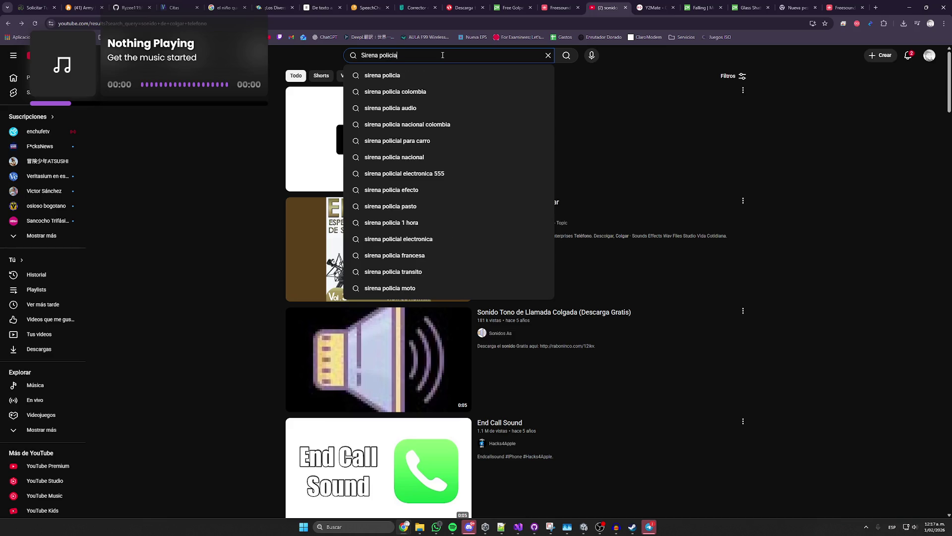
key("Return")
left_click(395, 92)
- Try several siren videos, then play 'Code 3 Z3 Siren' and skip to about 0:48
left_click(364, 123)
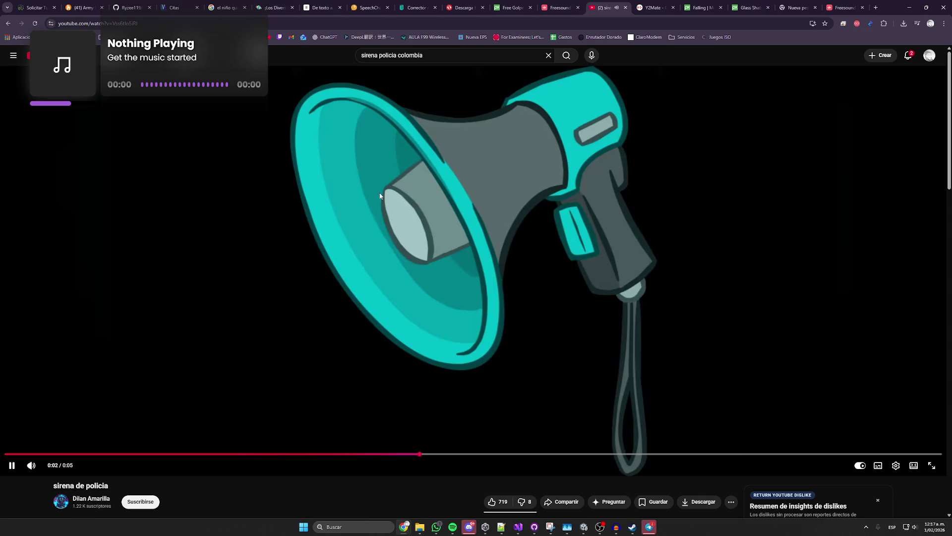
key("alt+Left")
left_click(430, 198)
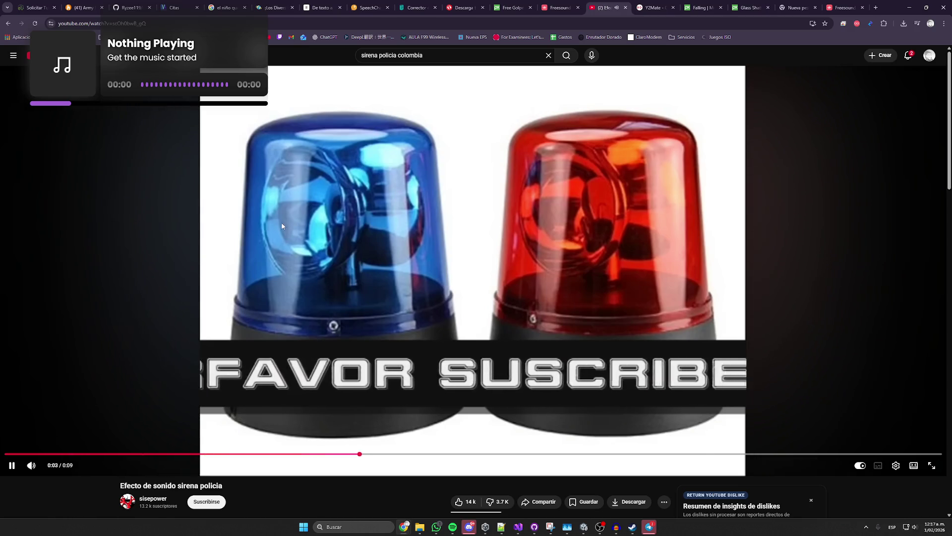
key("alt+Left")
scroll(172, 251, "down", 7)
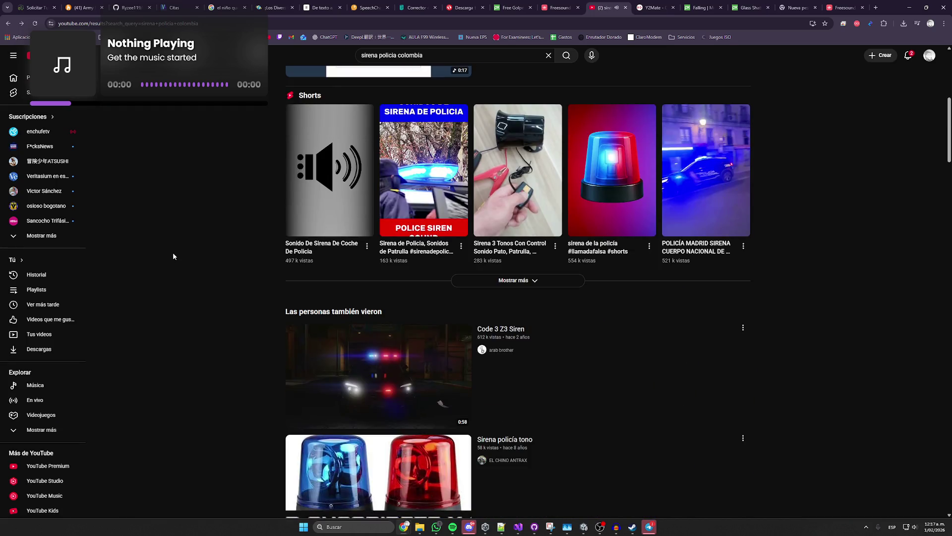
scroll(284, 329, "down", 5)
left_click(347, 397)
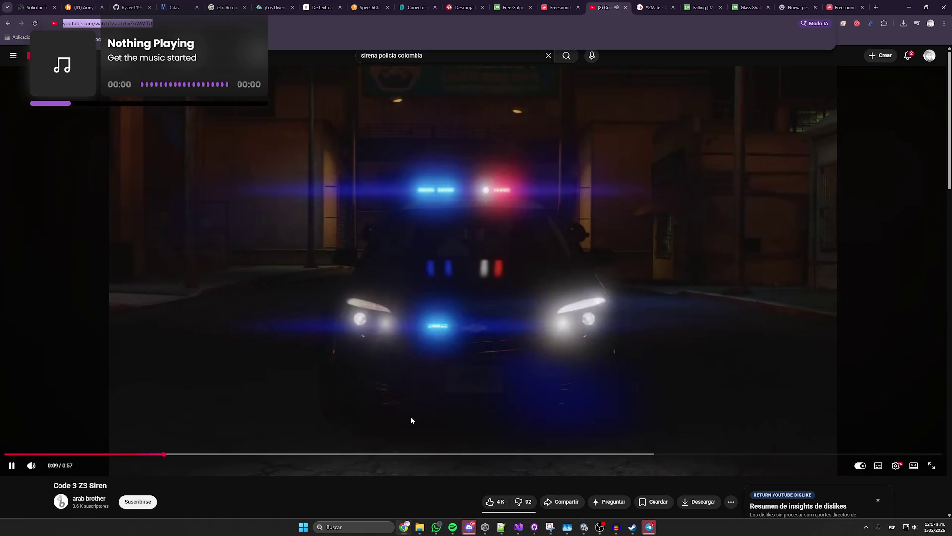
left_click(415, 454)
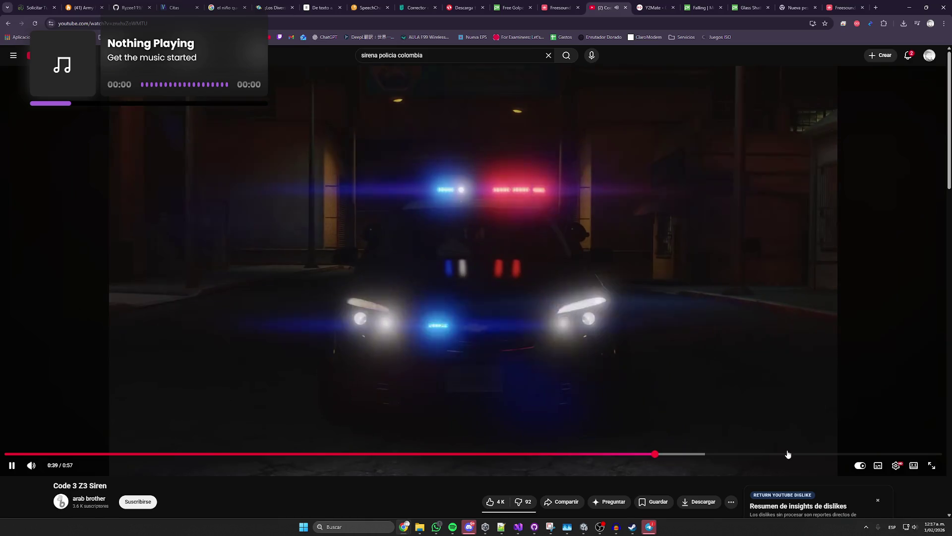
left_click(808, 454)
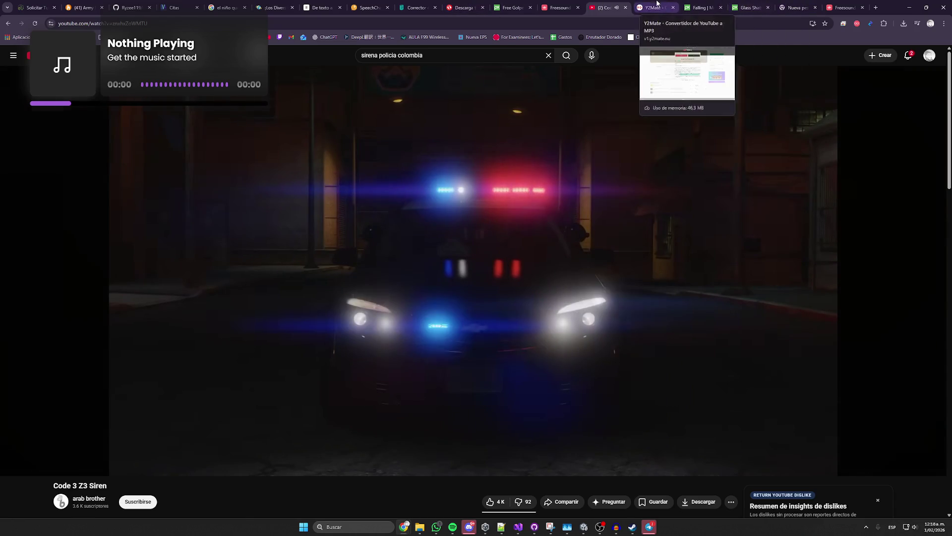
- Paste the Code 3 Z3 Siren URL into Y2Mate, convert it to MP3 and download it
left_click(659, 4)
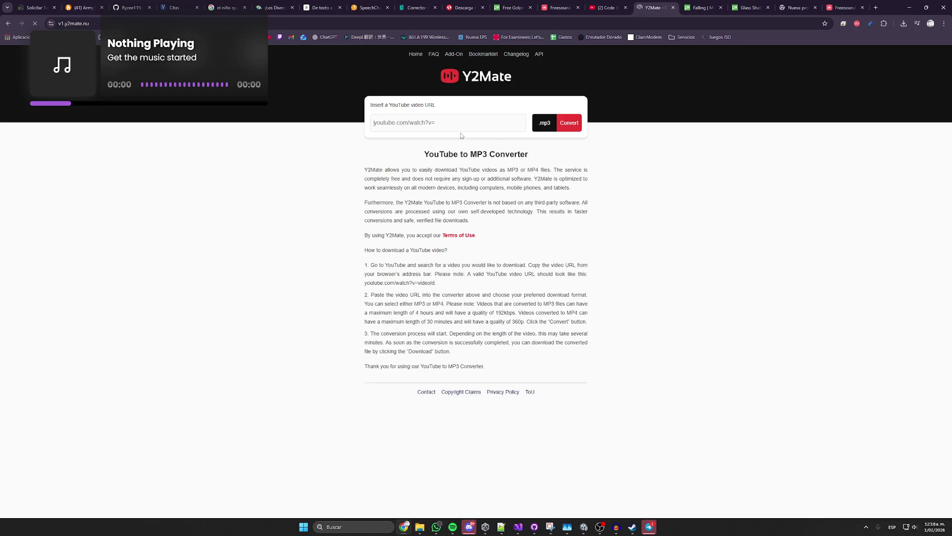
type("https://www.youtube.com/watch?v=znxhxZoWMTU")
left_click(569, 127)
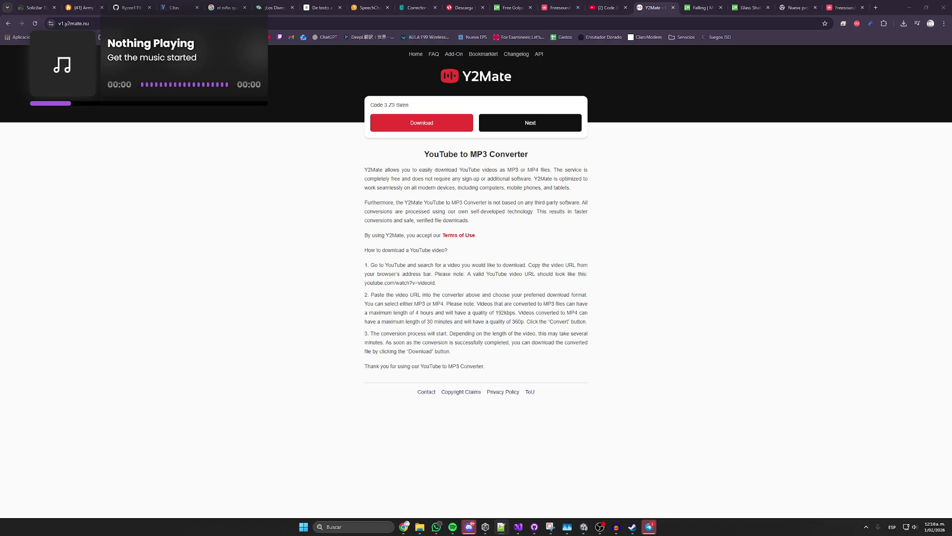
left_click(438, 127)
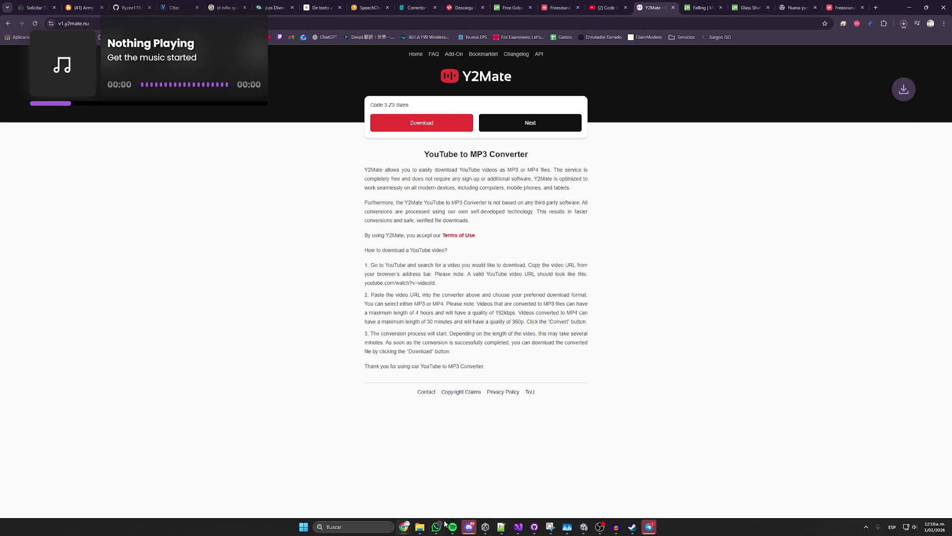
- Rename the downloaded Code 3 Z3 Siren file to 'Sirena 2' and drag it into Unity's SFX folder
mouse_move(420, 526)
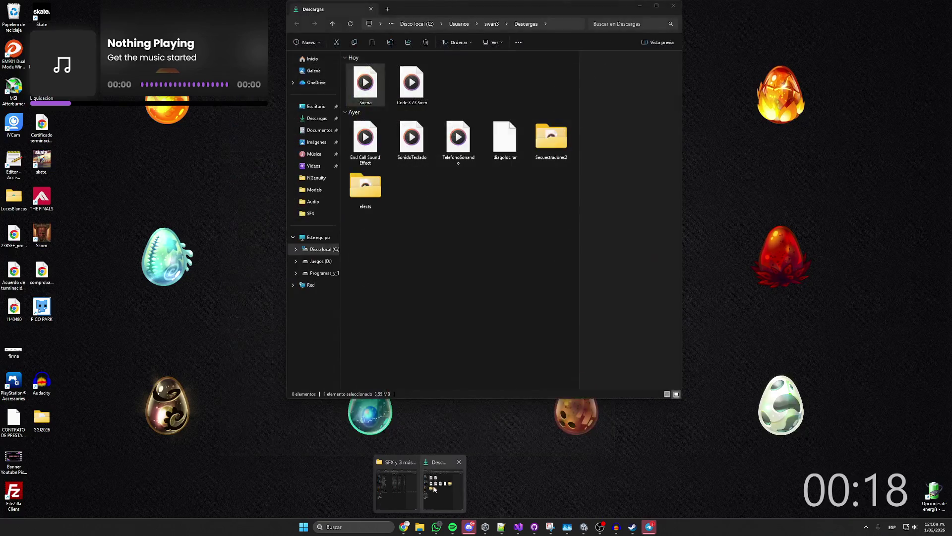
left_click(443, 486)
left_click(368, 106)
left_click(367, 103)
type("Si")
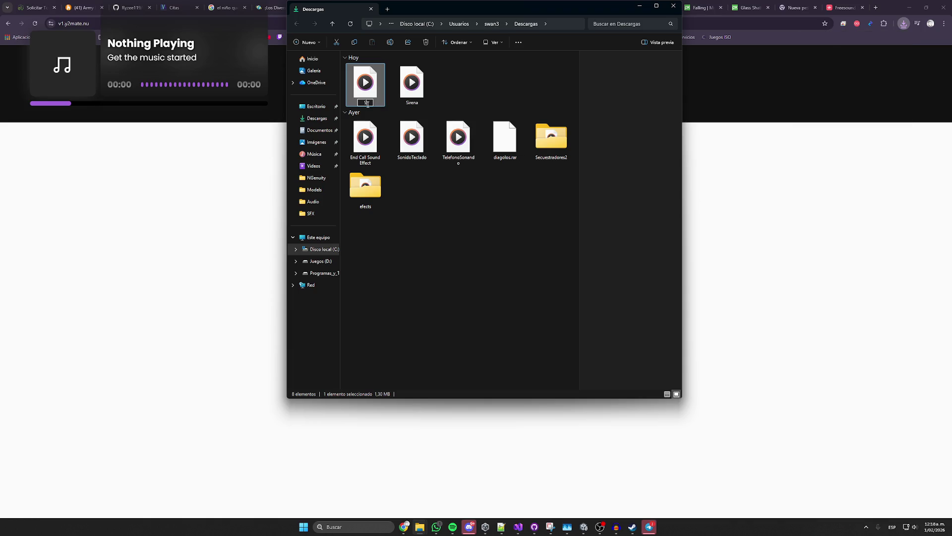
type("rena 2")
key("Return")
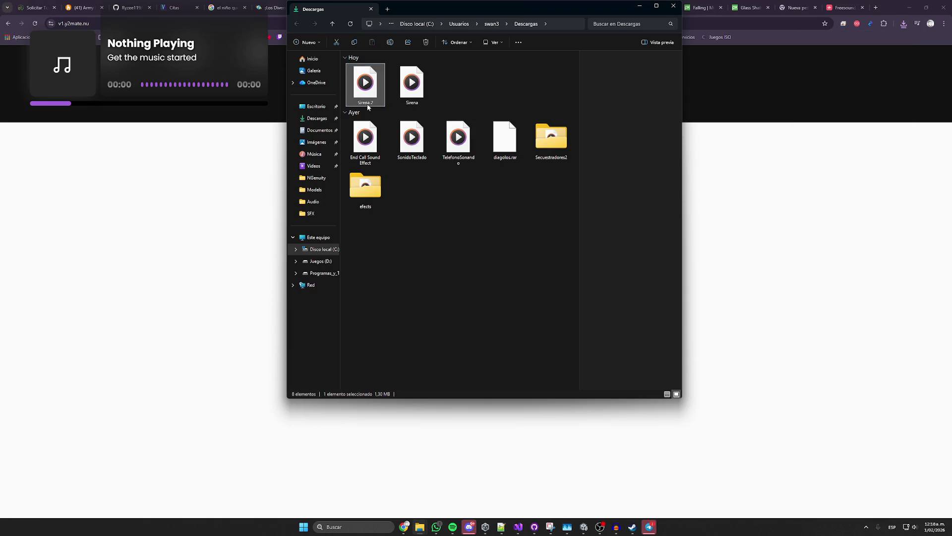
key("alt+Tab")
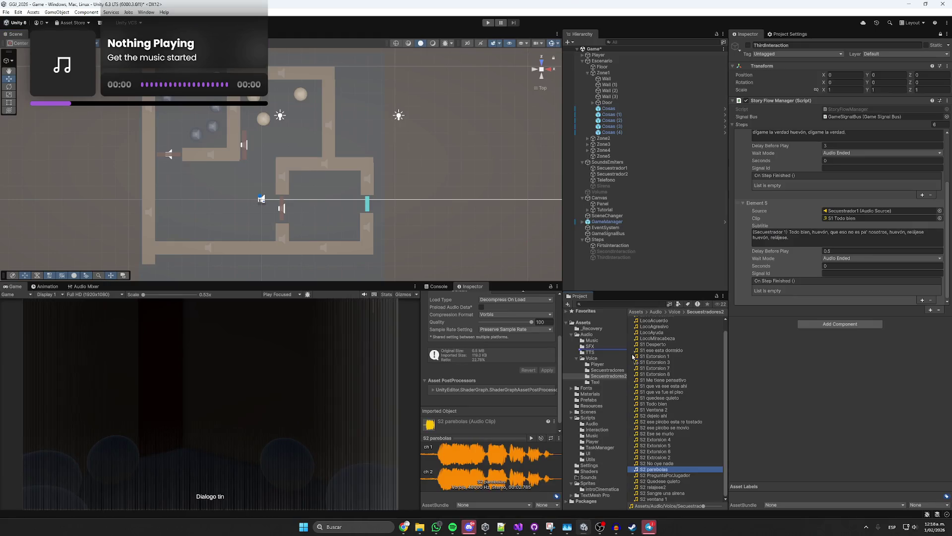
left_click_drag(634, 356, 592, 346)
- Assign the Sirena 2 clip to the Sirena object's Audio Source, then inspect ThirdInteraction's Element 5 clip
left_click(614, 186)
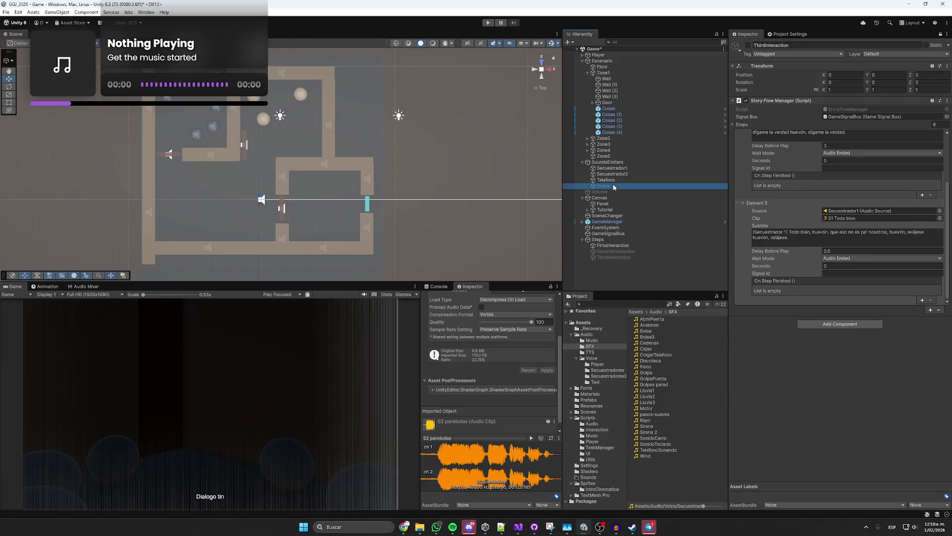
mouse_move(652, 434)
left_mouse_down()
mouse_move(843, 220)
mouse_move(498, 454)
left_mouse_up()
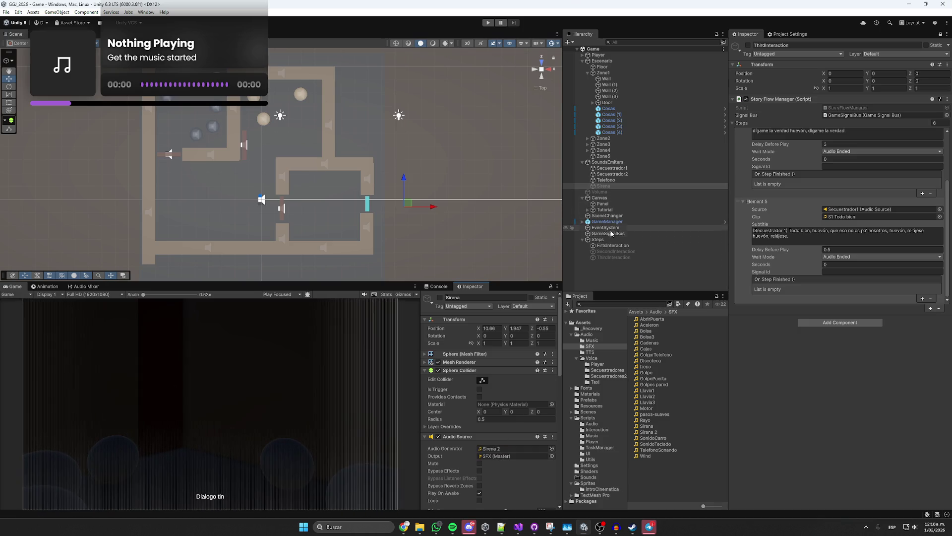
left_click(605, 257)
left_click(438, 286)
left_click(853, 217)
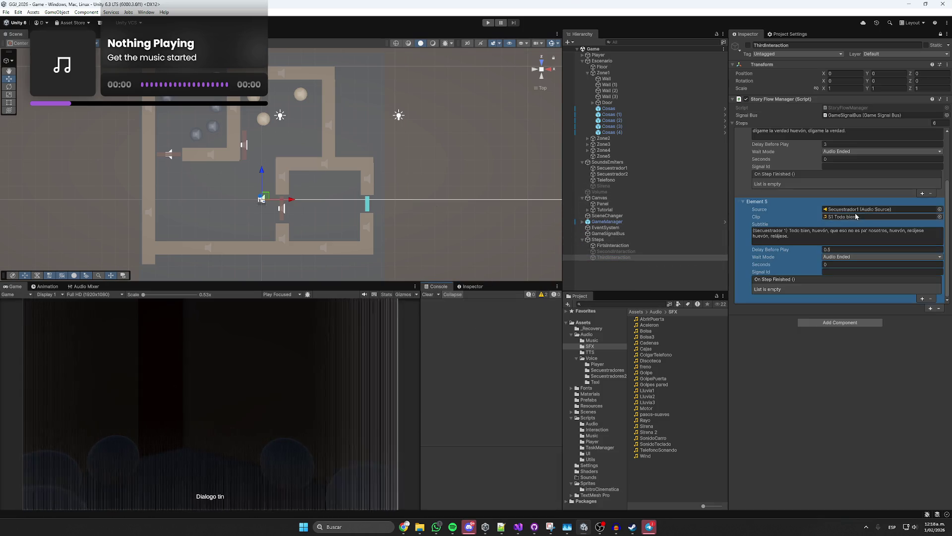
- Add Element 6 to the Steps list with Secuestrador2 as Source and S2 parebolas as Clip
scroll(667, 431, "down", 1)
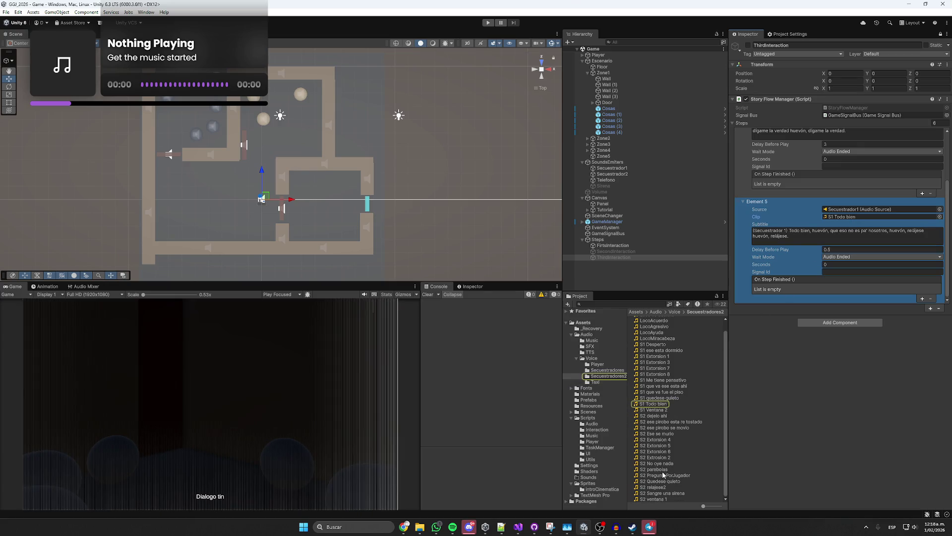
left_click(930, 308)
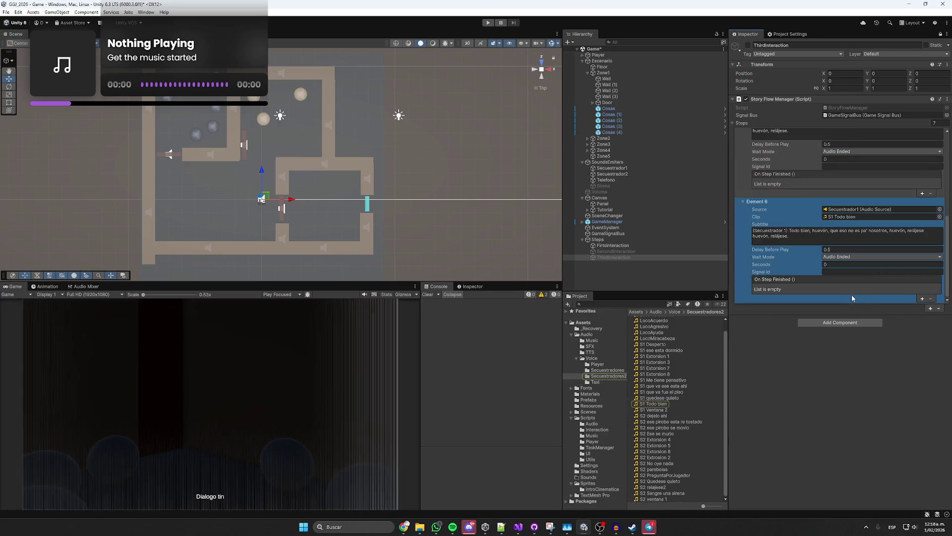
mouse_move(612, 173)
left_mouse_down()
mouse_move(774, 229)
mouse_move(850, 209)
left_mouse_up()
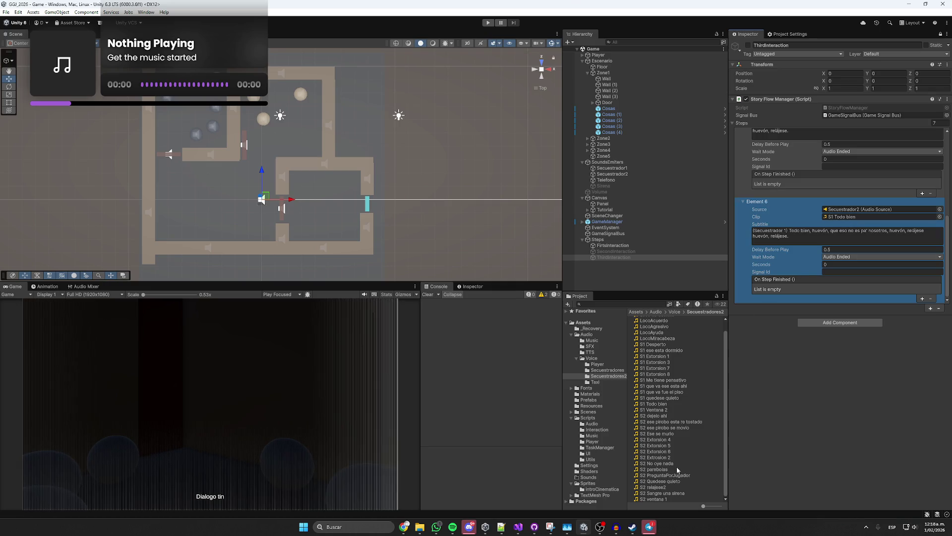
mouse_move(667, 470)
left_mouse_down()
mouse_move(804, 238)
mouse_move(843, 217)
left_mouse_up()
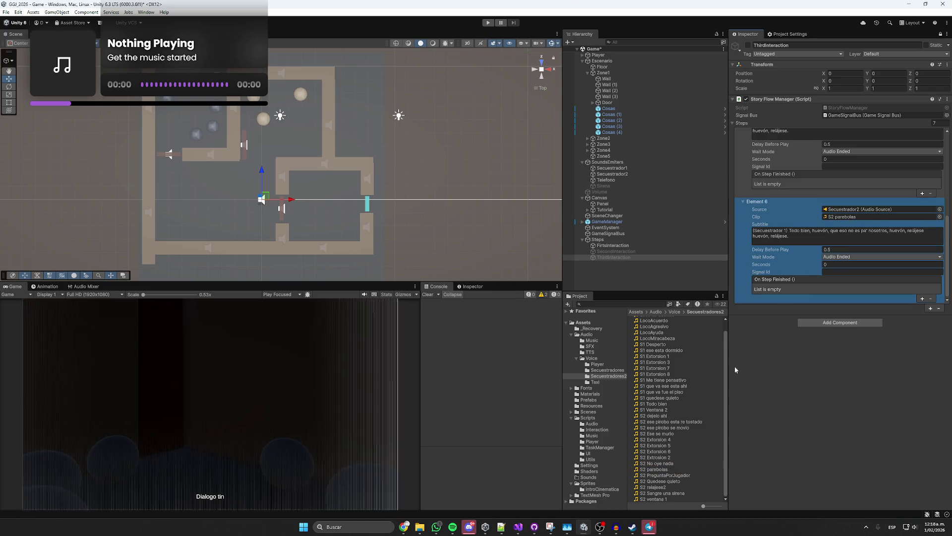
- Check the S2 parebolas import settings and trim Element 6's subtitle down to the speaker label
left_click(655, 469)
left_click(477, 288)
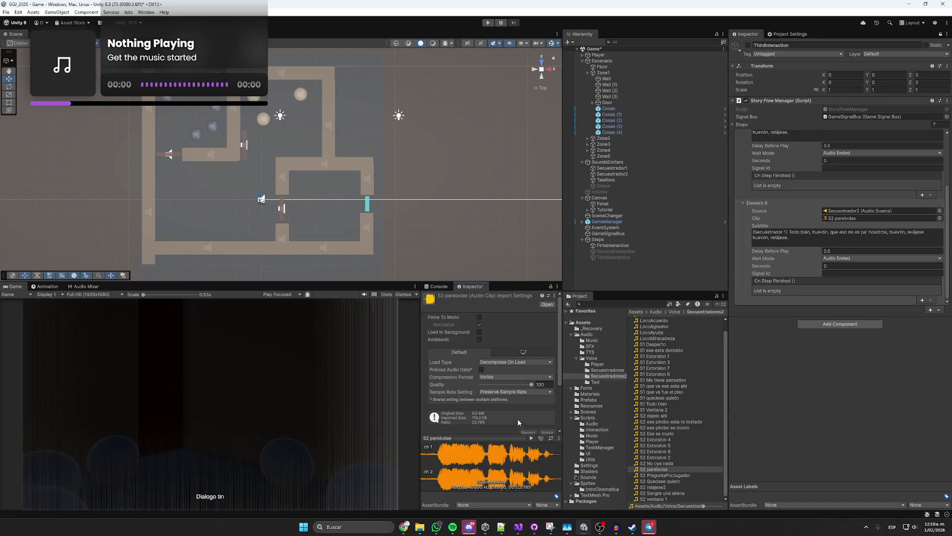
left_click(791, 233)
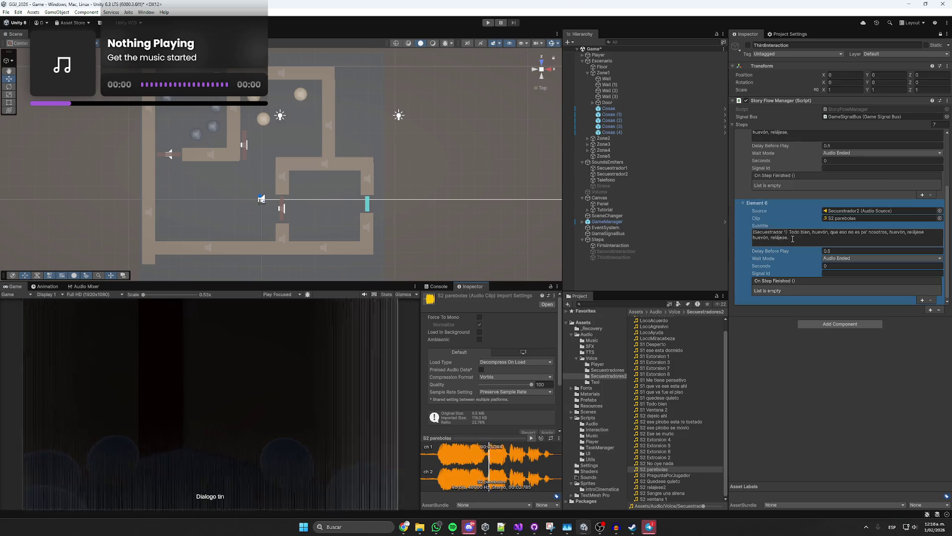
key("BackSpace")
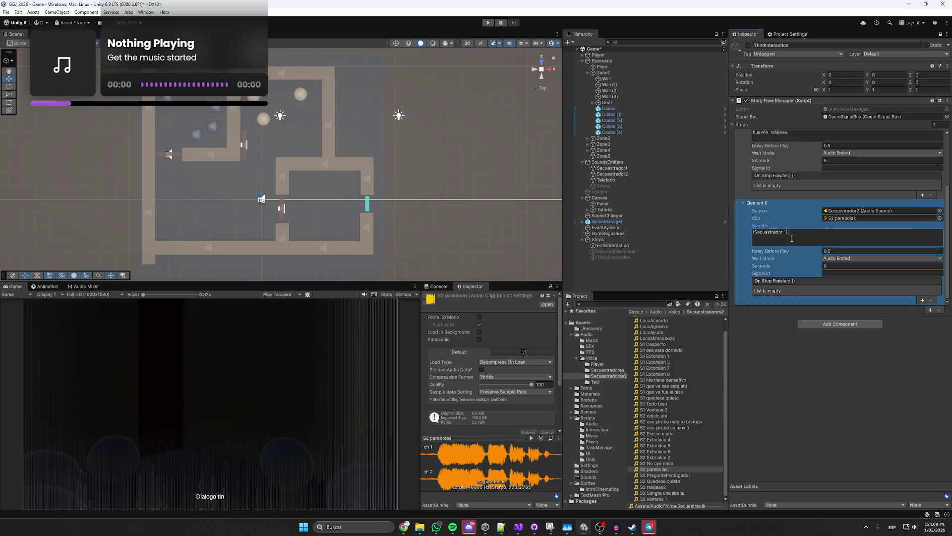
key("BackSpace")
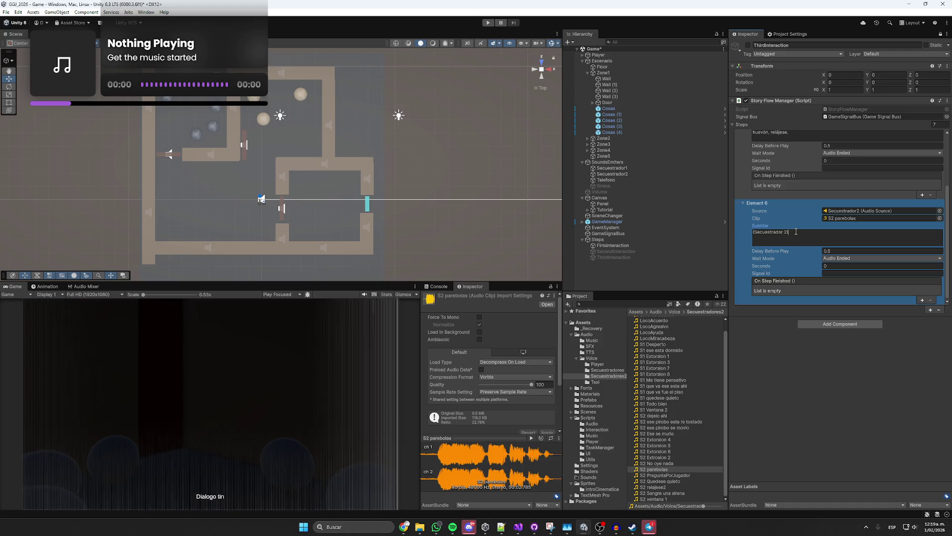